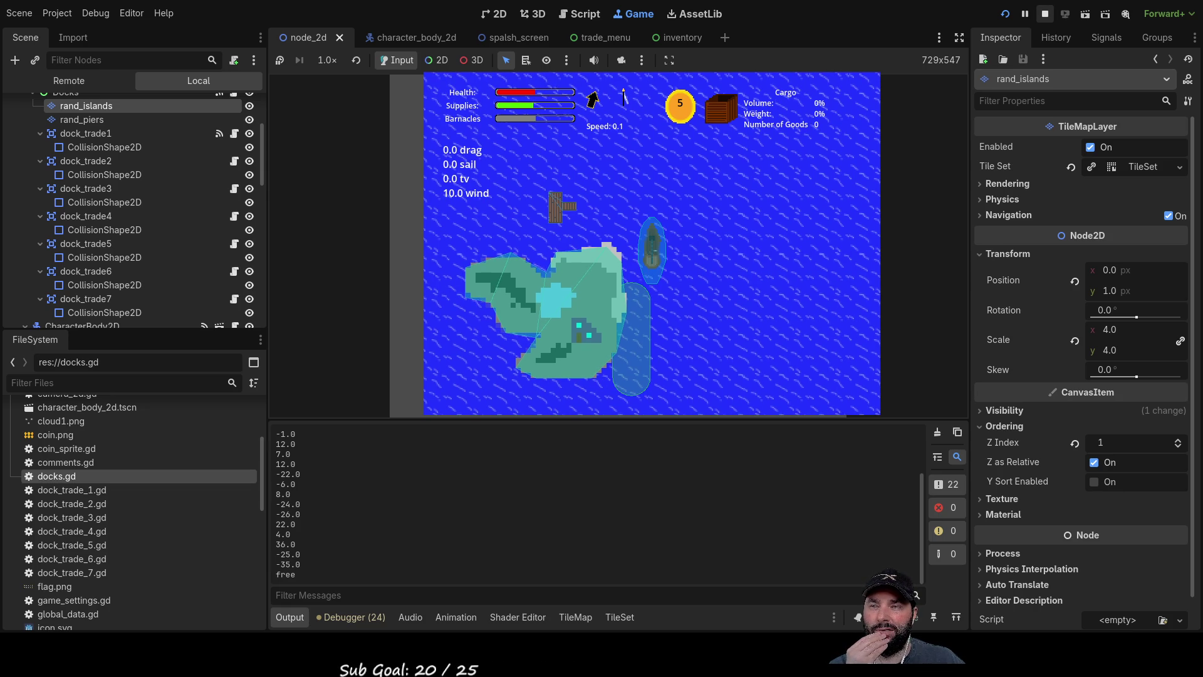
Stop the running game and add an '#alagator rock' comment after pier_offset5 in docks.gd.
left_click(1044, 13)
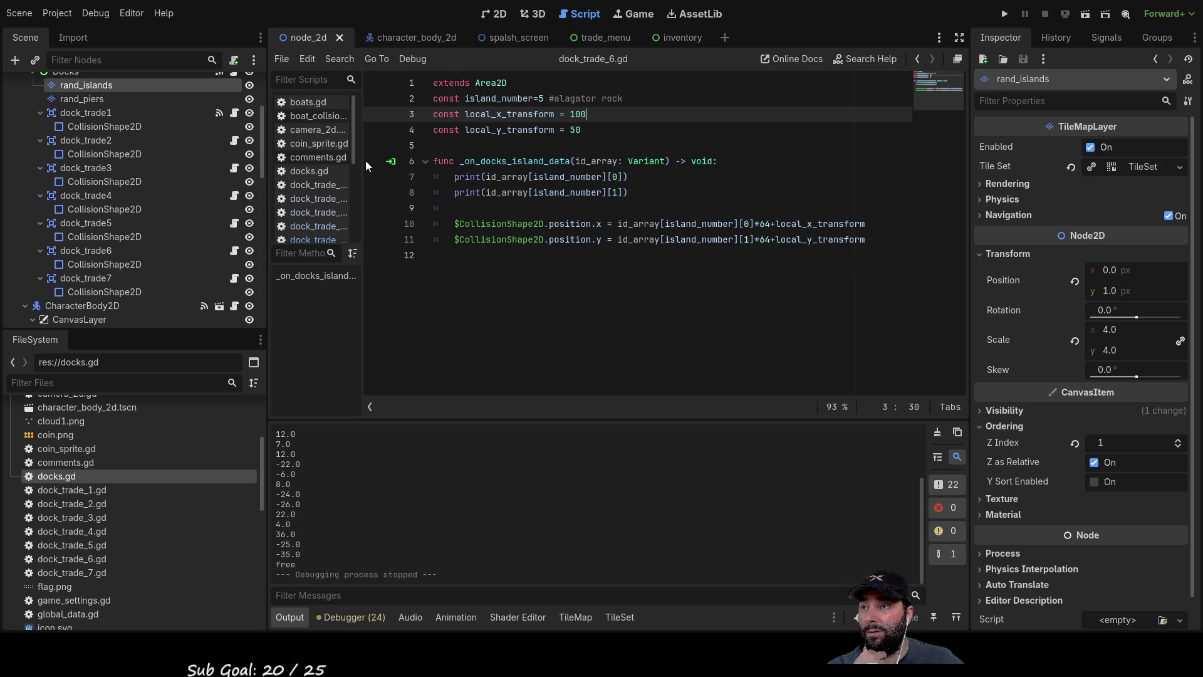
left_click(311, 171)
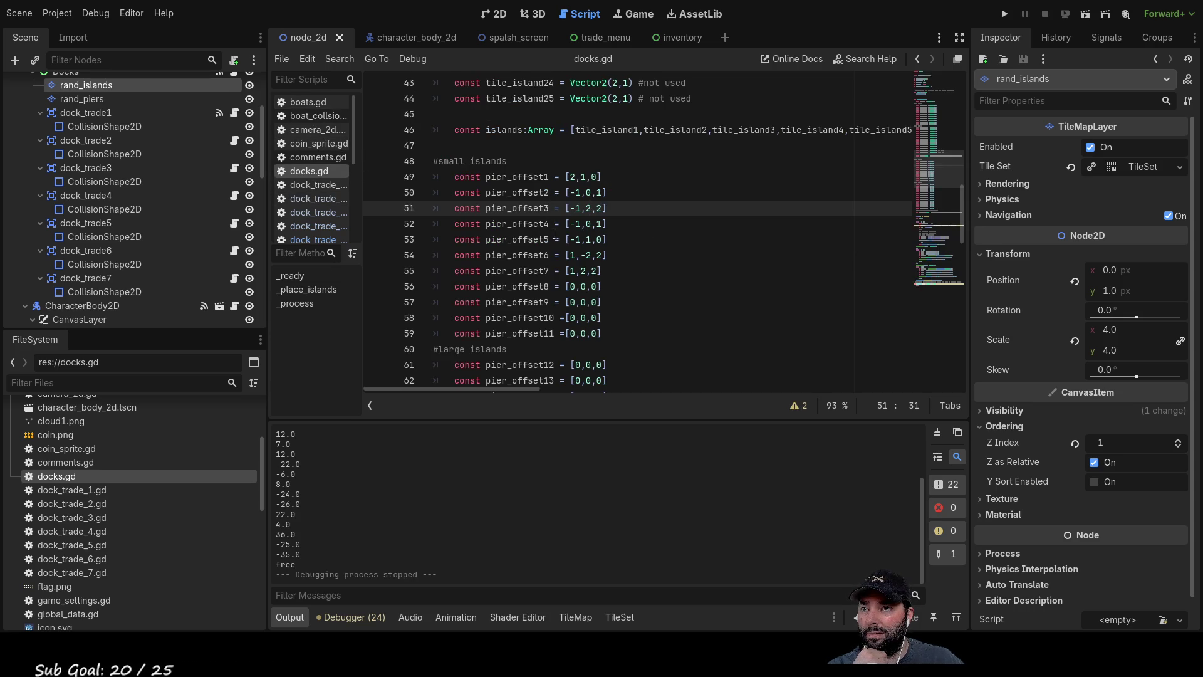
left_click(625, 243)
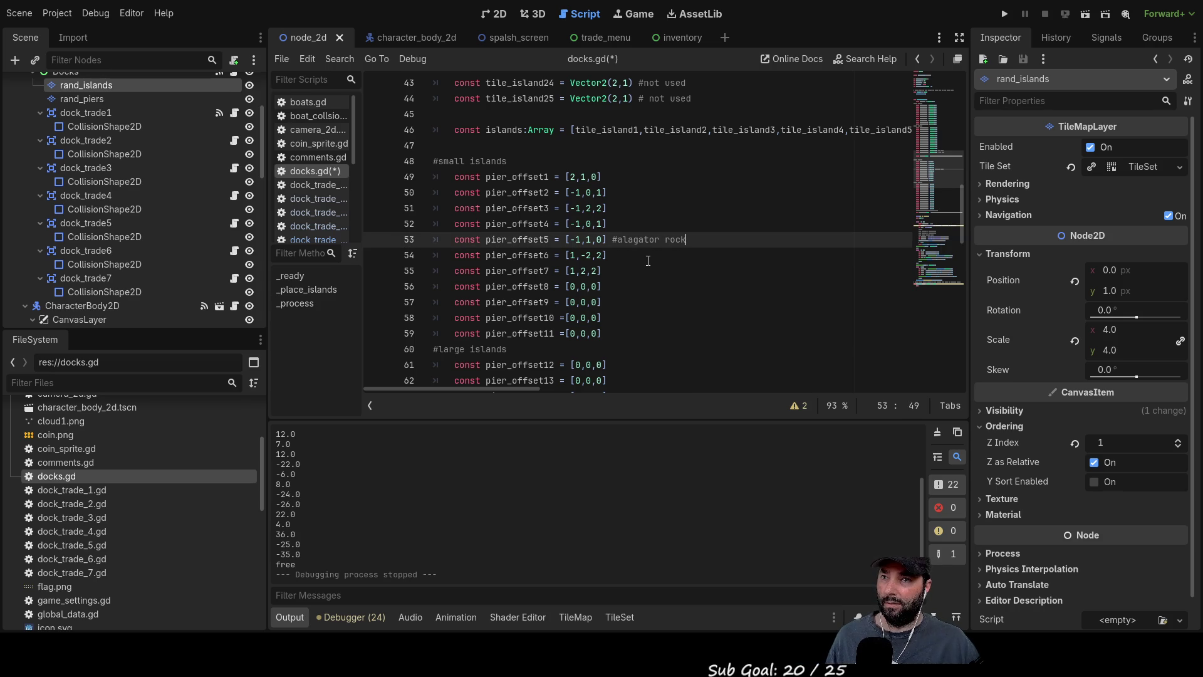
type("#alagator rock")
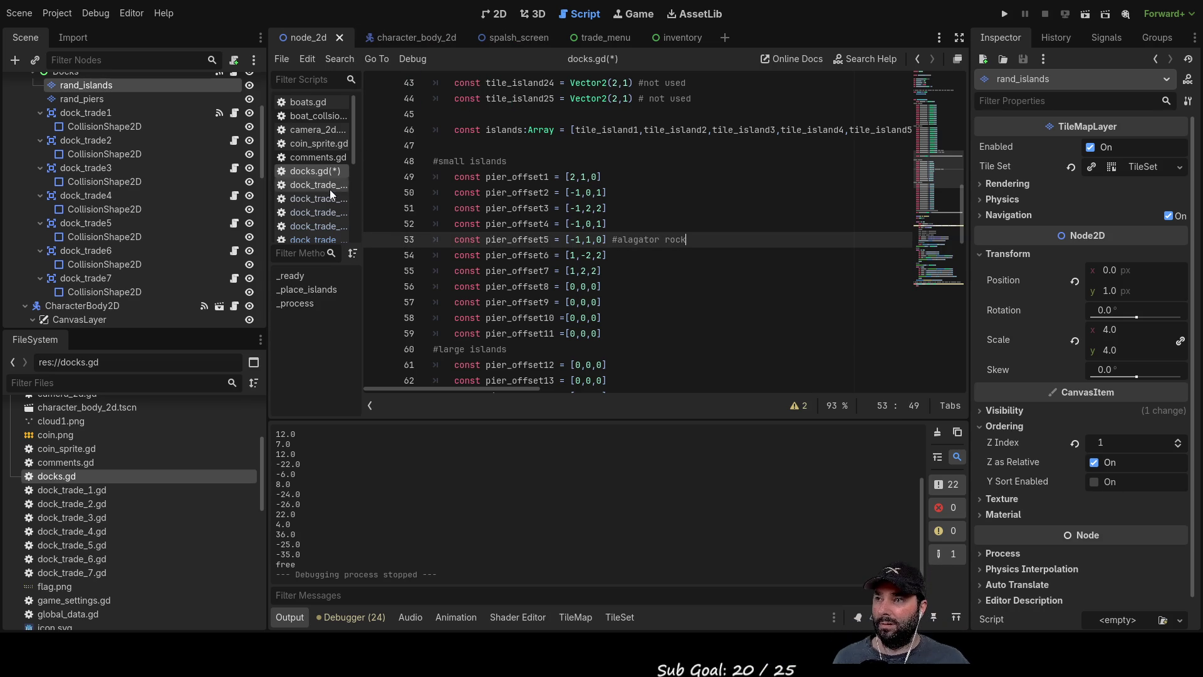
Check which islands dock_trade_4, 5 and 6 belong to, then return to pier_offset5 in docks.gd.
left_click(321, 229)
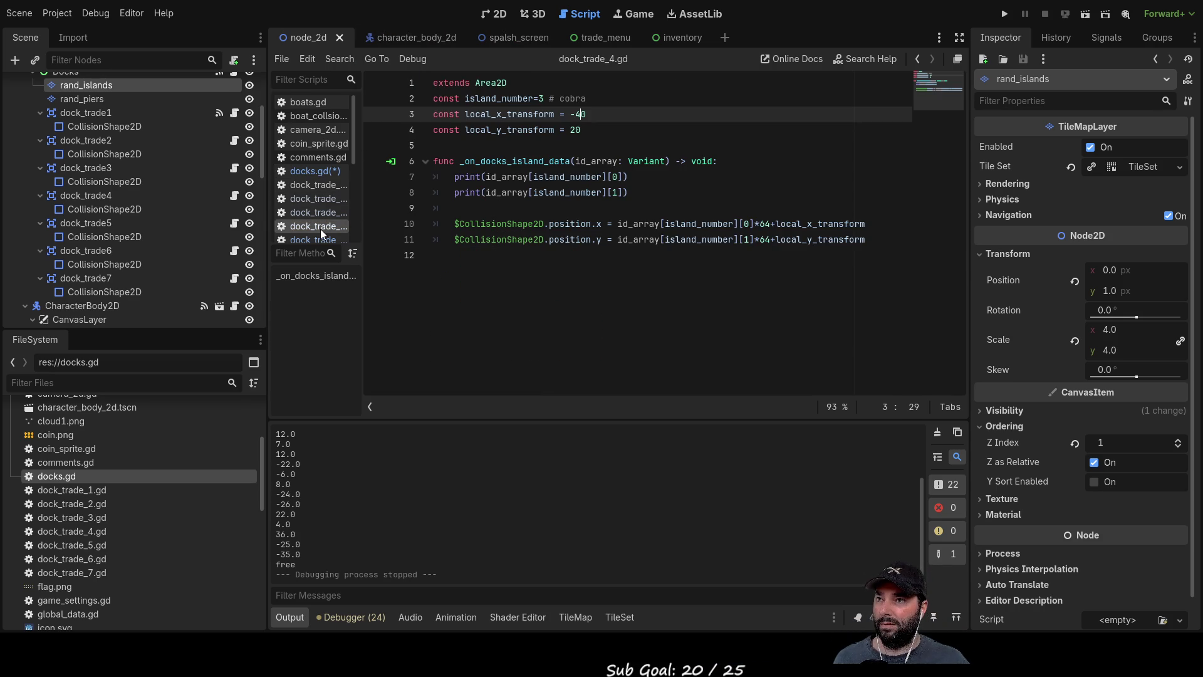
left_click(317, 240)
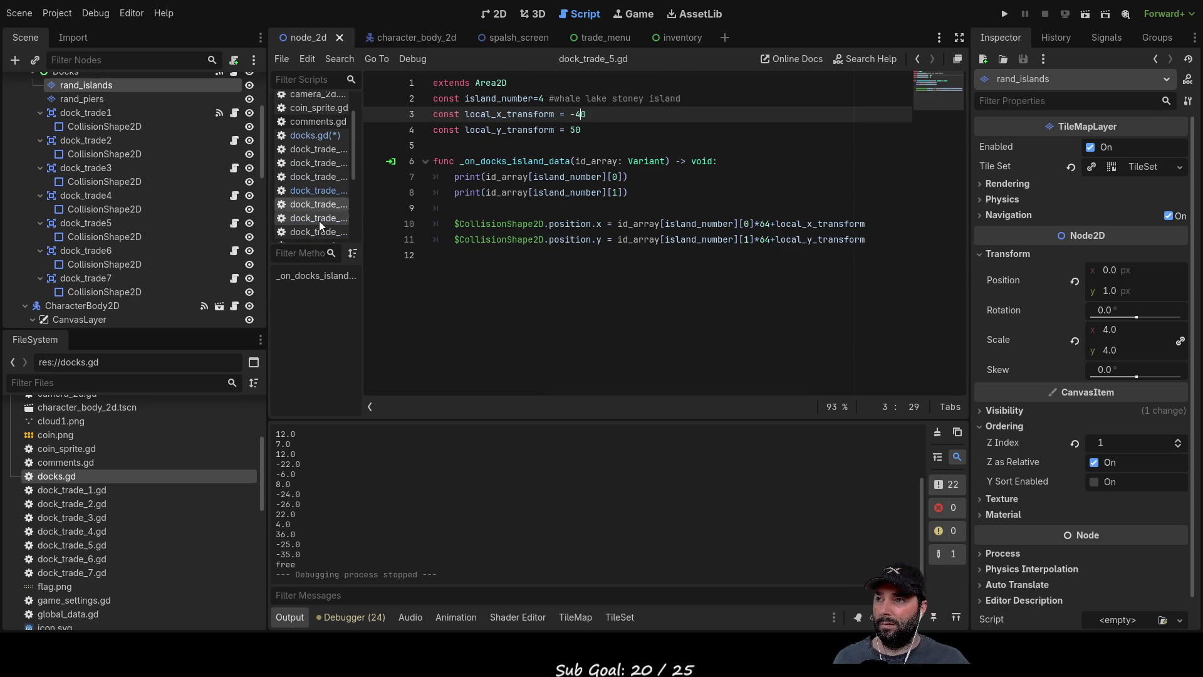
left_click(321, 216)
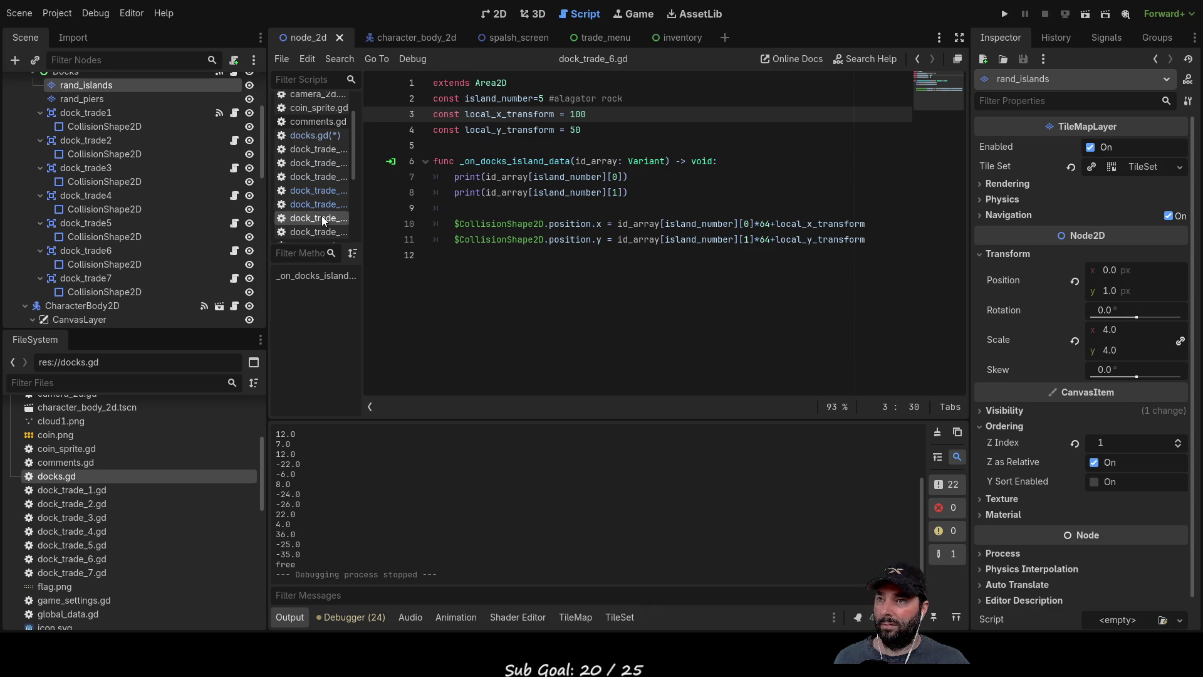
left_click(317, 136)
left_click(580, 240)
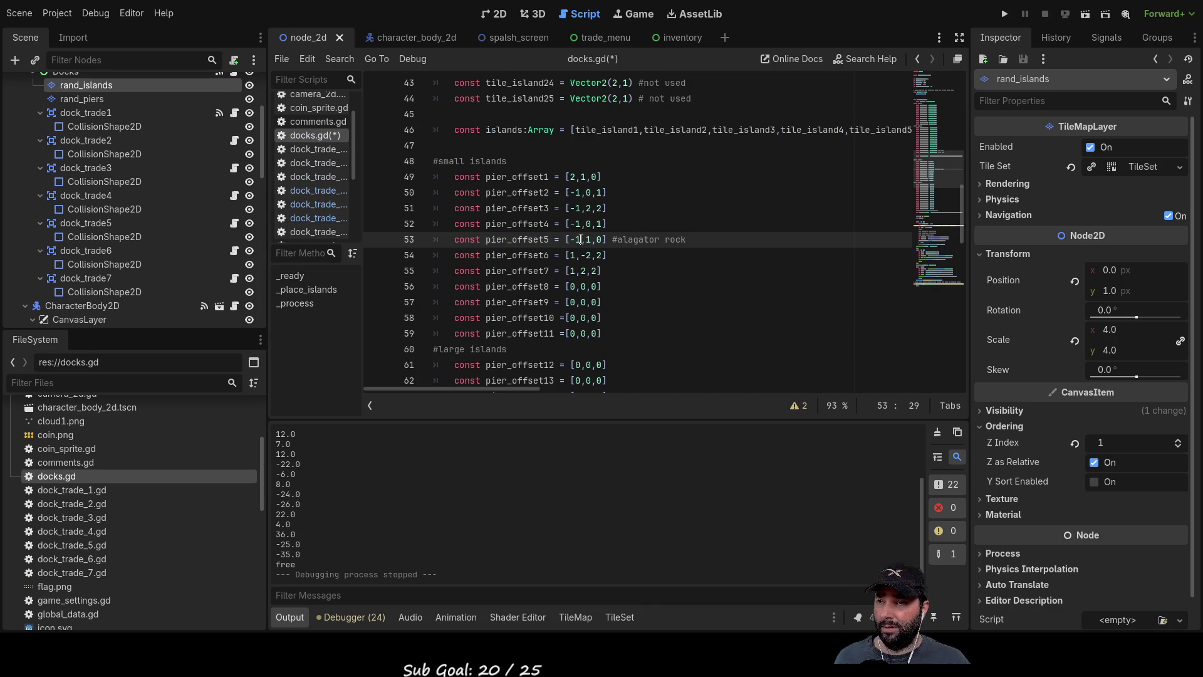
Edit line 53 of docks.gd so it reads const pier_offset5 = [0,-3,2].
key("BackSpace")
key("BackSpace")
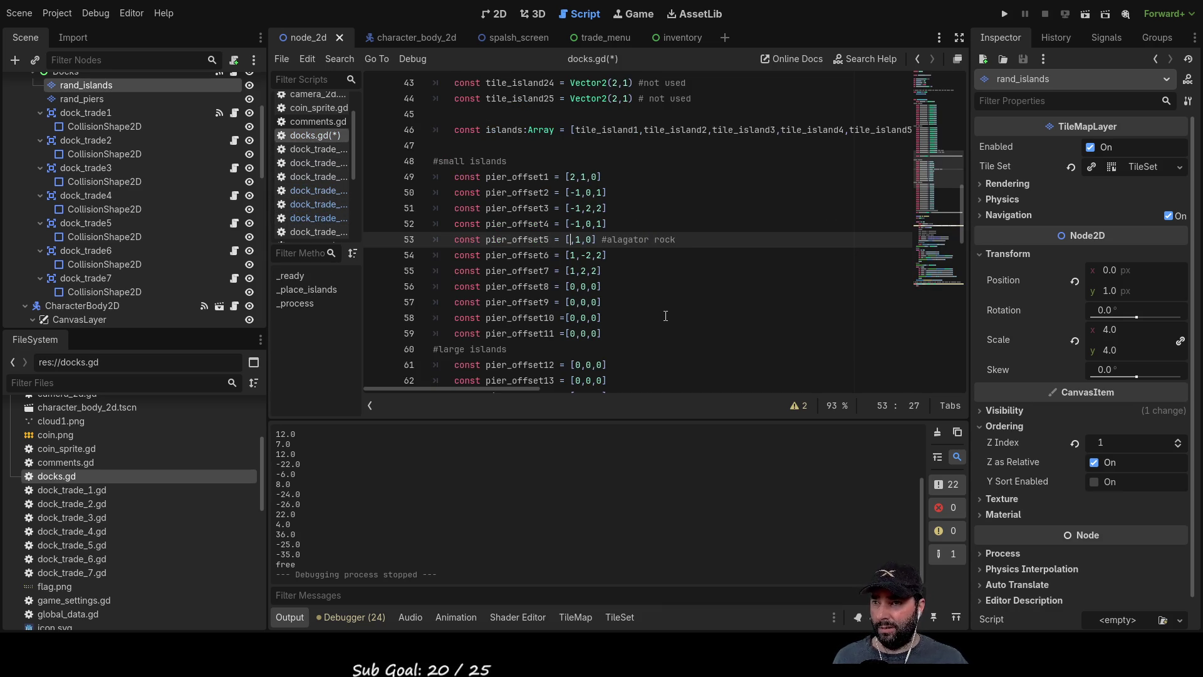
type("0")
key("Right")
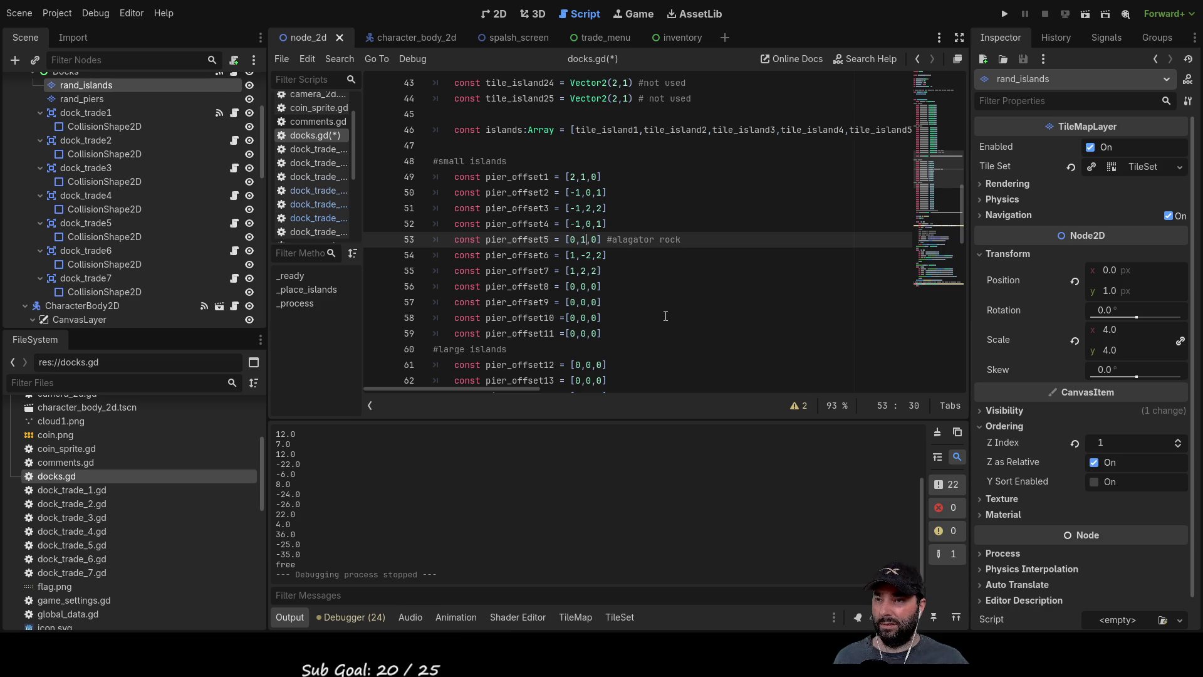
key("BackSpace")
type("-3")
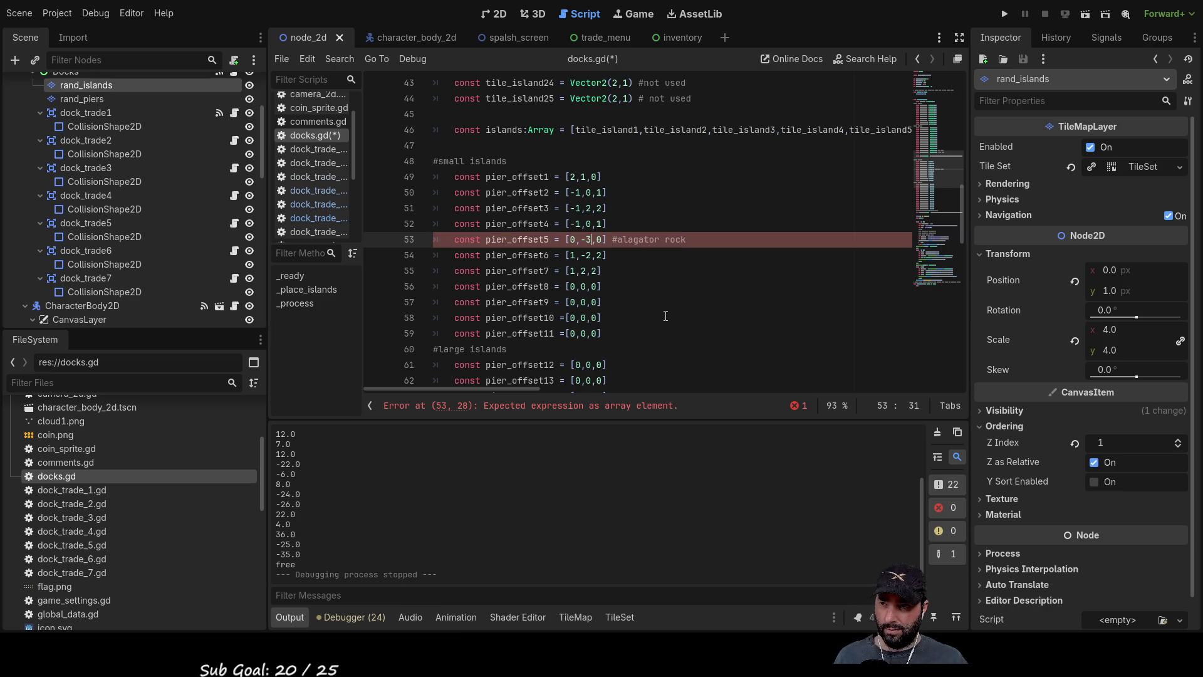
key("Right")
key("Right")
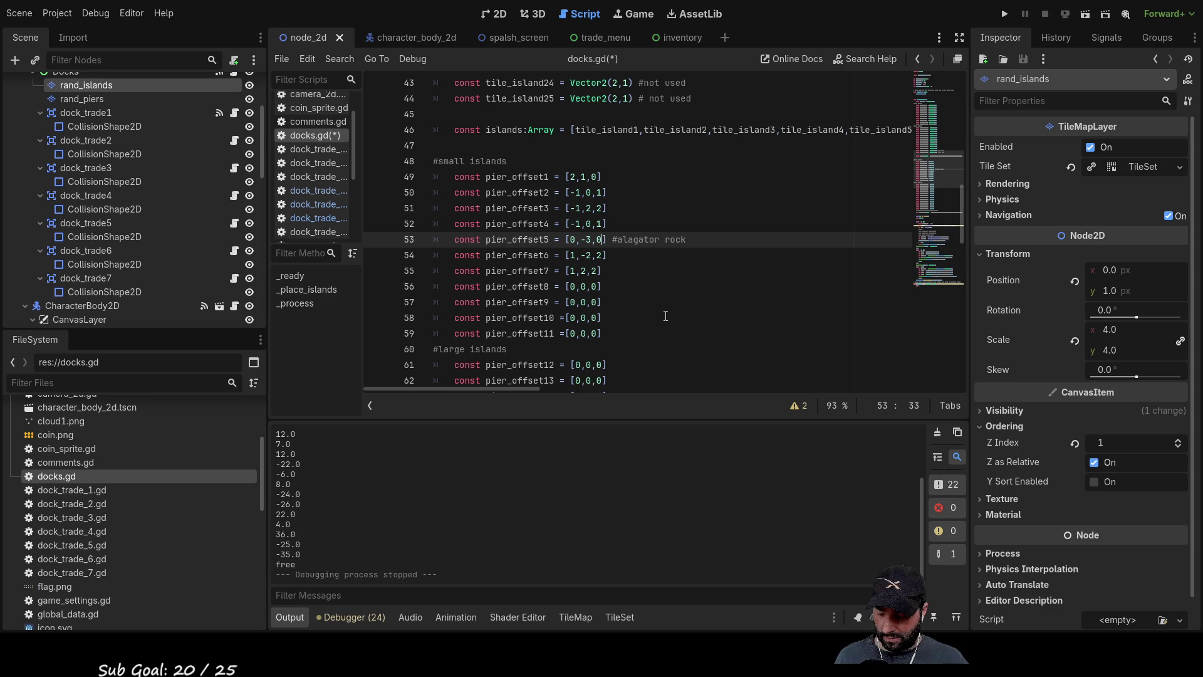
key("BackSpace")
type("2")
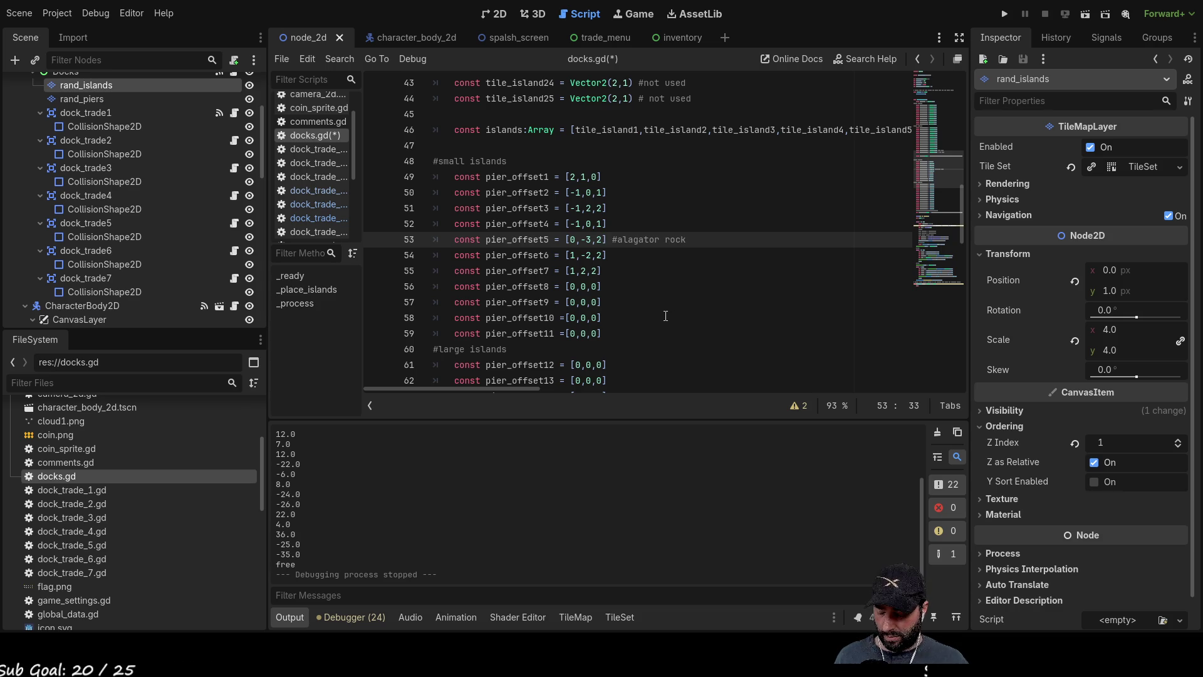
Select the rand_piers layer and inspect the second and third pier tiles in the TileMap panel.
scroll(666, 316, "down", 15)
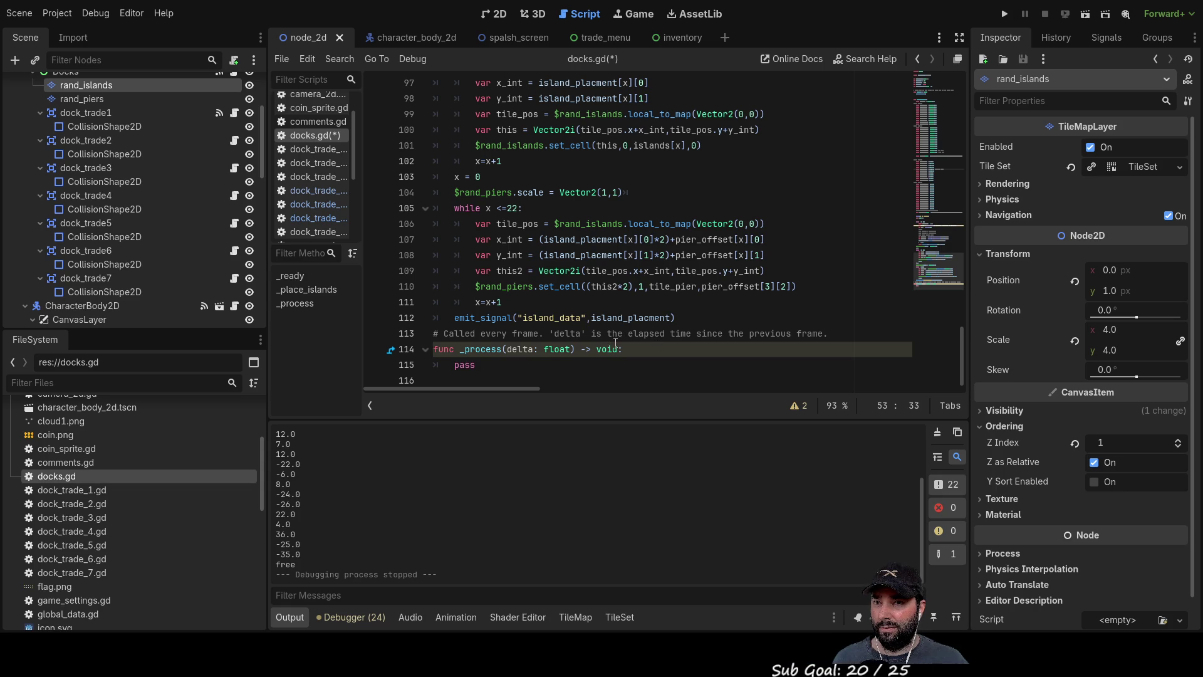
scroll(135, 217, "up", 5)
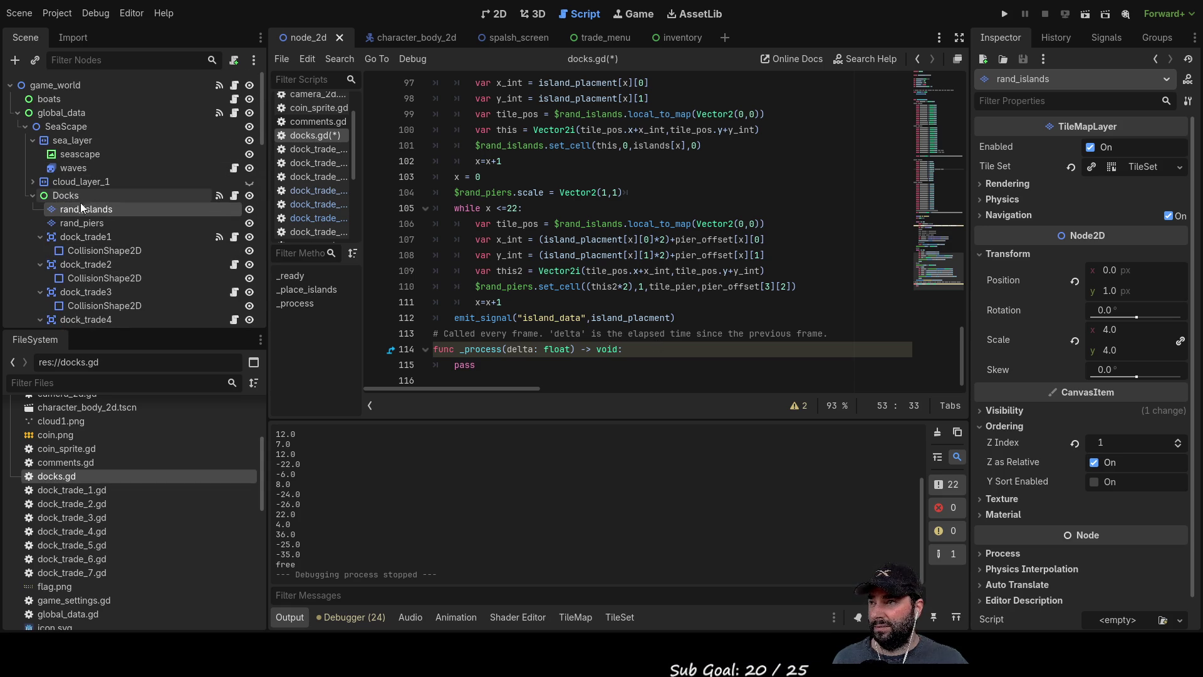
left_click(85, 223)
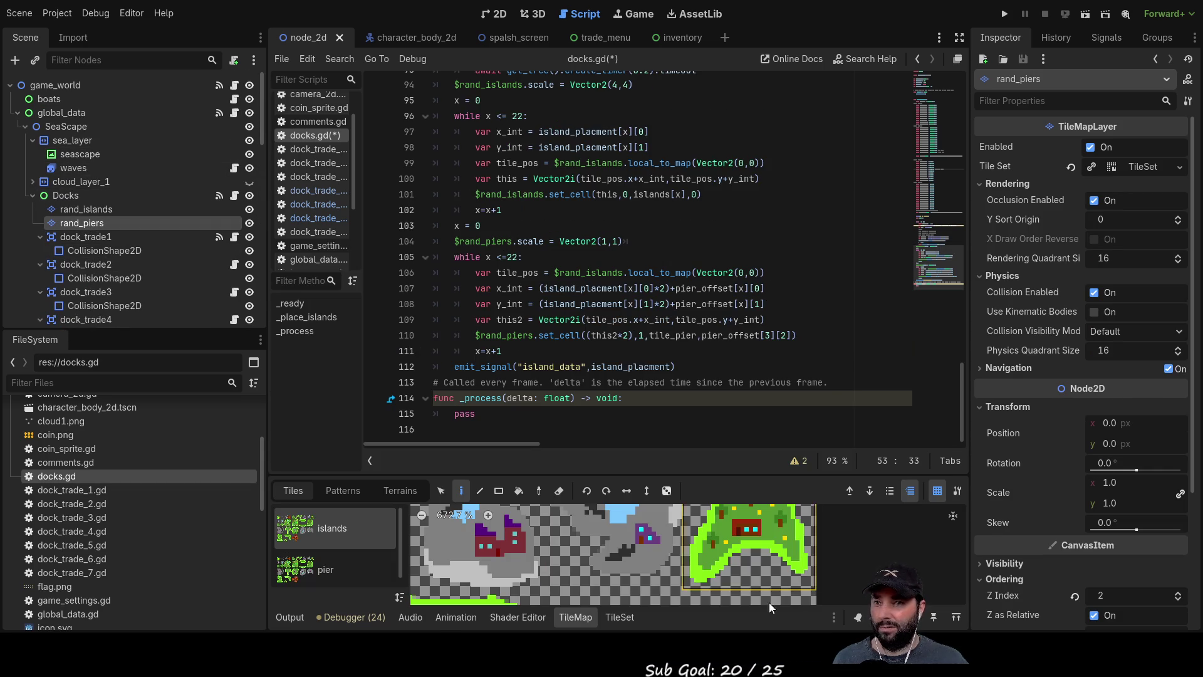
left_click(385, 559)
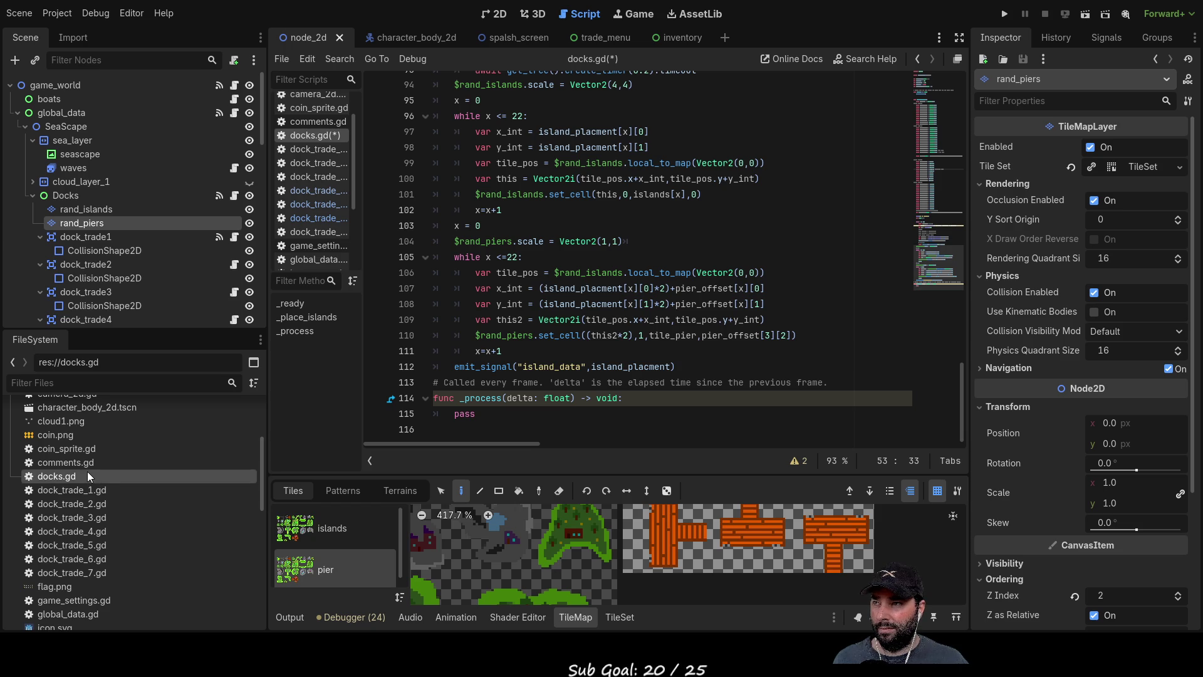
left_click(838, 567)
left_click(756, 545)
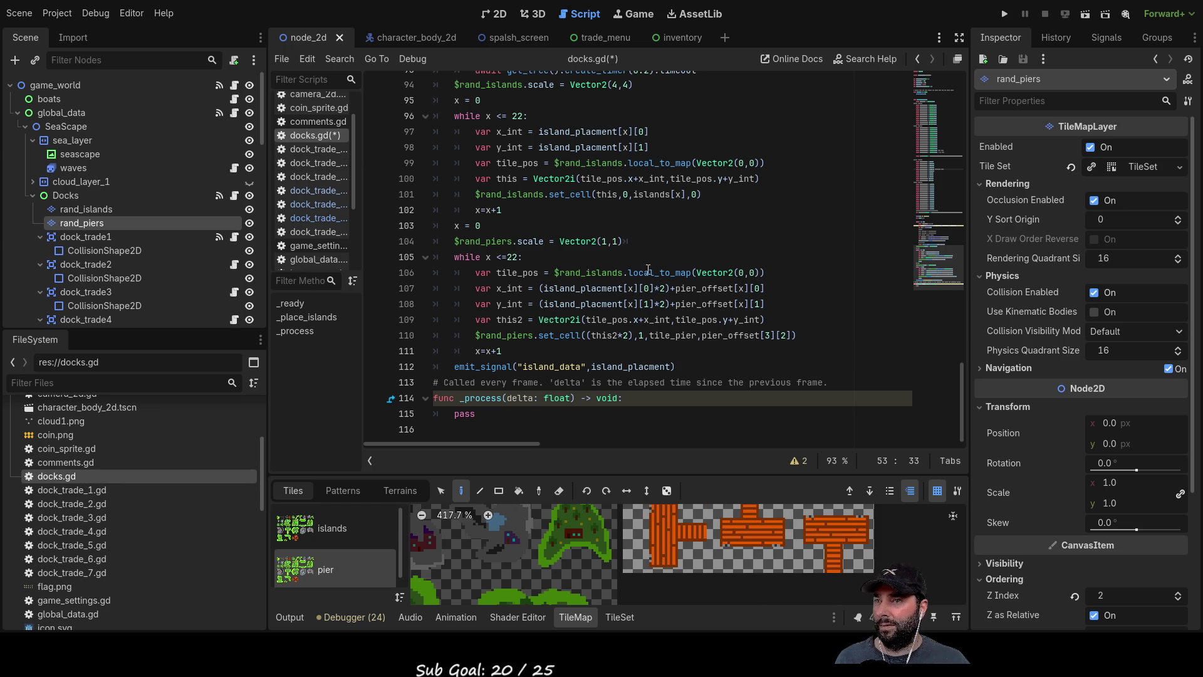
scroll(666, 288, "up", 13)
scroll(666, 287, "up", 5)
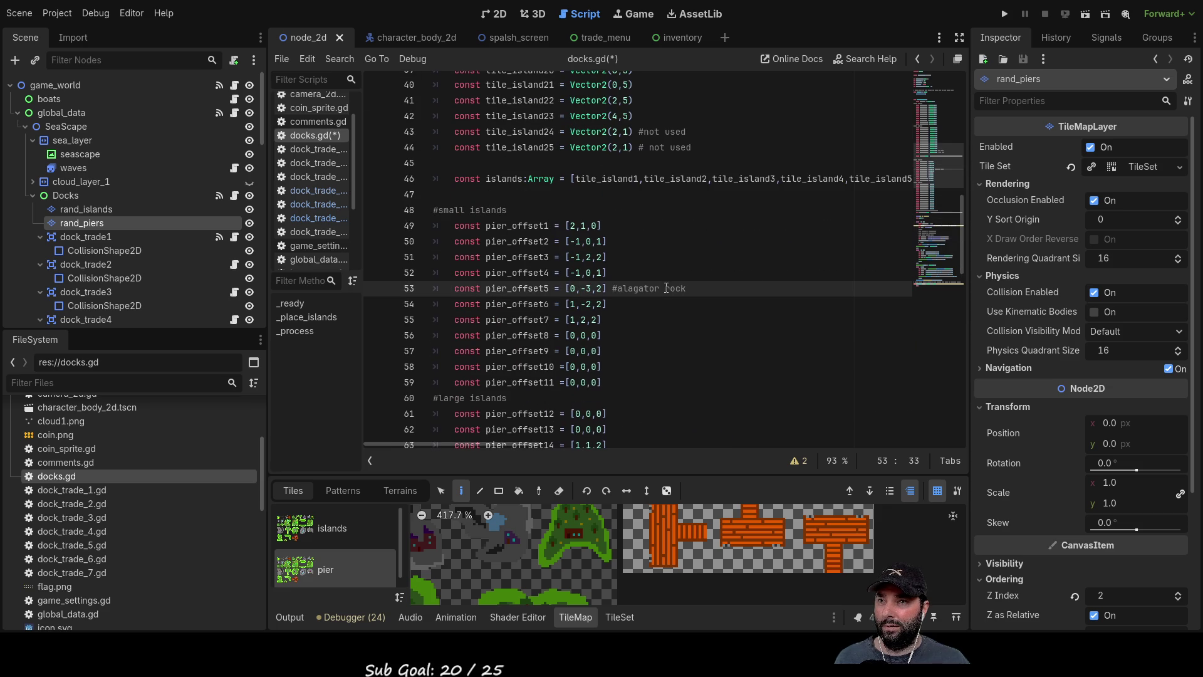
Run the game past the splash screen, zoom around the islands and piers, then stop it with F8.
left_click(1005, 14)
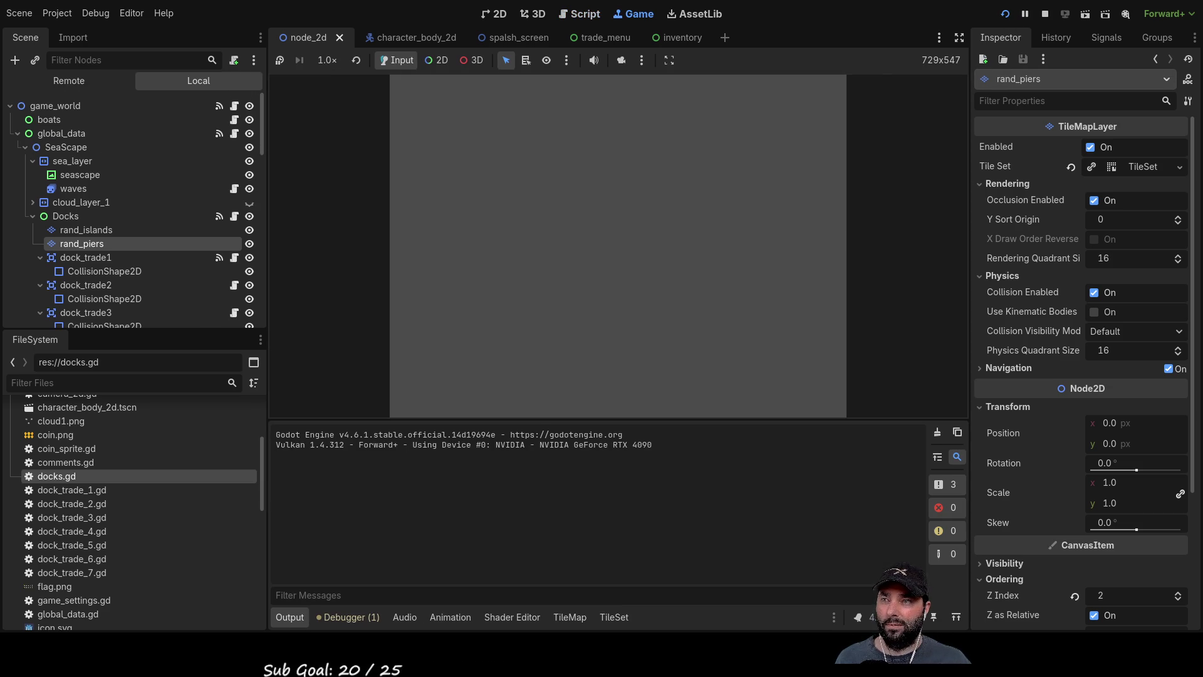
left_click(551, 96)
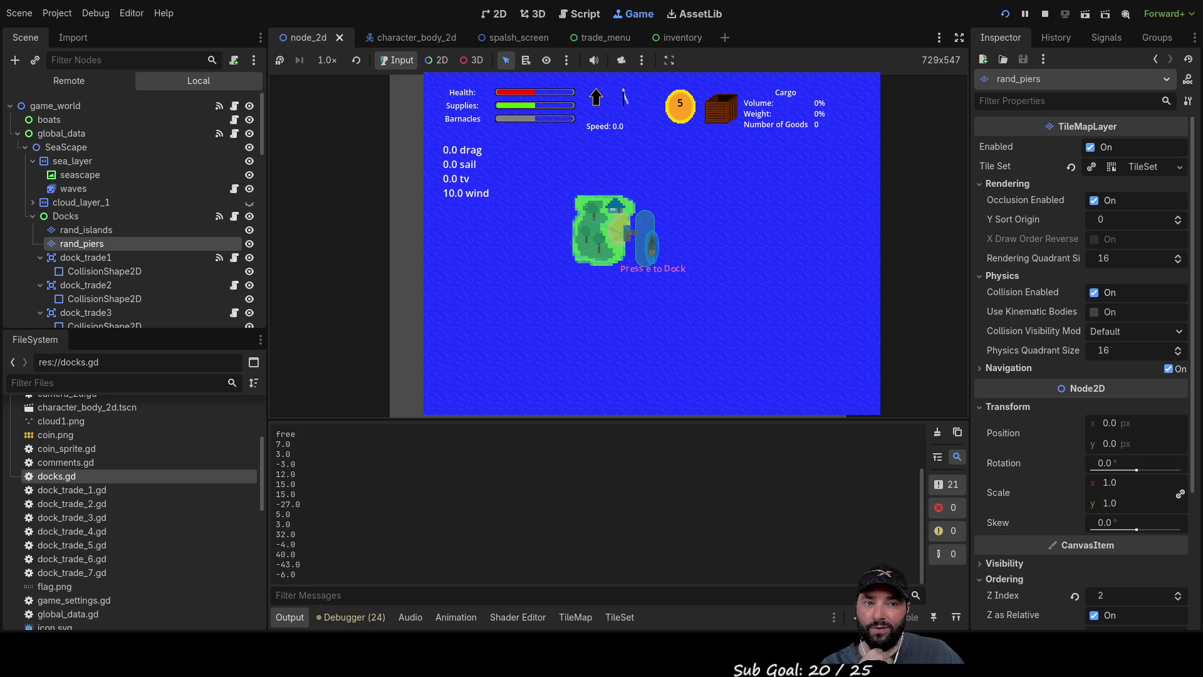
scroll(769, 266, "down", 2)
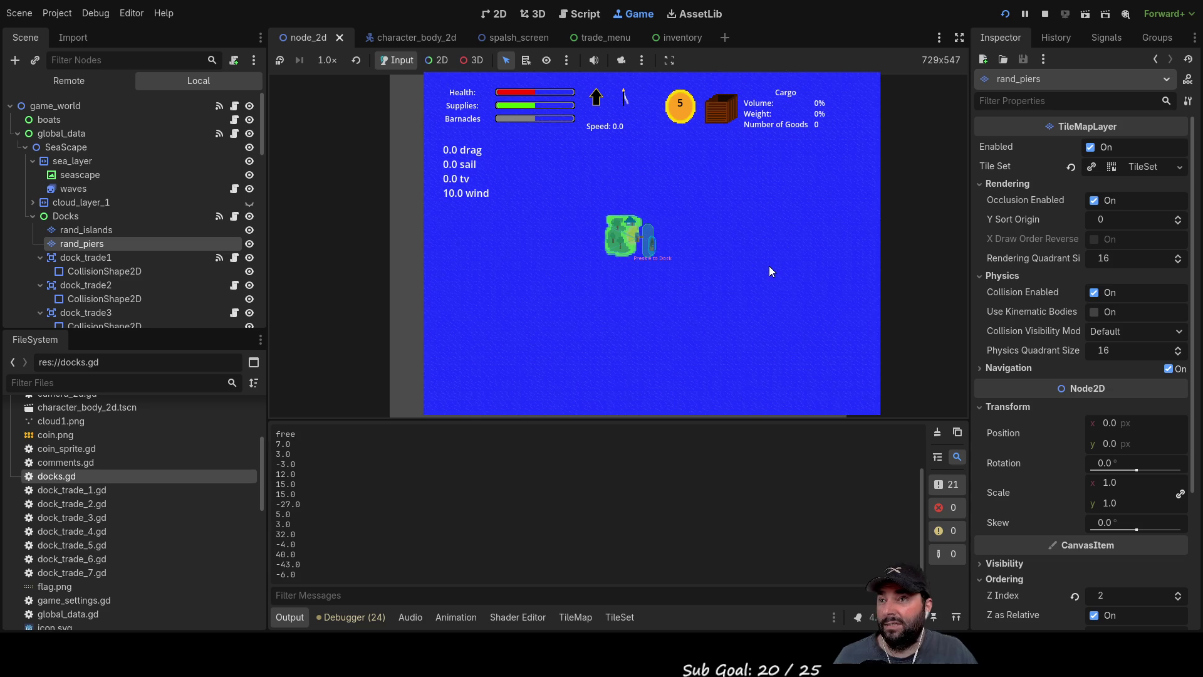
scroll(768, 265, "down", 1)
scroll(757, 275, "down", 2)
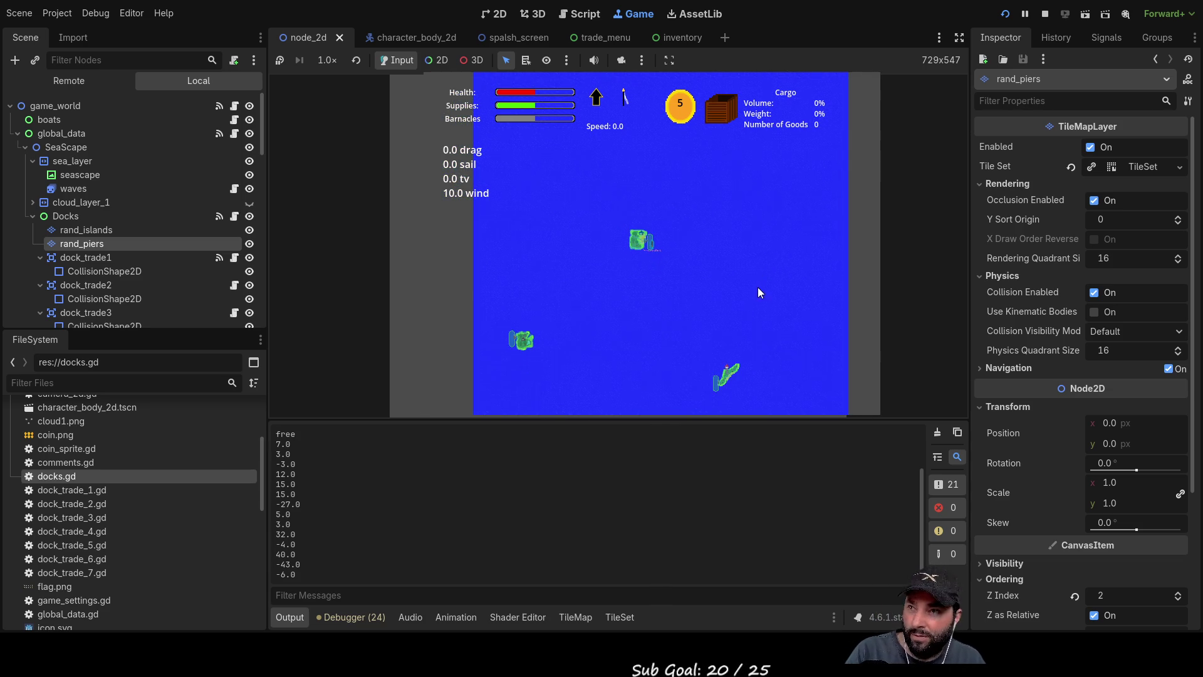
scroll(728, 300, "up", 3)
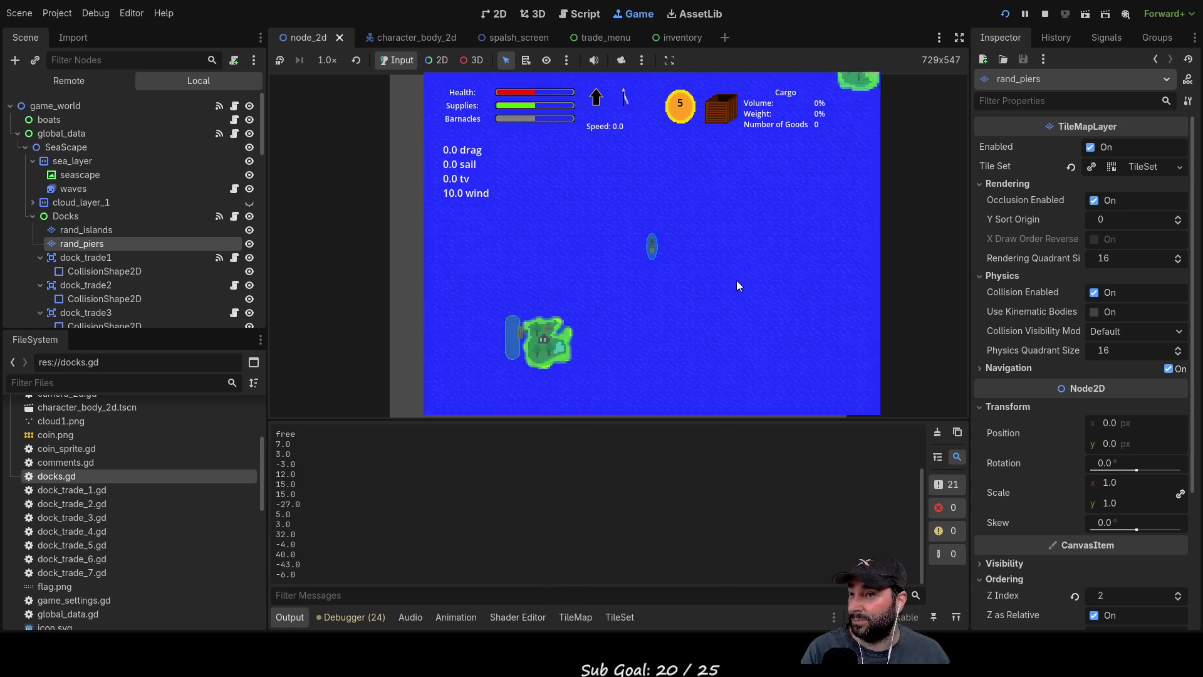
scroll(731, 301, "down", 1)
scroll(733, 325, "down", 2)
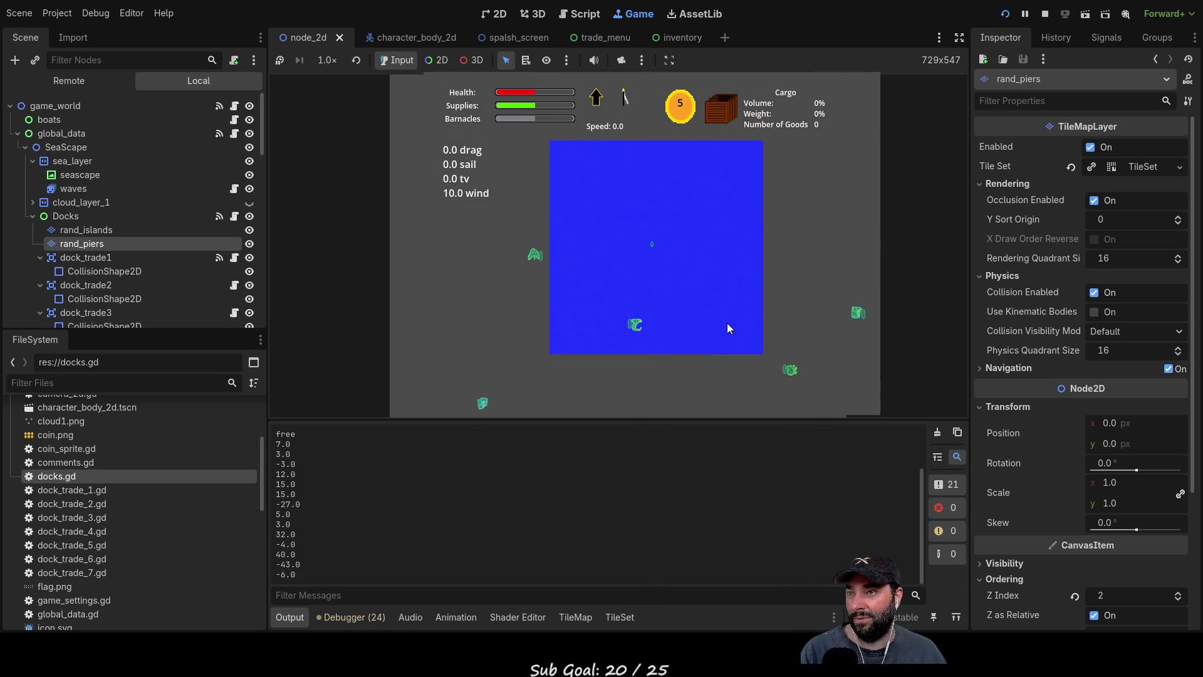
scroll(726, 322, "up", 3)
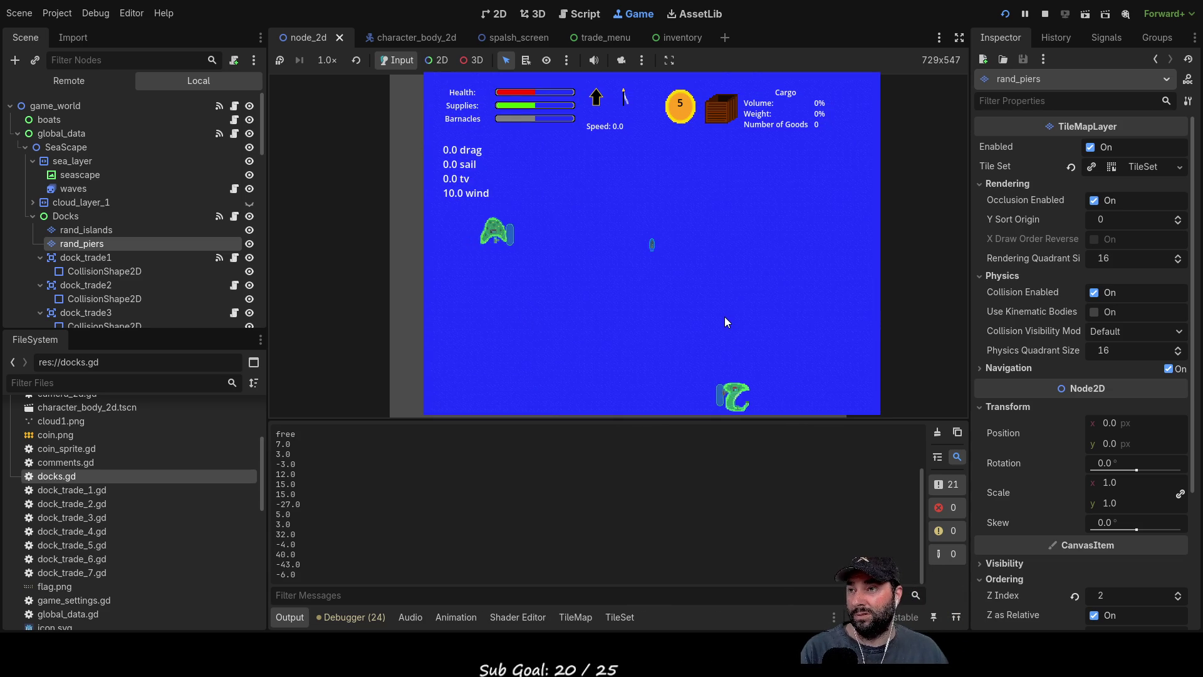
scroll(735, 320, "down", 1)
scroll(735, 319, "up", 1)
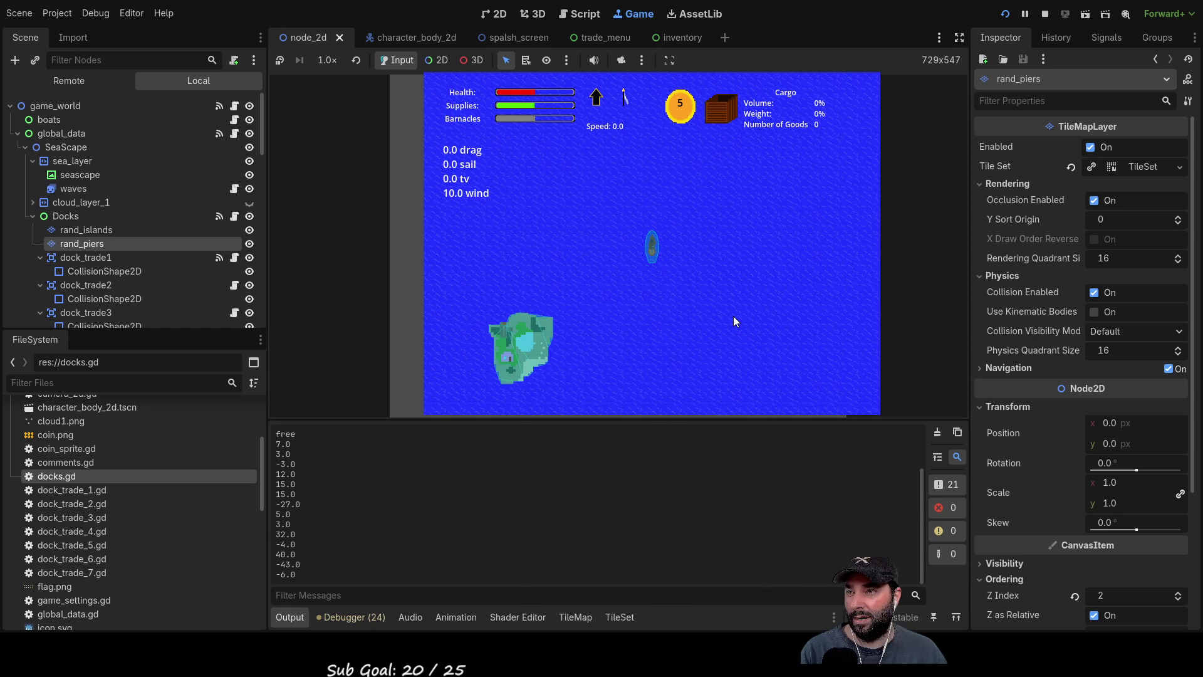
scroll(733, 315, "up", 2)
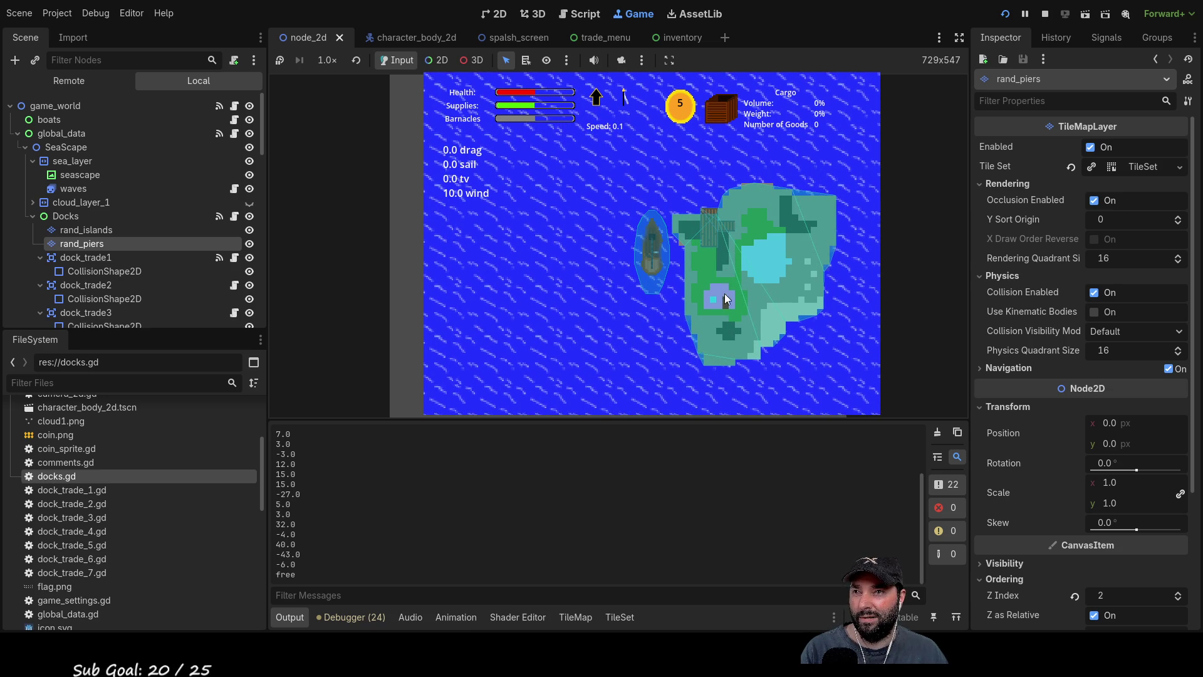
scroll(724, 308, "down", 2)
scroll(728, 321, "down", 3)
scroll(728, 315, "up", 3)
scroll(728, 317, "up", 2)
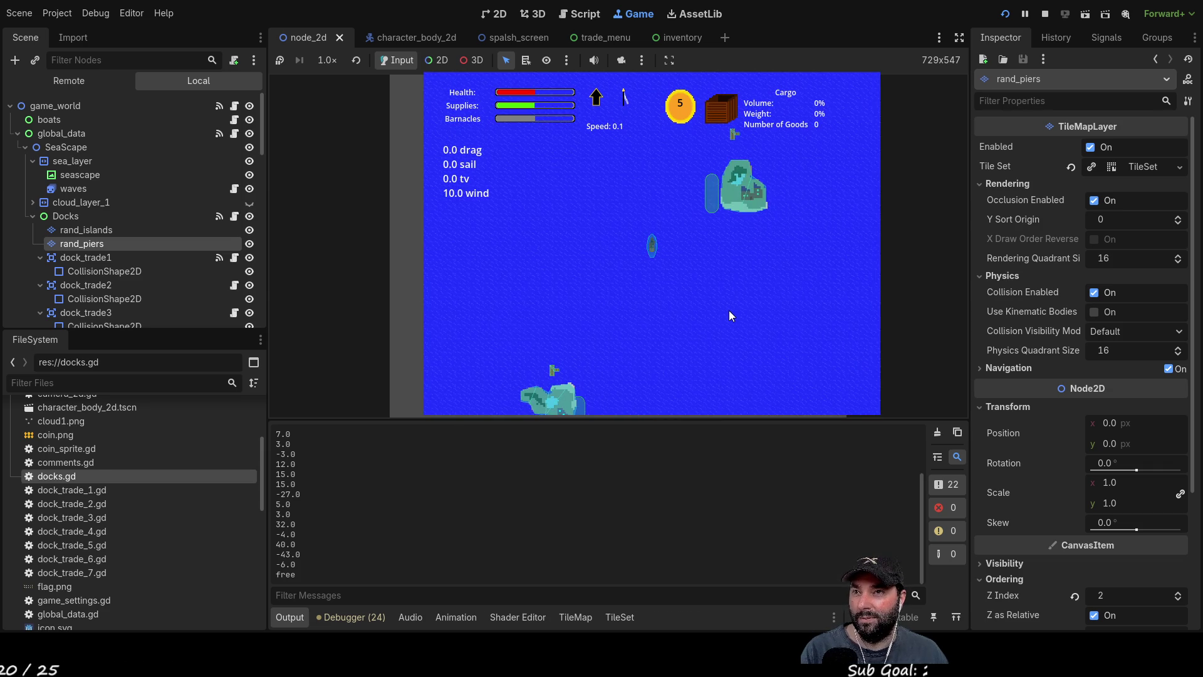
scroll(729, 315, "up", 3)
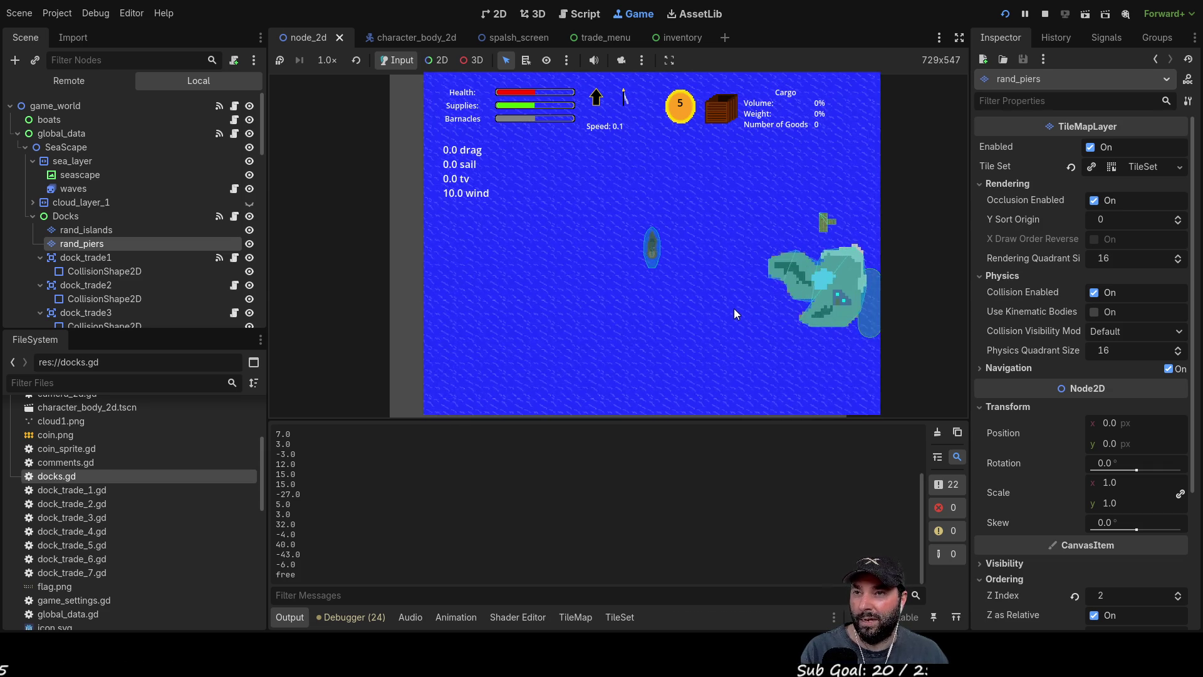
scroll(730, 307, "up", 3)
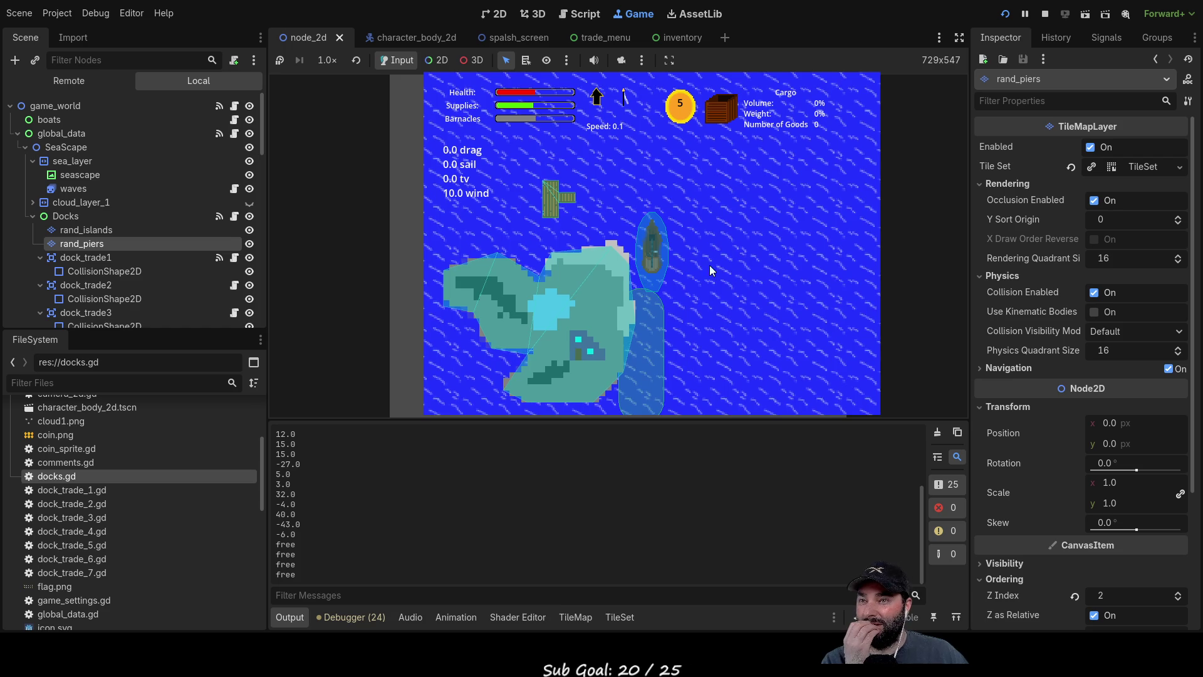
scroll(724, 298, "down", 2)
scroll(724, 296, "down", 1)
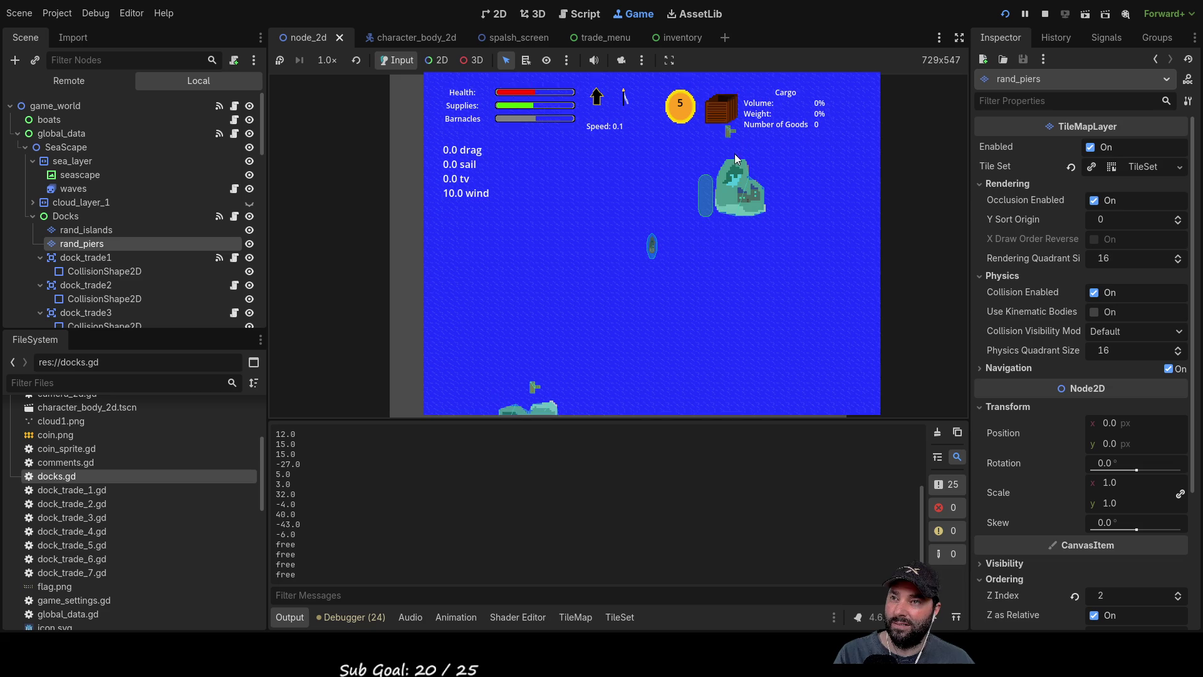
key("F8")
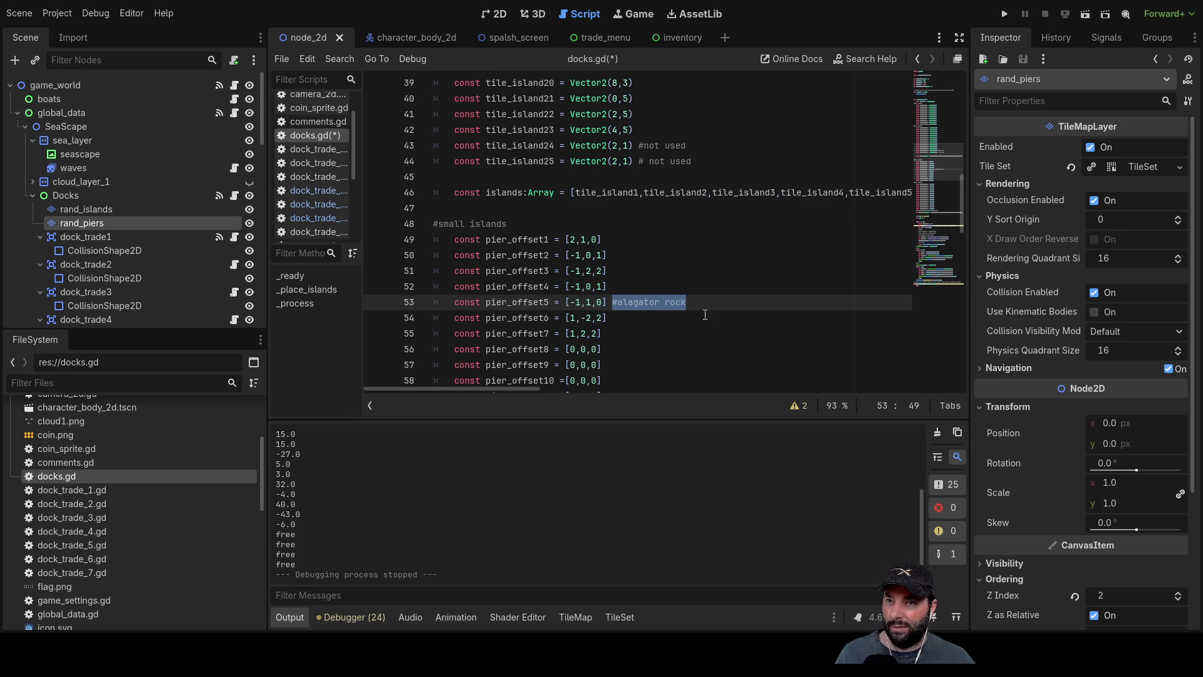
Change line 54 to pier_offset6 = [2,4,2] and run the project.
left_click(635, 324)
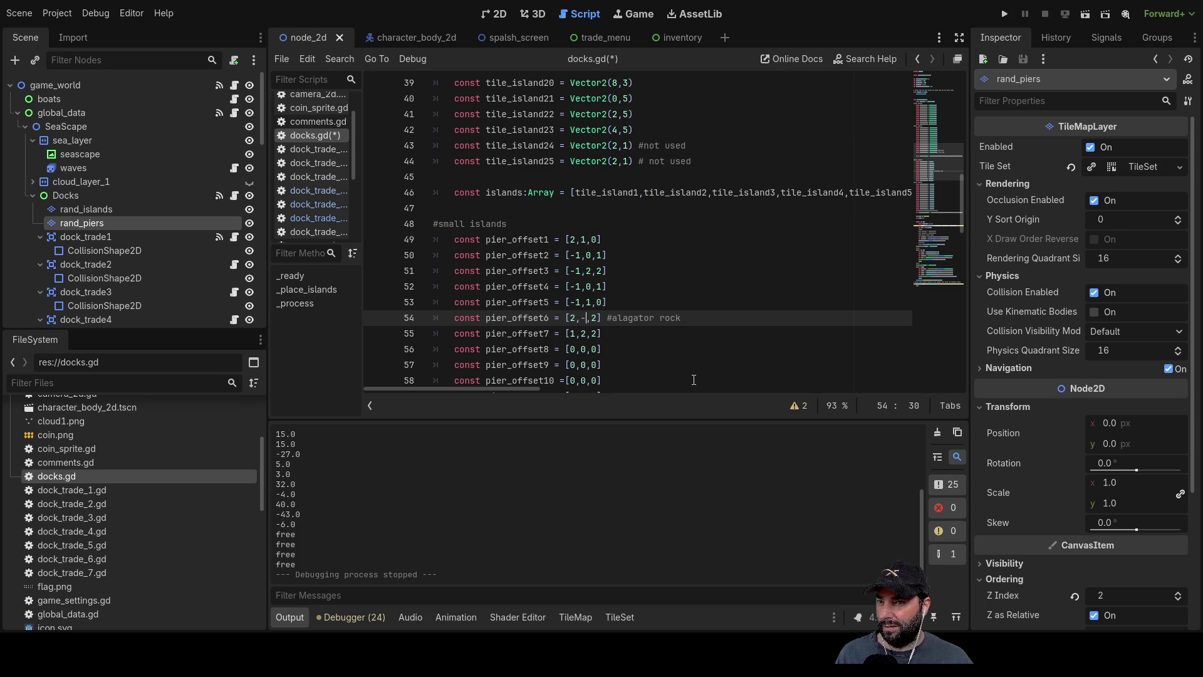
type("4")
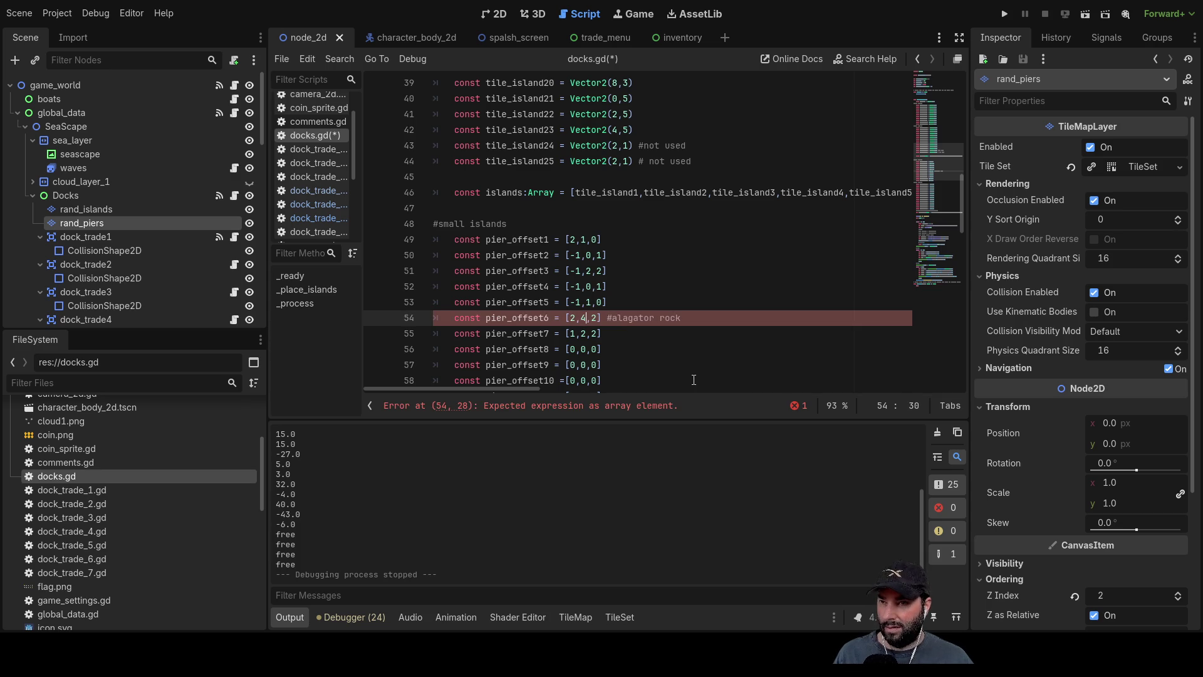
left_click(597, 317)
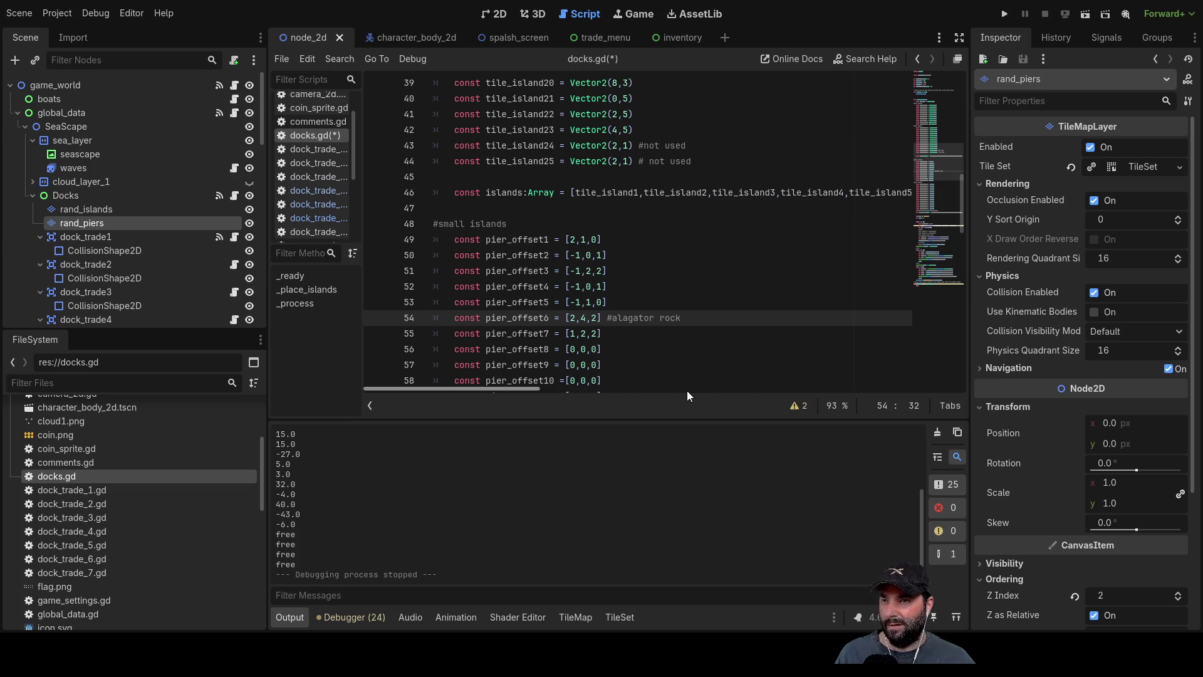
left_click(1003, 14)
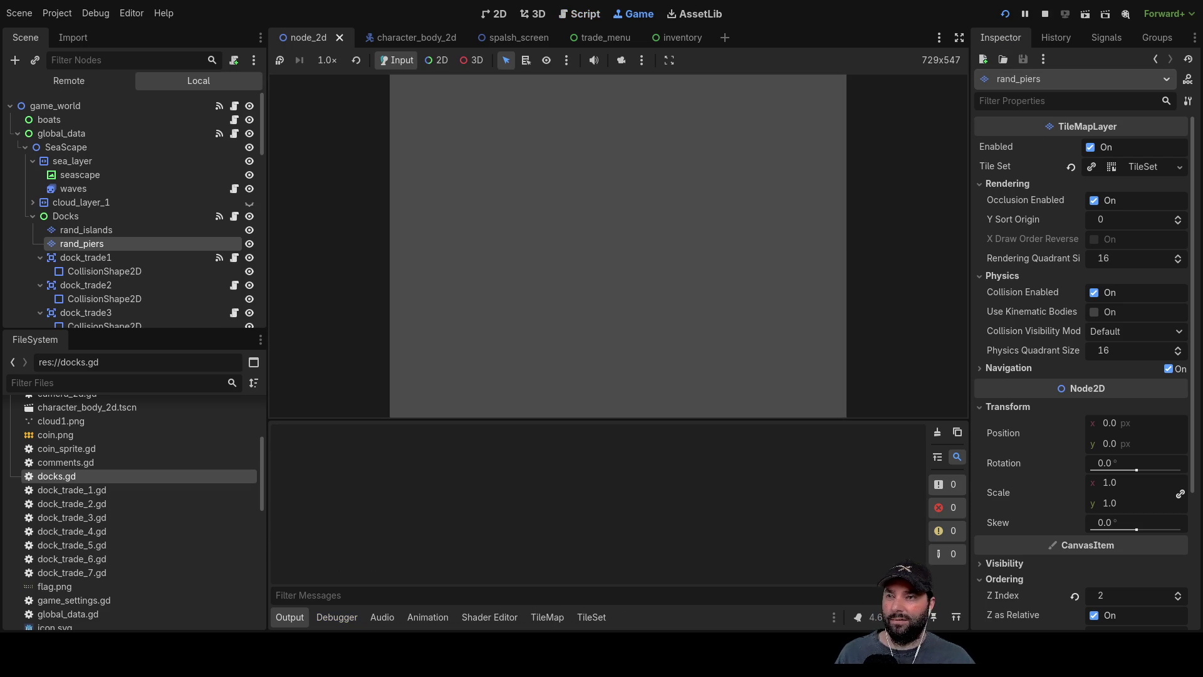
Start playing, zoom in on the pier near the island, then stop the game.
left_click(558, 96)
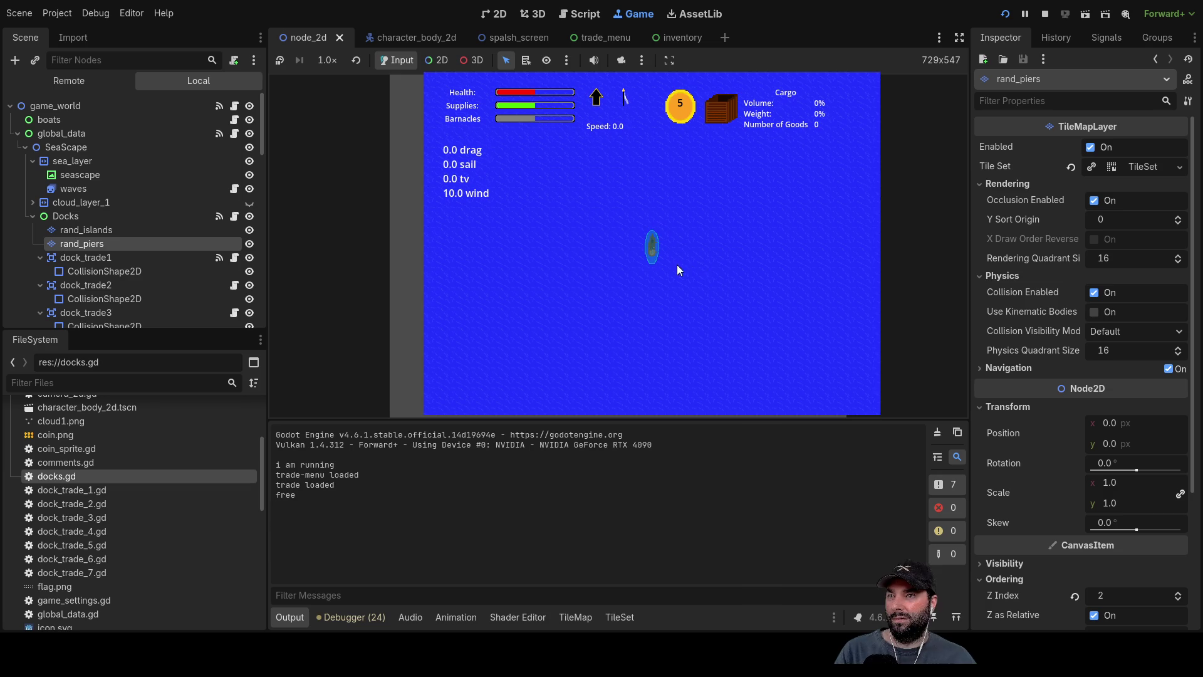
scroll(666, 284, "down", 5)
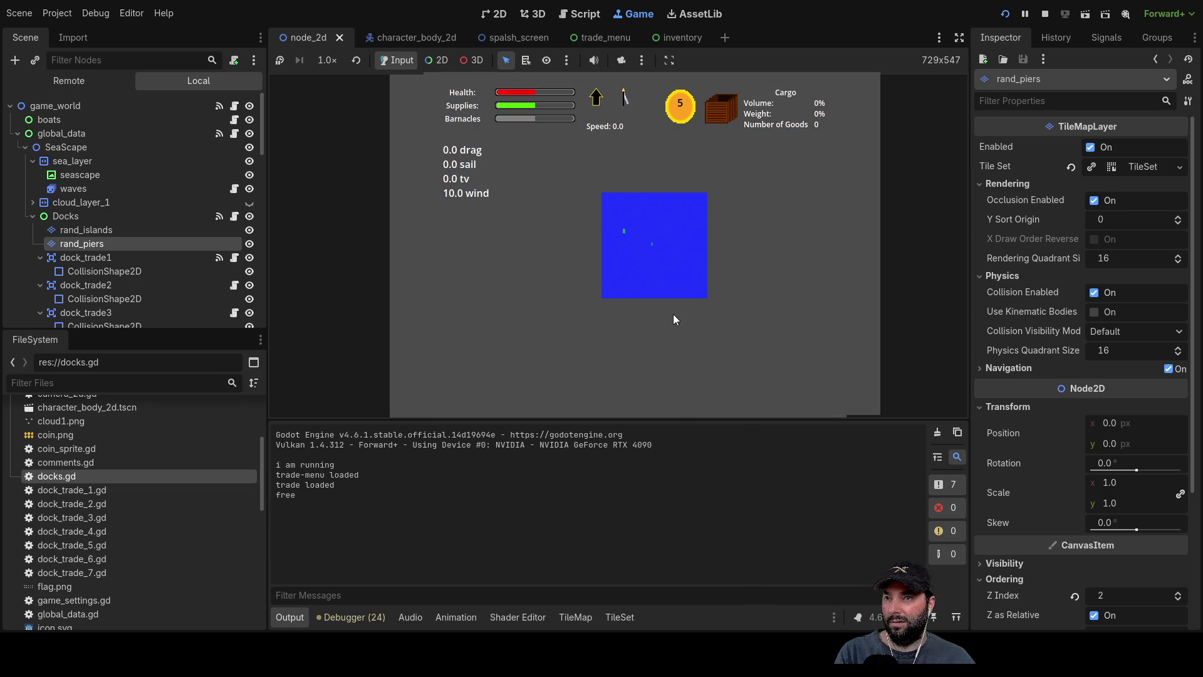
scroll(738, 283, "up", 5)
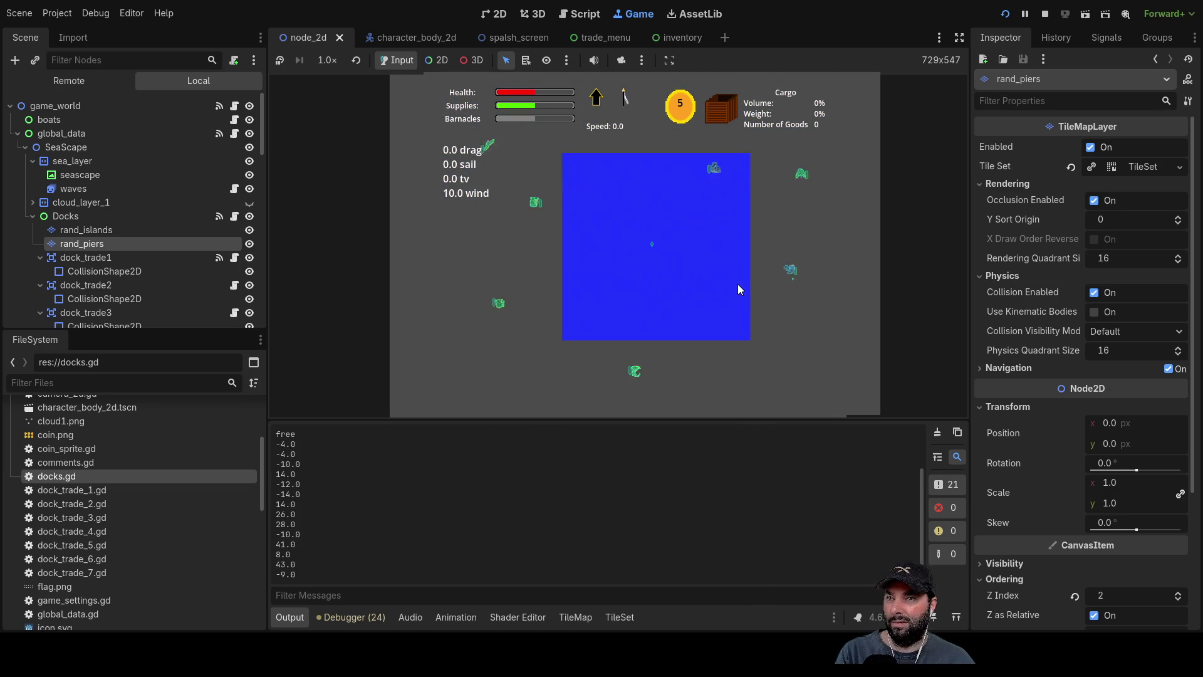
scroll(766, 293, "up", 4)
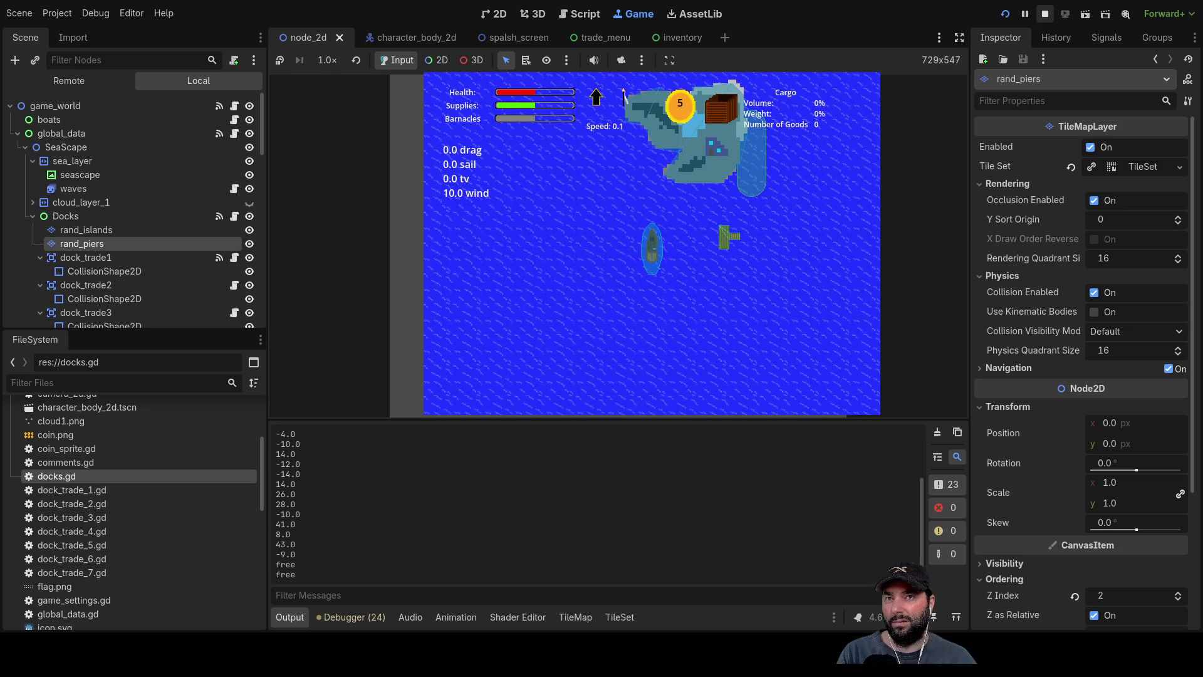
left_click(1045, 14)
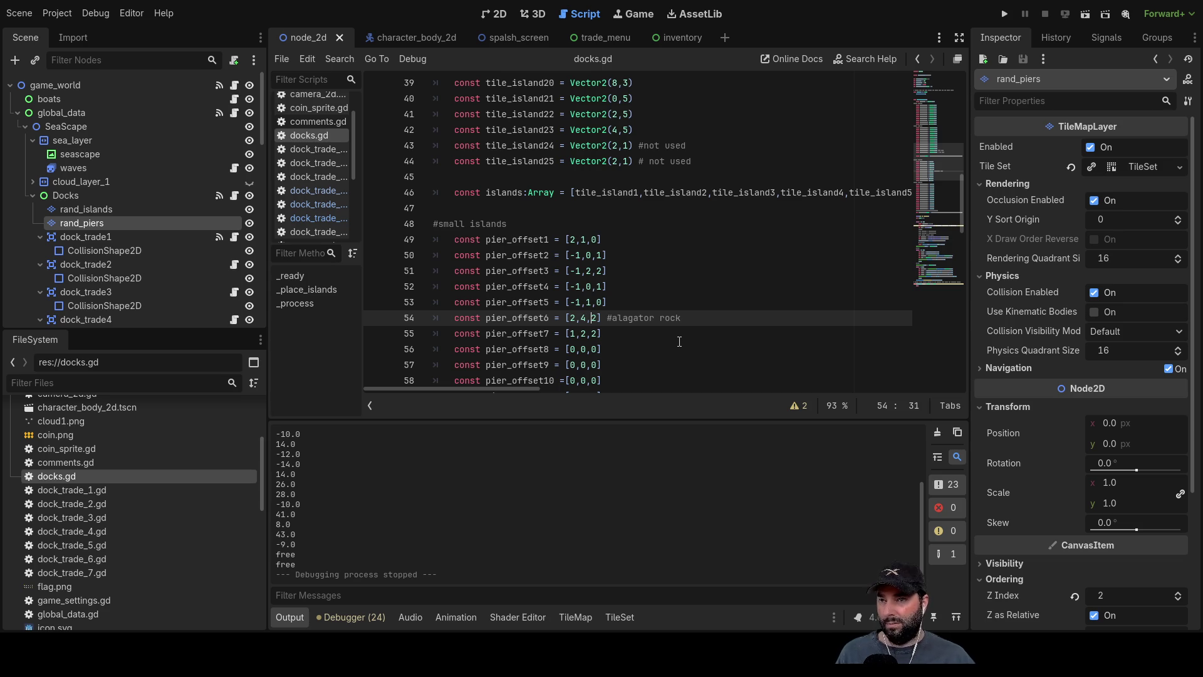
Change pier_offset6's middle value from 4 to 3, making it [2,3,1], and rerun the project.
key("BackSpace")
type("3")
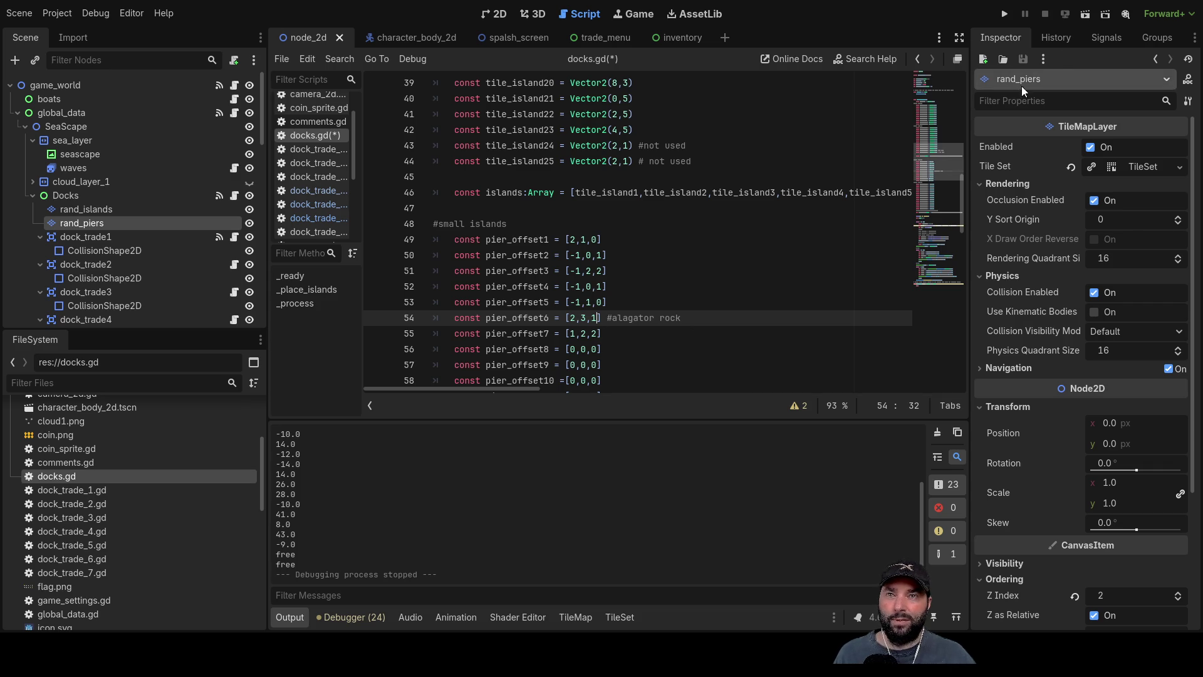
left_click(1004, 14)
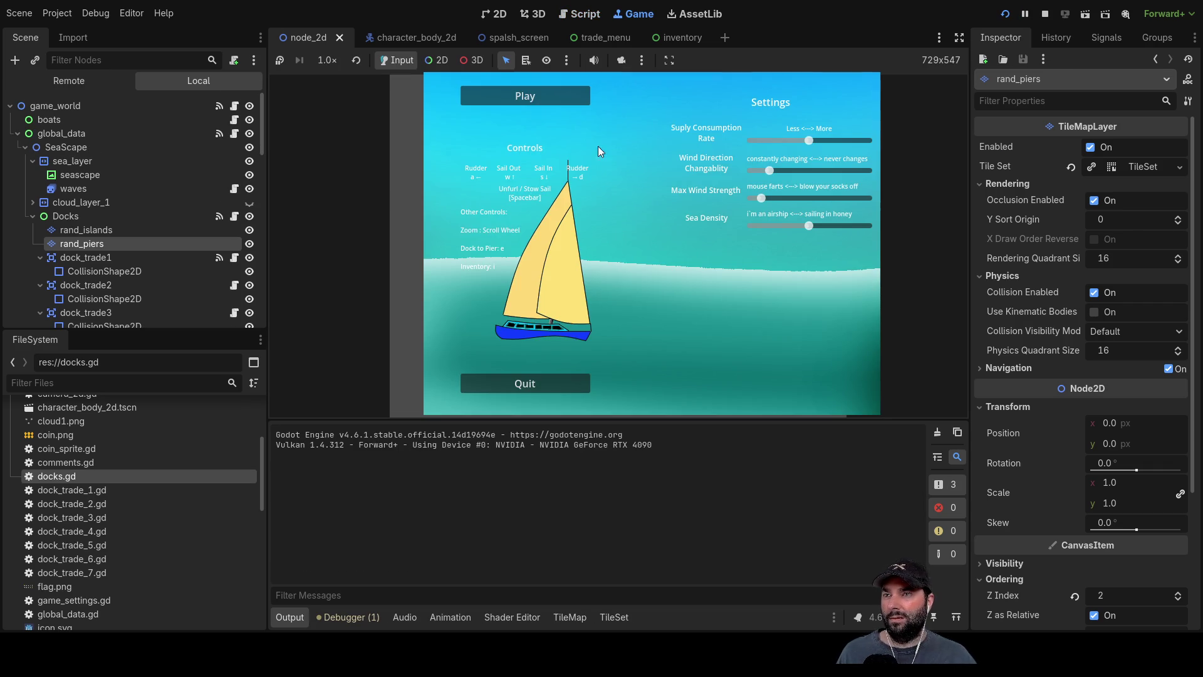
Play to check the pier, stop with F8, and select the rand_islands layer in the 2D editor.
left_click(544, 104)
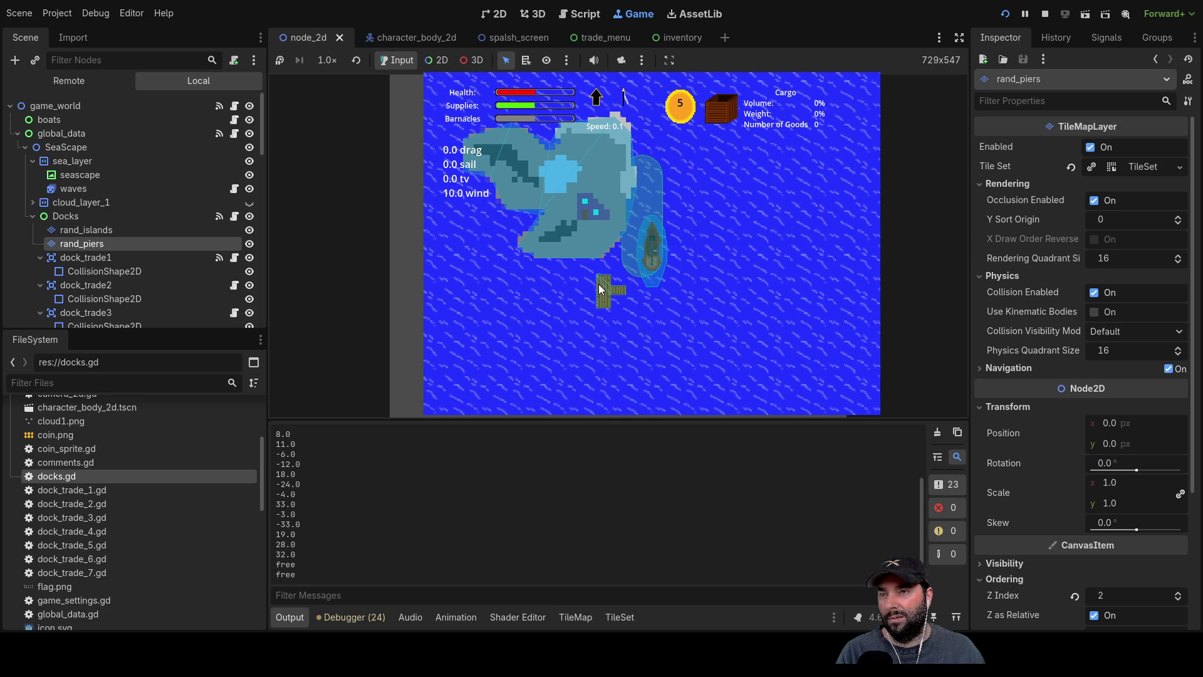
key("F8")
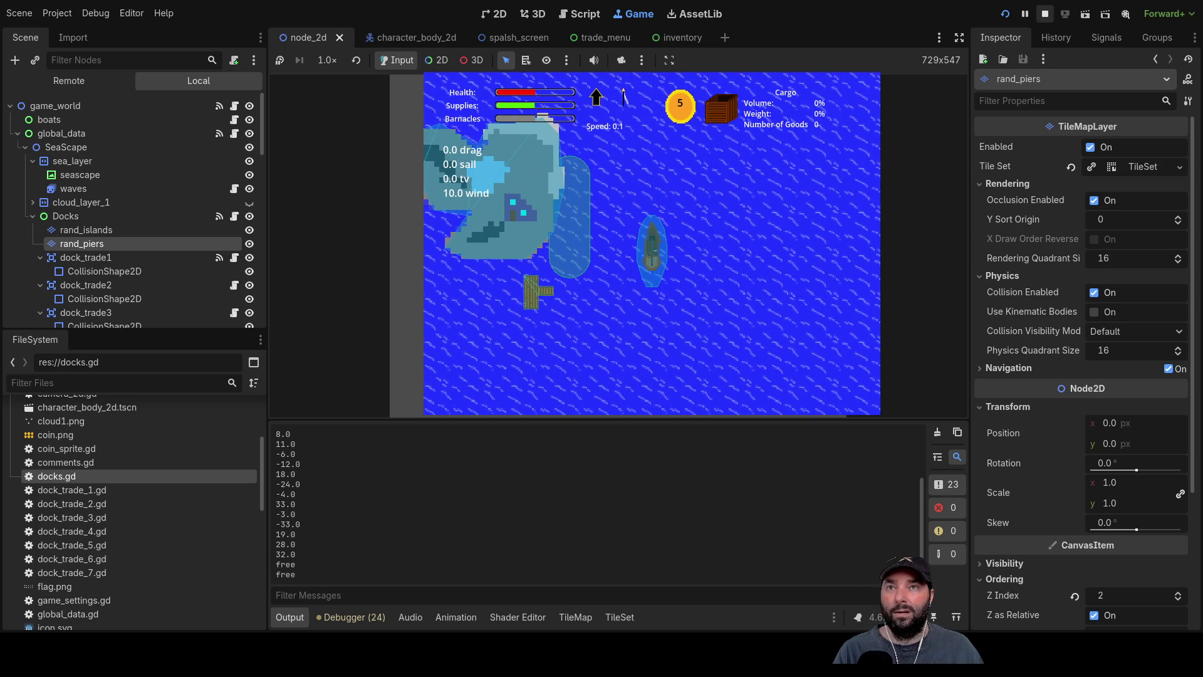
key("ctrl+F1")
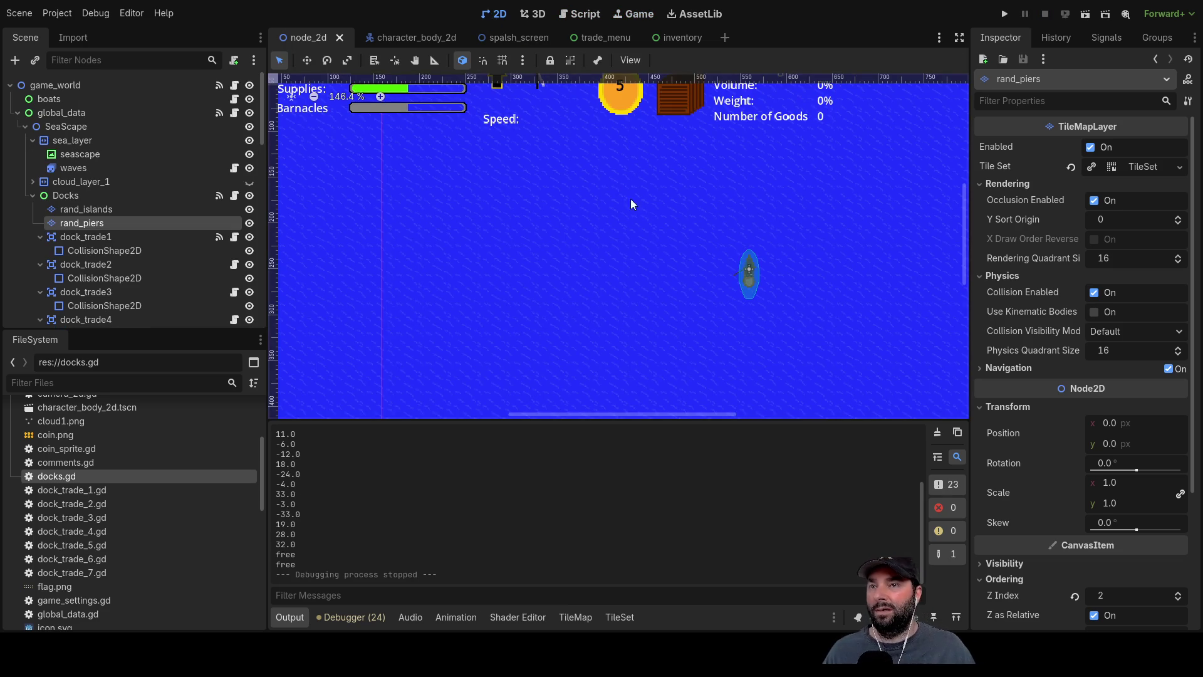
left_click(86, 209)
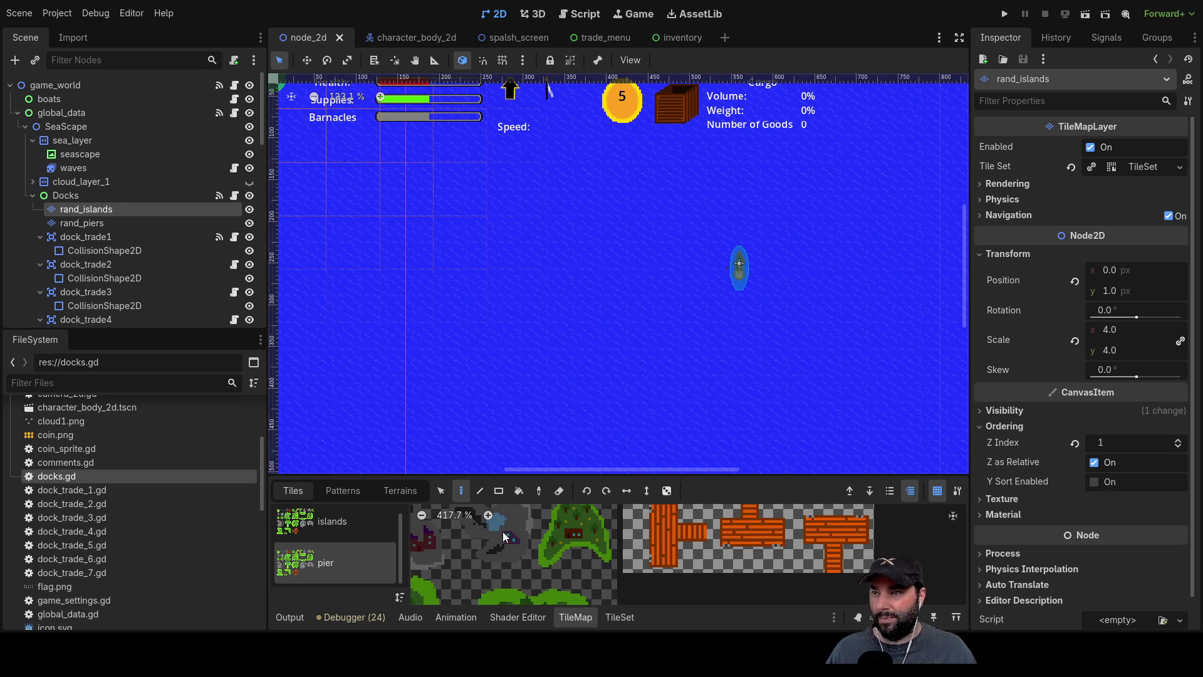
Paint the grey rock island tile onto the sea on the rand_islands layer.
left_click(329, 520)
left_click(607, 556)
left_click(498, 269)
On rand_piers, paint the T-shaped pier tile just below the island's south edge.
left_click(77, 223)
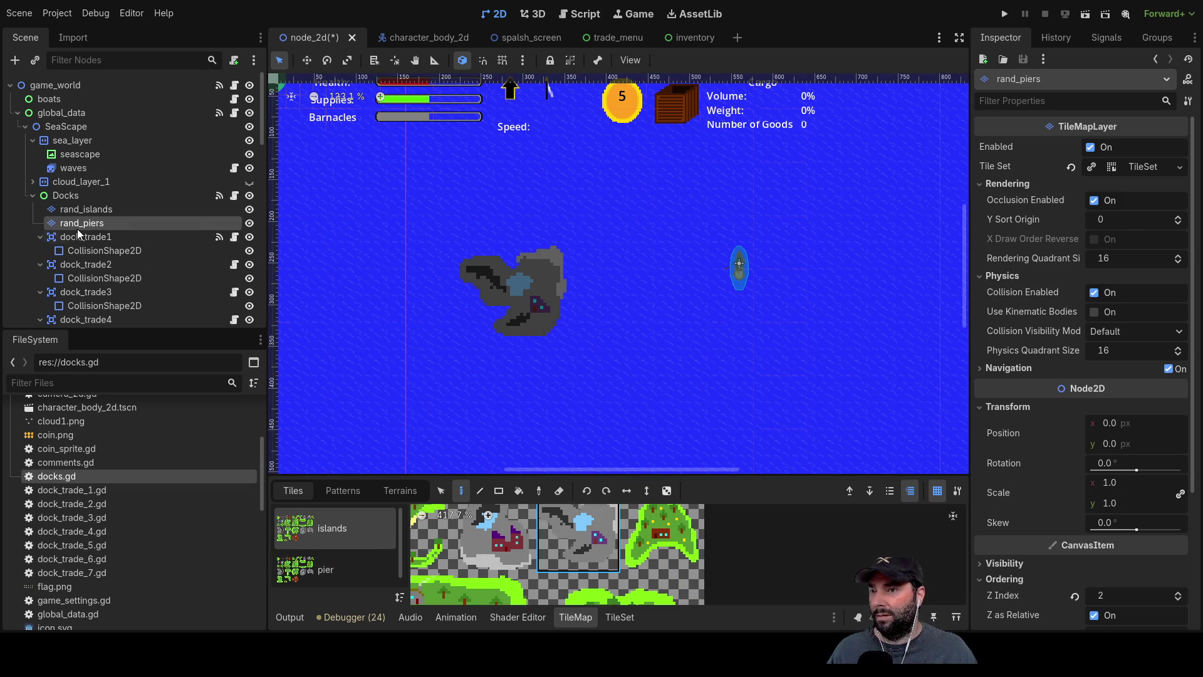
left_click(326, 569)
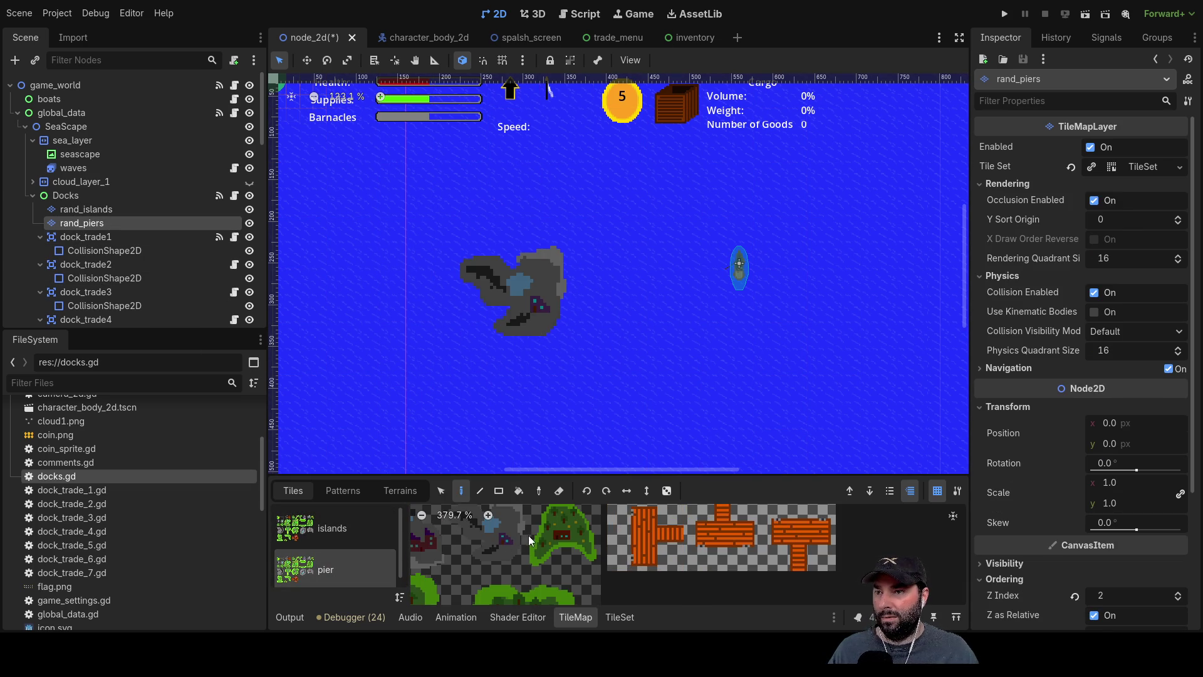
left_click(670, 539)
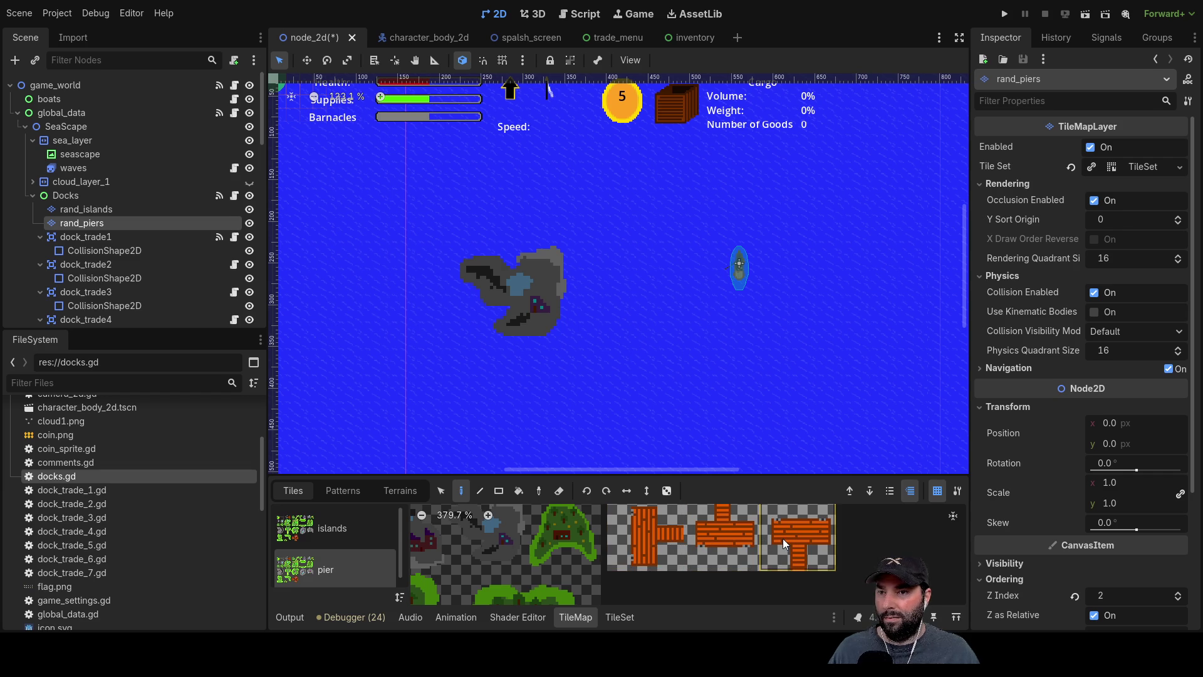
scroll(495, 321, "up", 3)
scroll(495, 321, "up", 3)
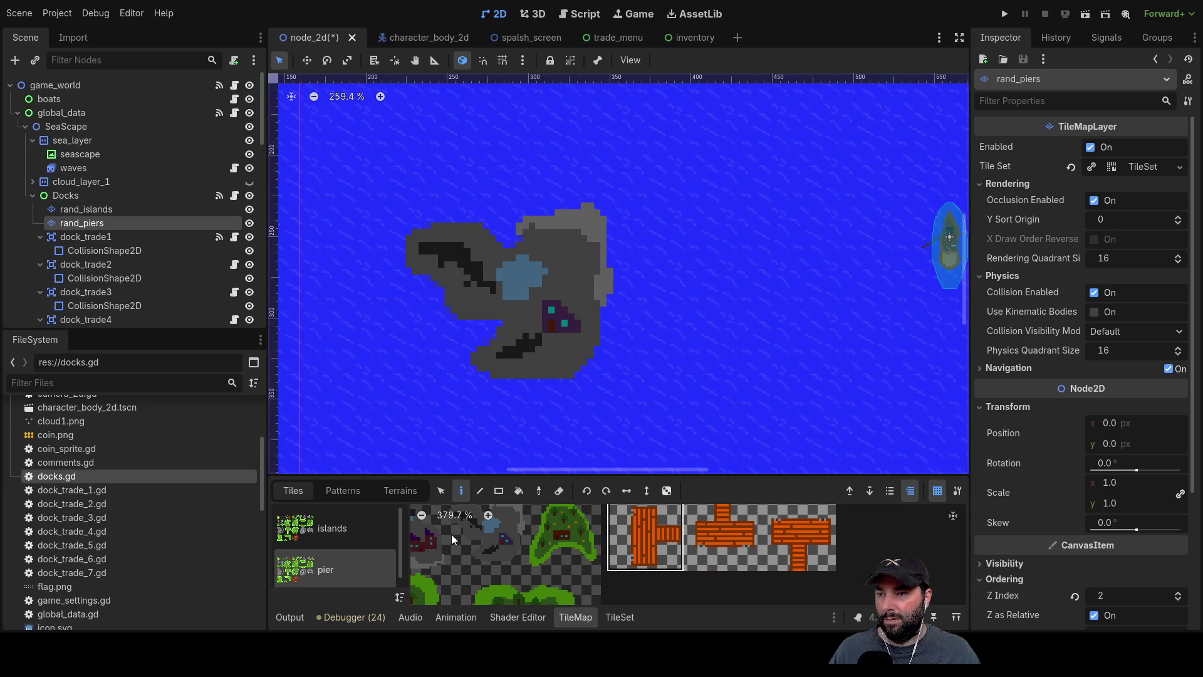
scroll(451, 533, "down", 2)
left_click_drag(667, 584, 810, 582)
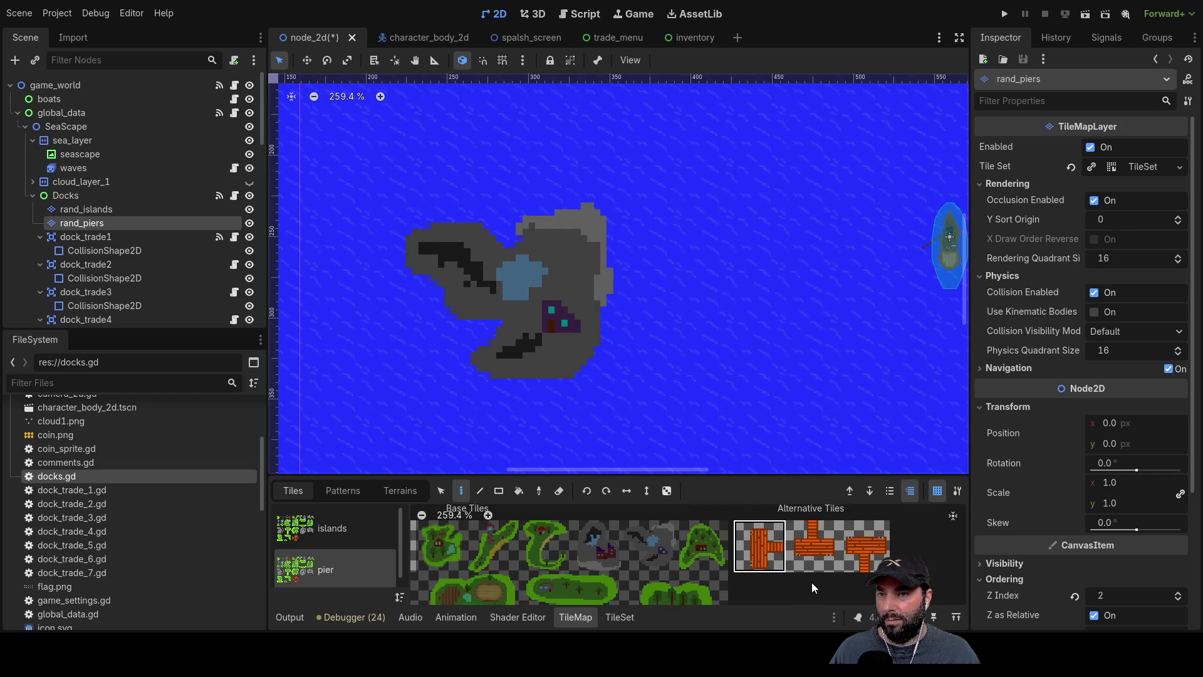
left_click(416, 541)
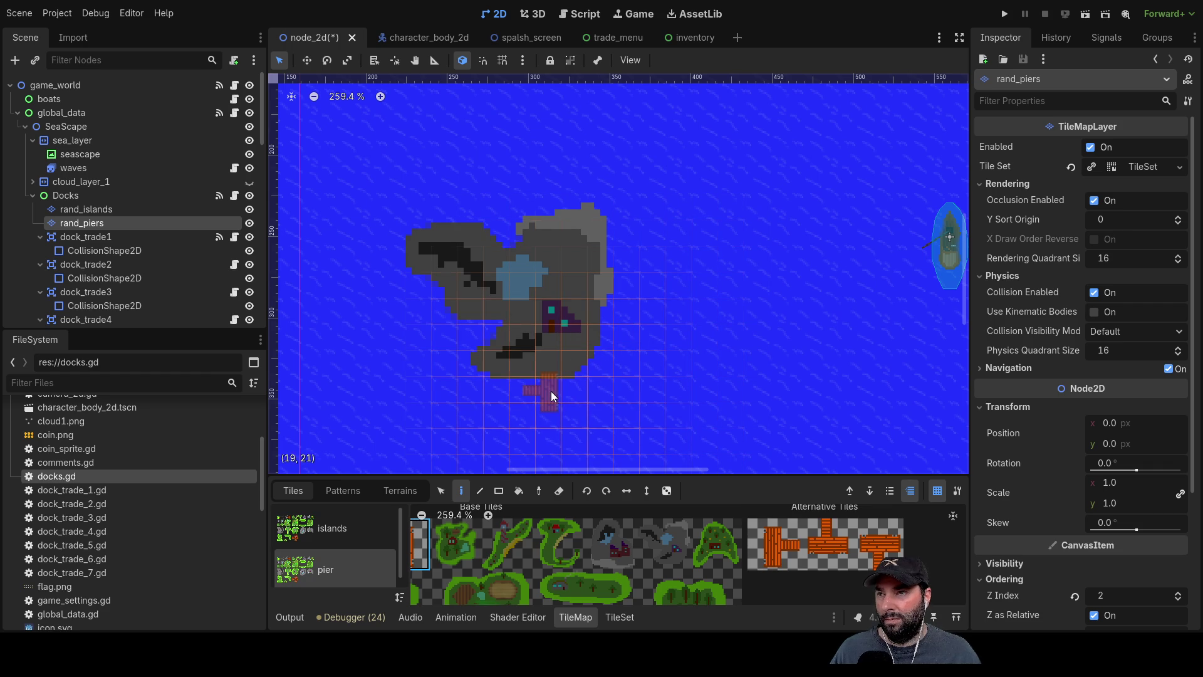
left_click(827, 554)
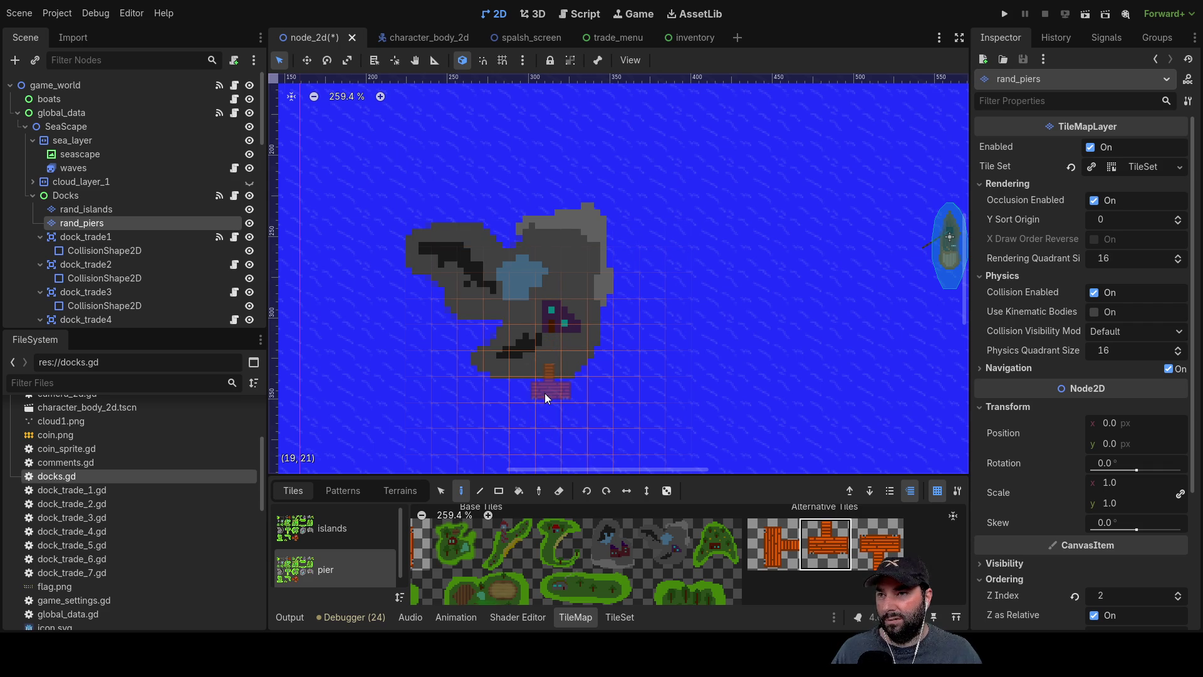
left_click(422, 266)
key("ctrl+z")
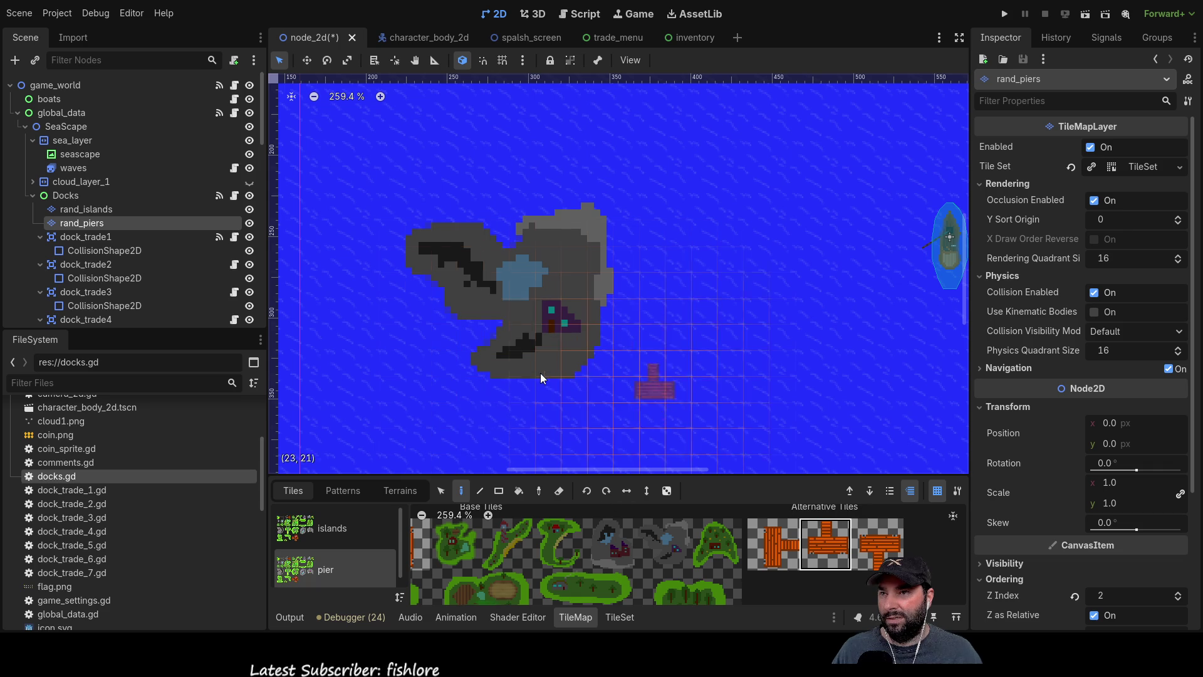
left_click(543, 386)
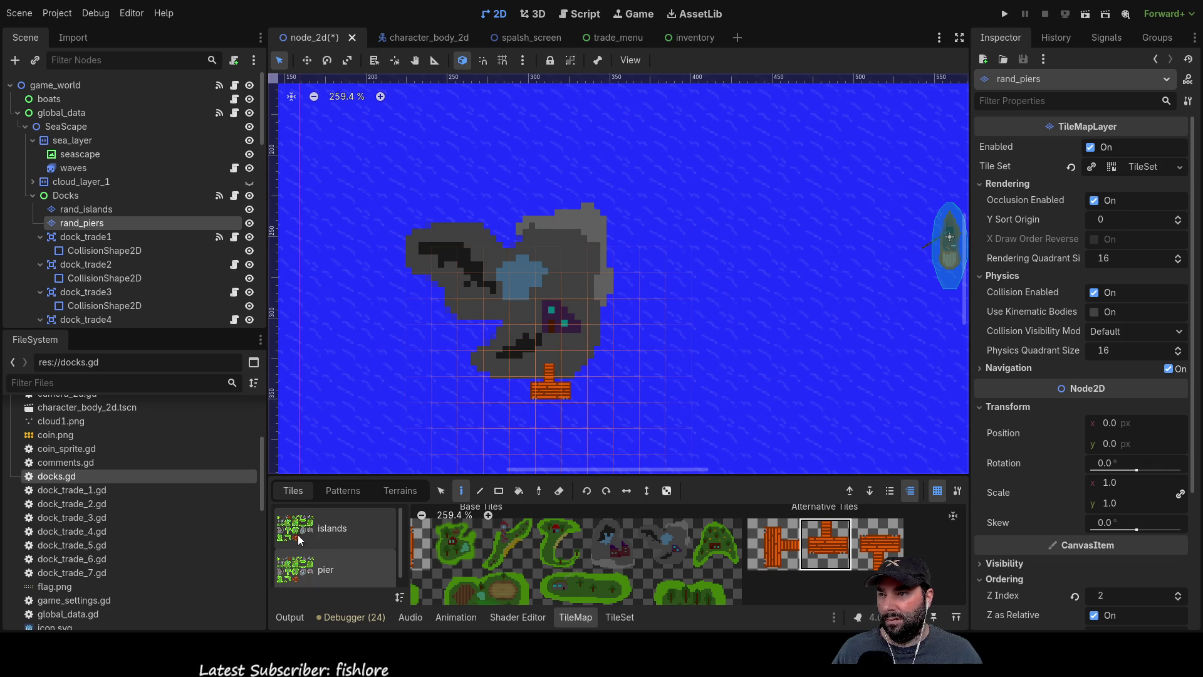
left_click(89, 210)
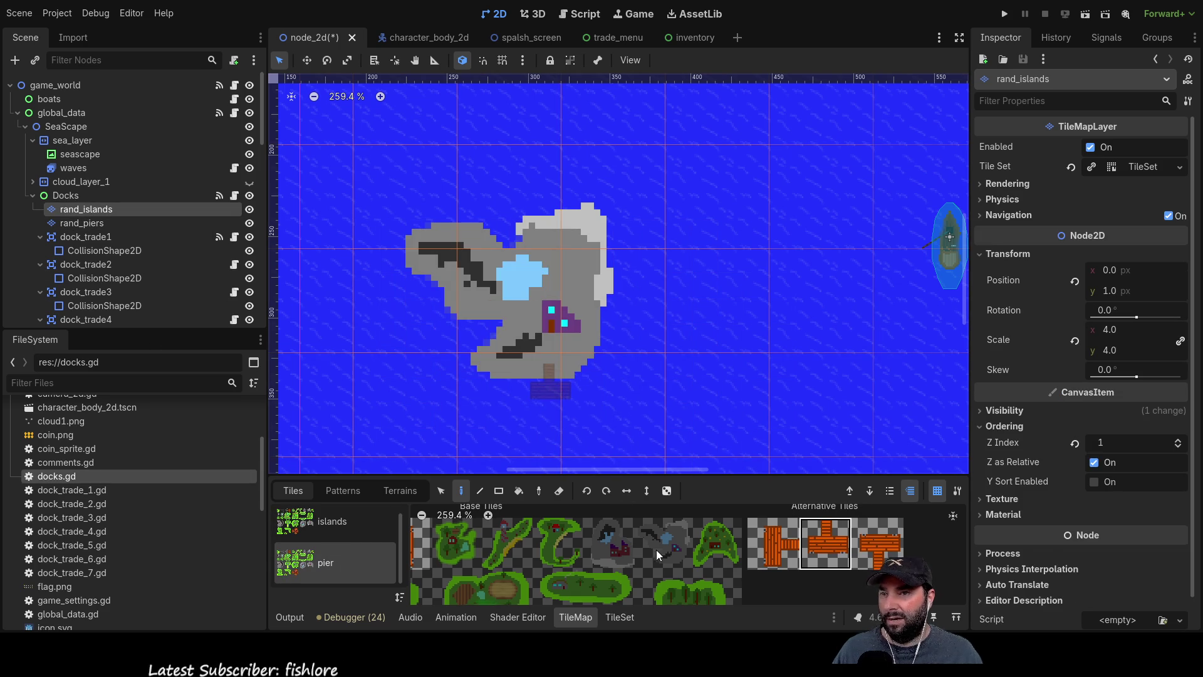
Paint a grey blue-pool island upper right of the first island.
left_click(367, 531)
left_click(652, 554)
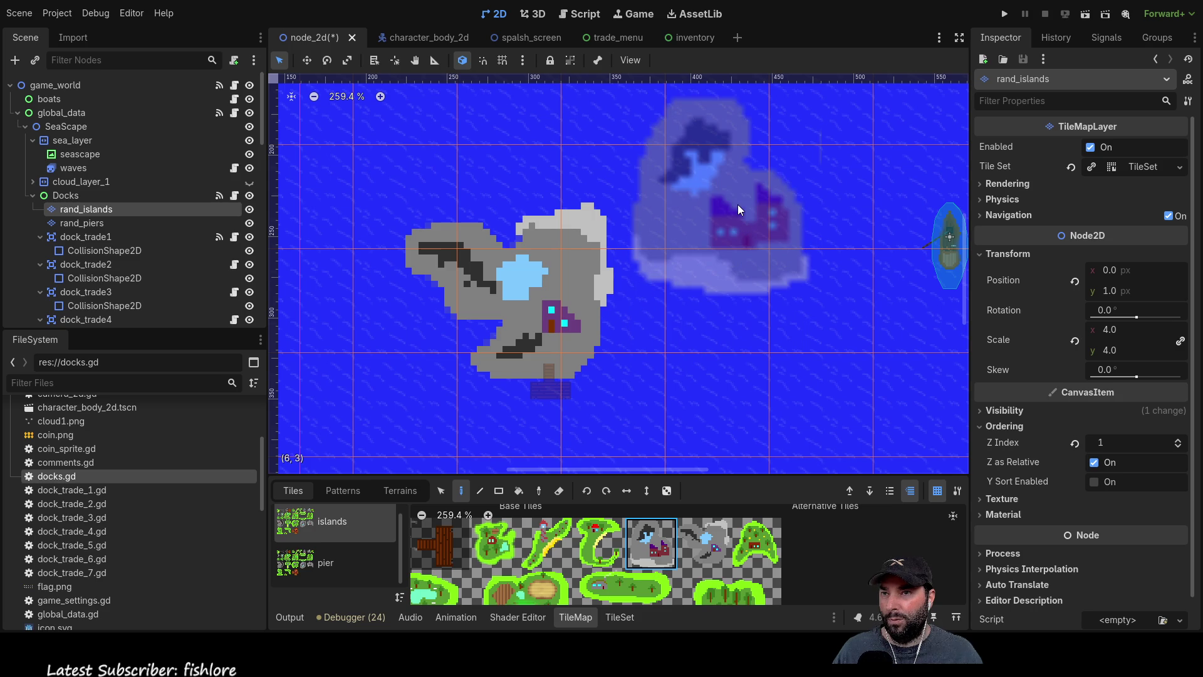
left_click(704, 554)
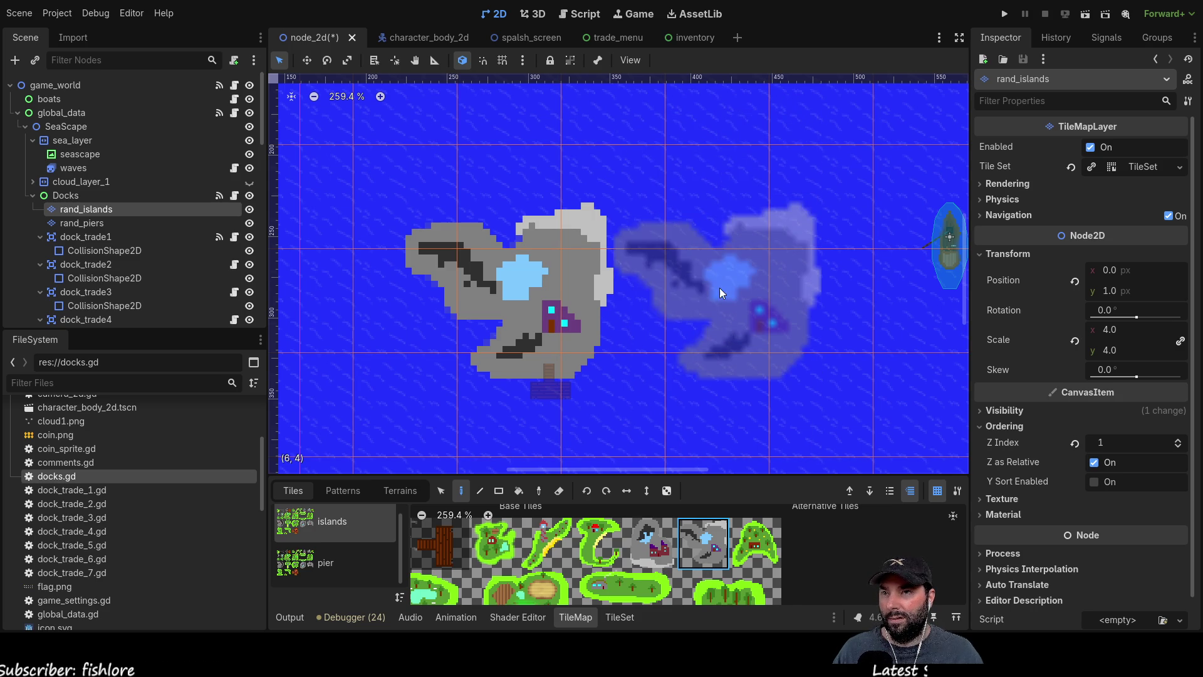
left_click(716, 194)
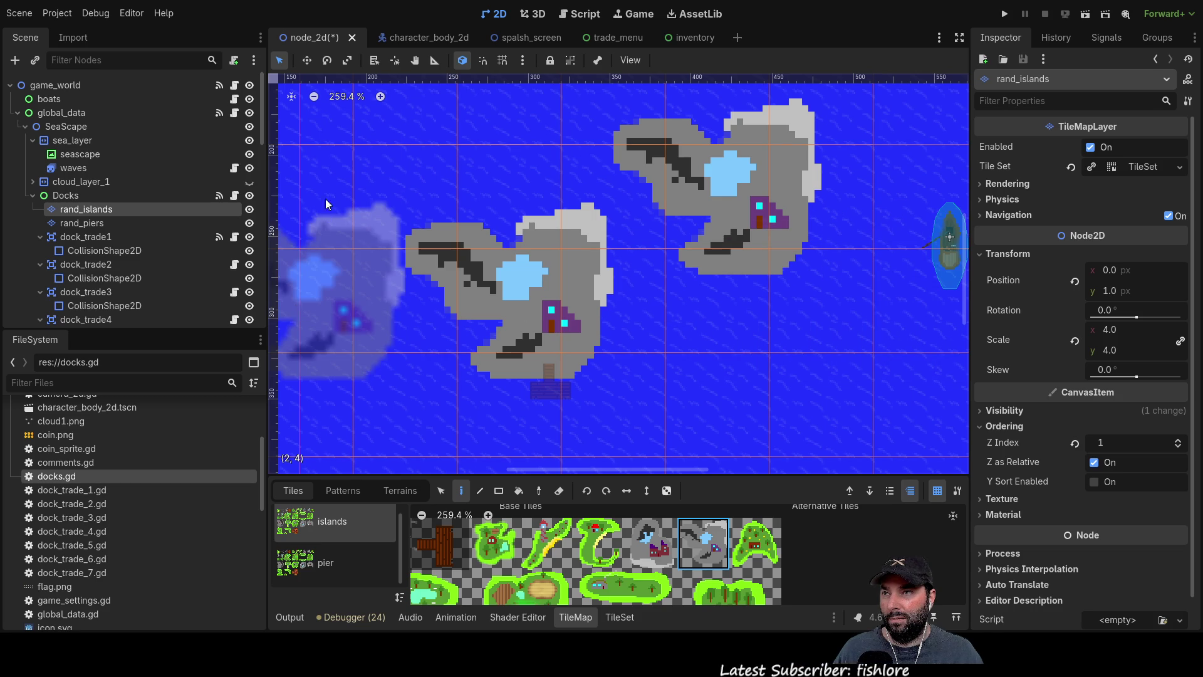
Pan the view and paint a third blue-pool island below the others.
scroll(704, 396, "down", 5)
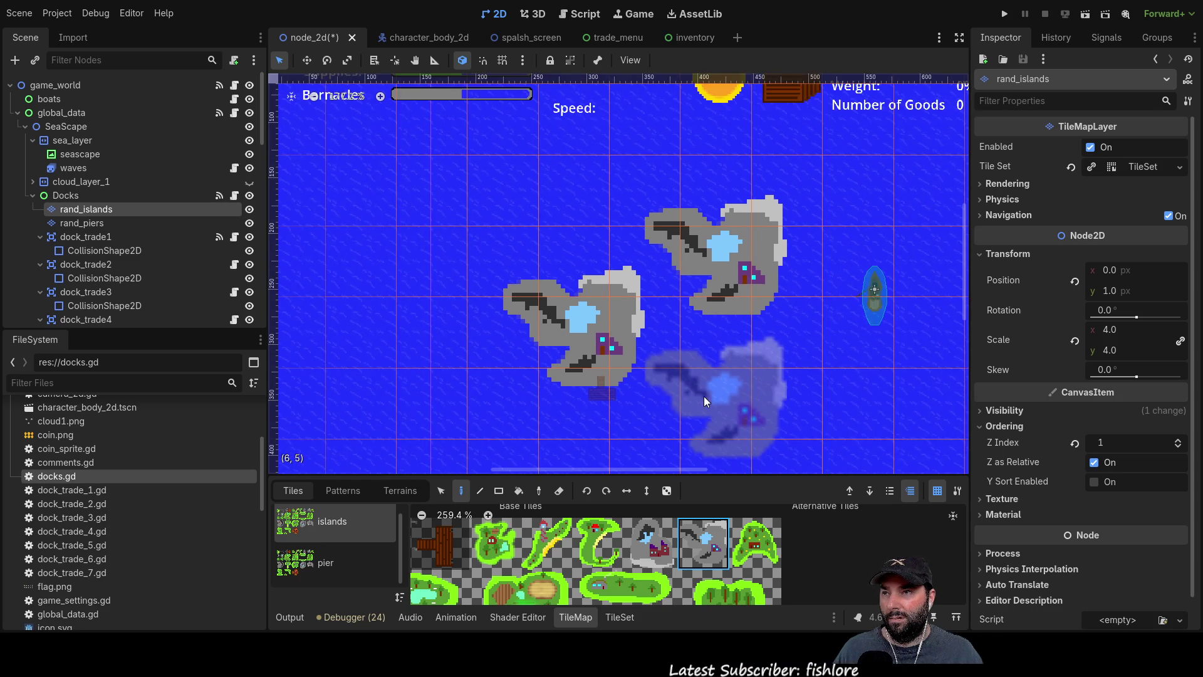
scroll(746, 383, "down", 4)
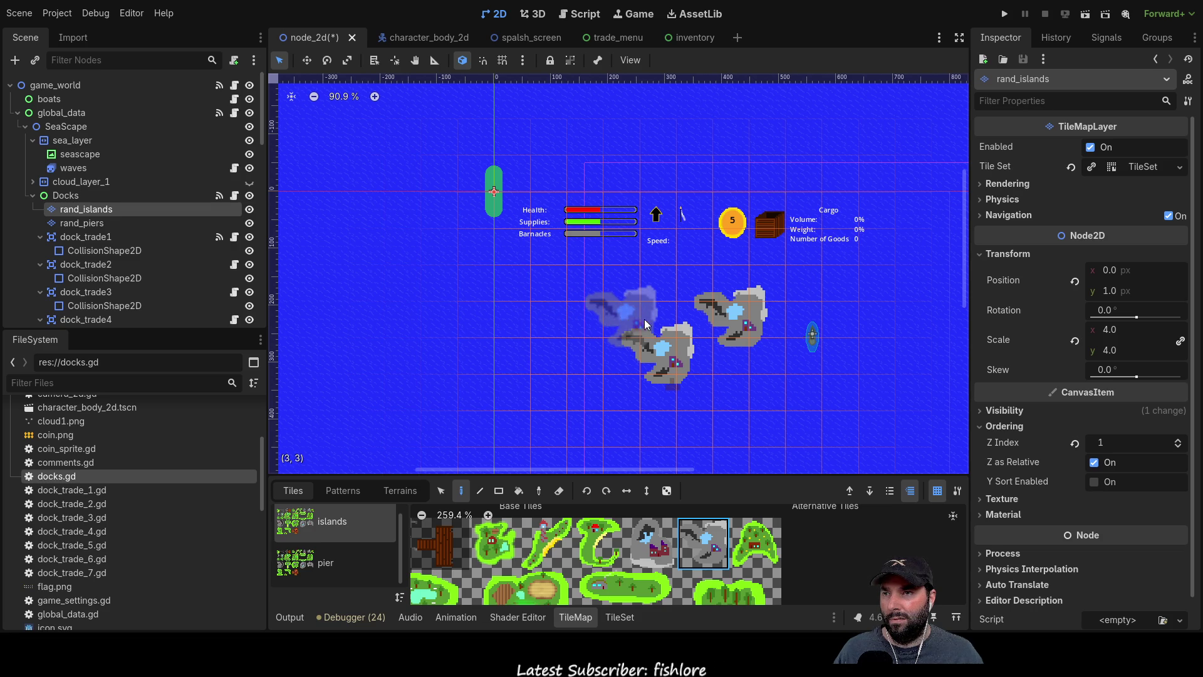
mouse_move(763, 412)
left_mouse_down()
mouse_move(539, 263)
mouse_move(617, 238)
mouse_move(697, 345)
left_mouse_up()
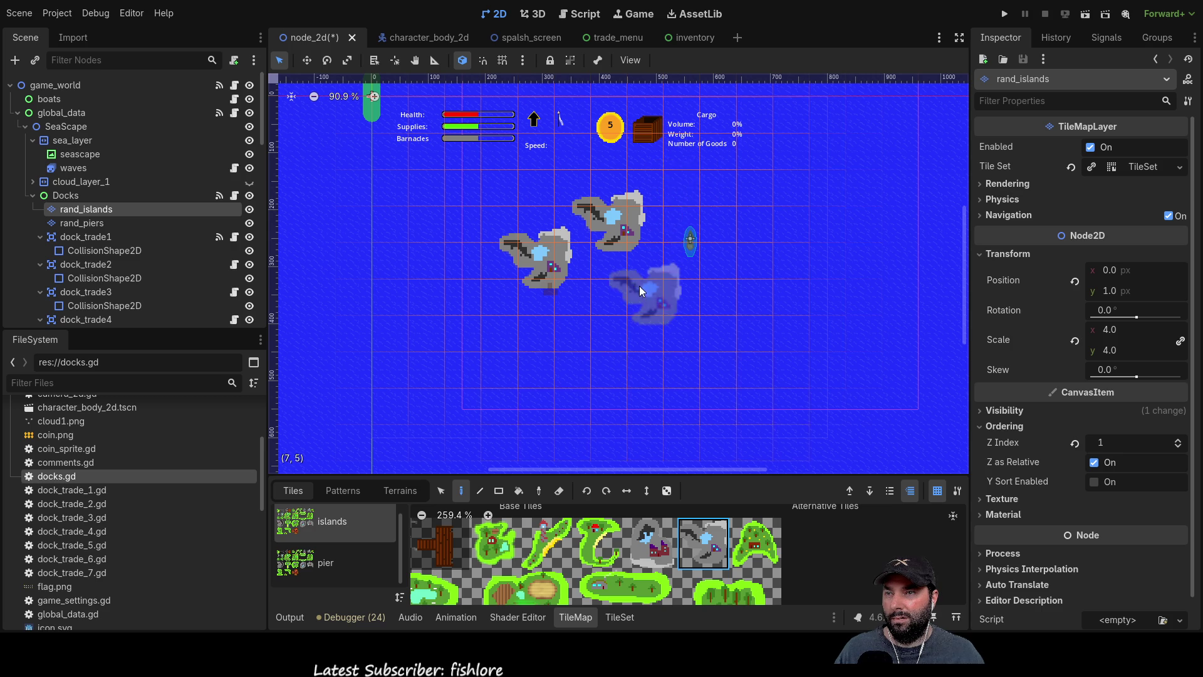
scroll(640, 294, "up", 6)
scroll(640, 294, "up", 1)
left_click(761, 337)
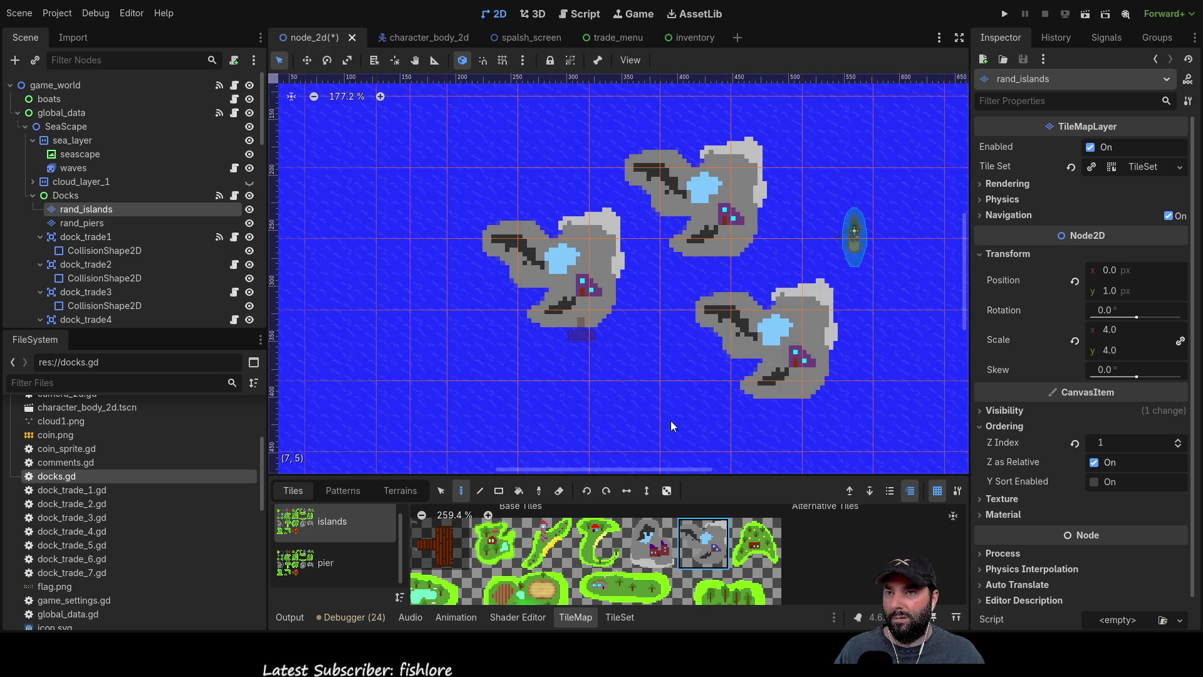
left_click(92, 225)
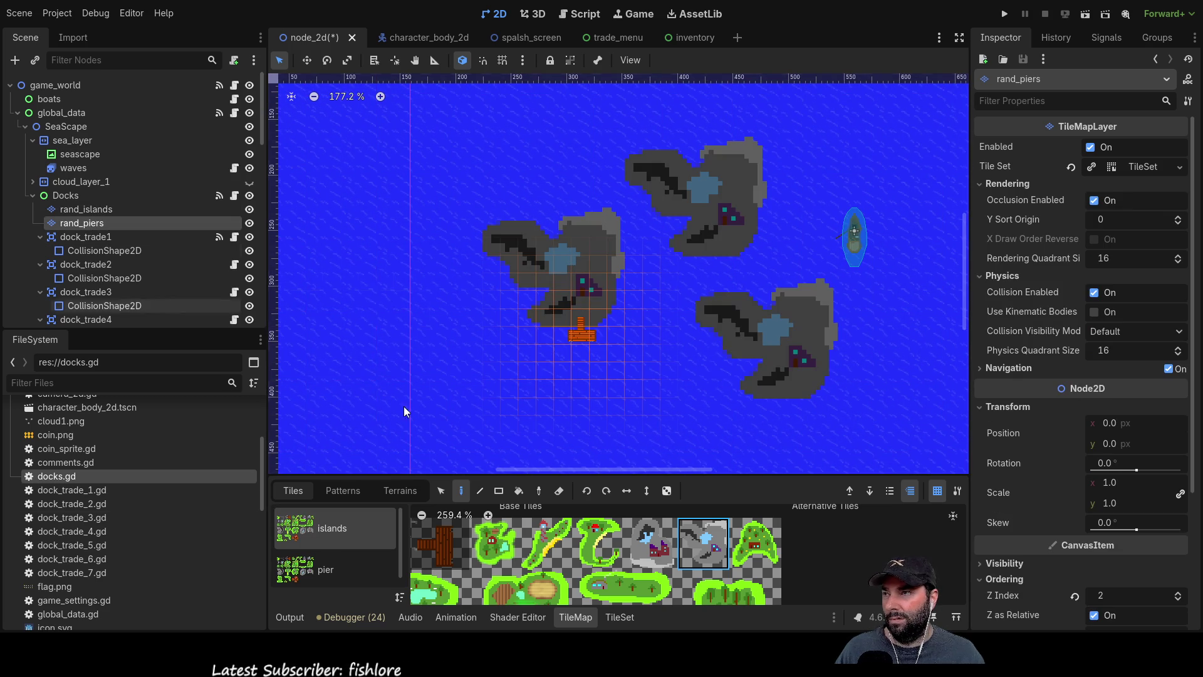
Try the cross-shaped and other pier tile variants, settling on the base pier tile.
left_click(311, 559)
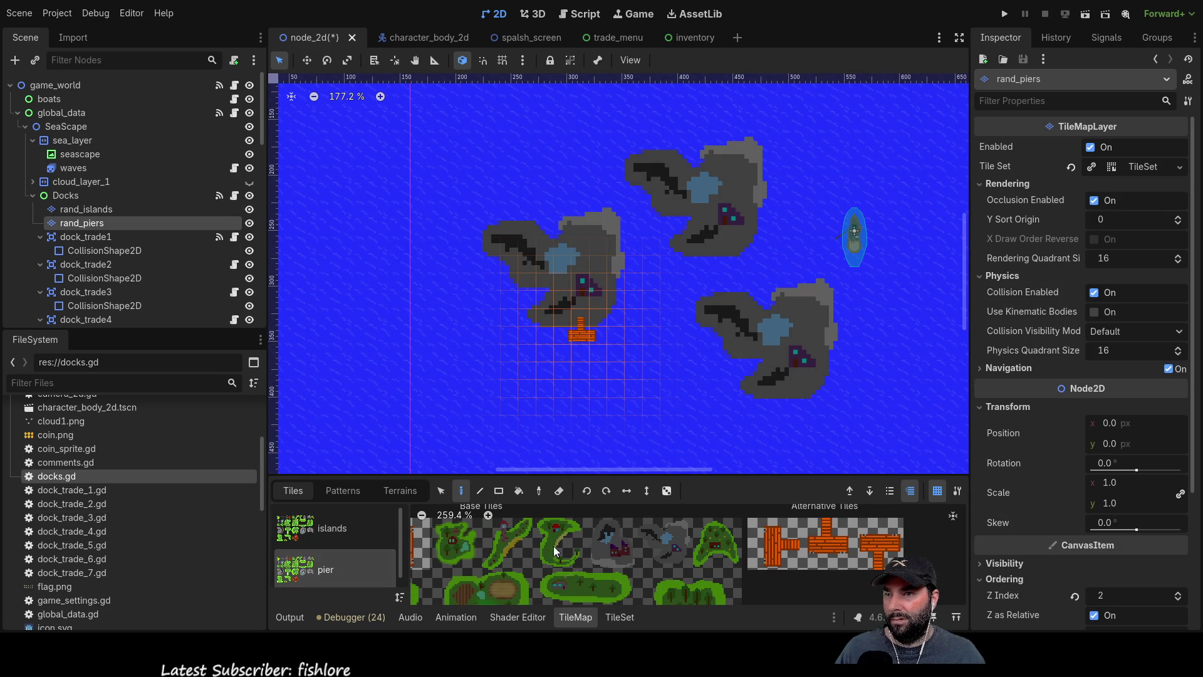
left_click(838, 546)
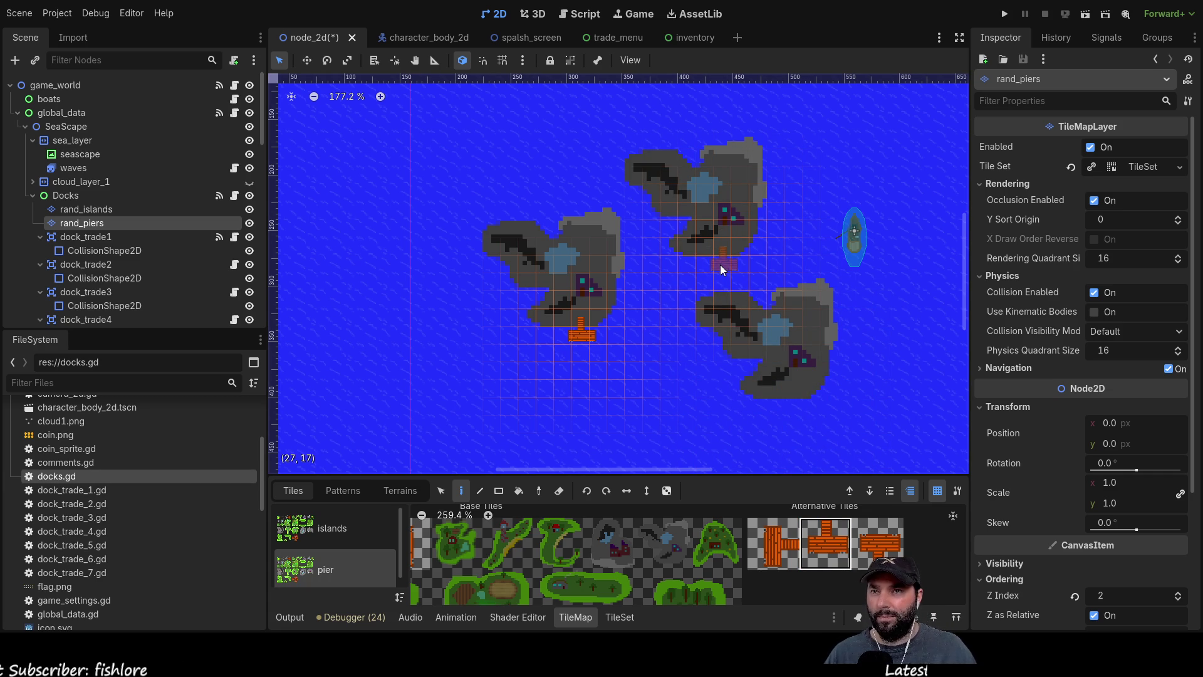
left_click(877, 542)
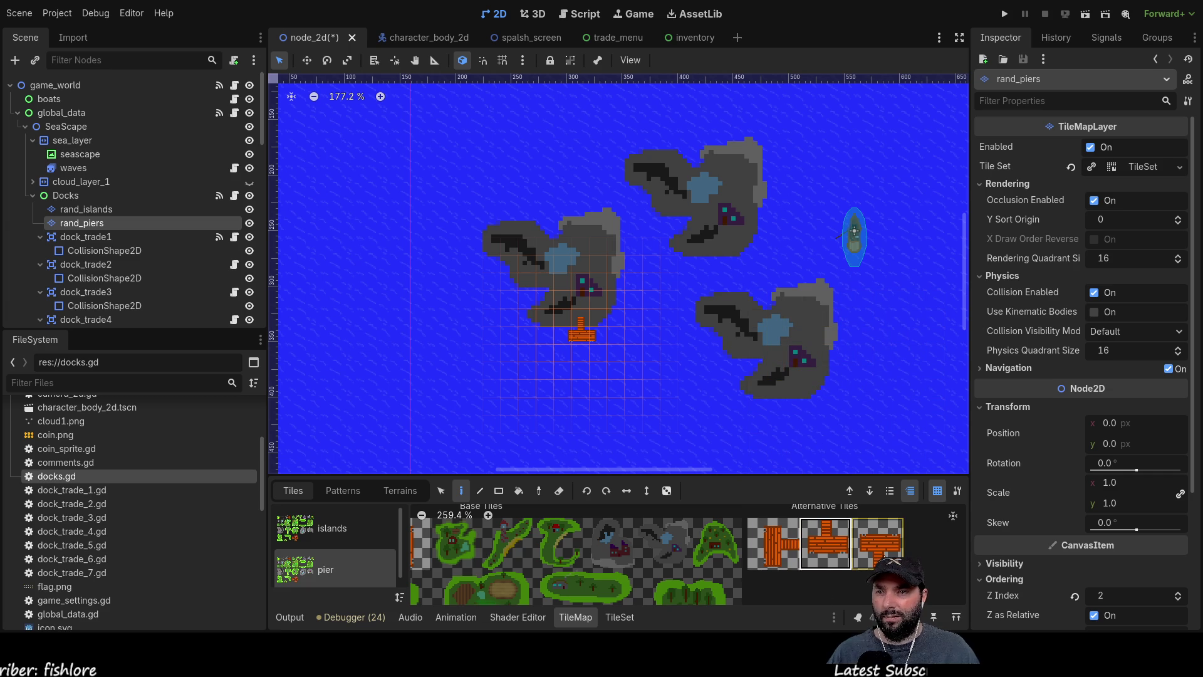
left_click(417, 542)
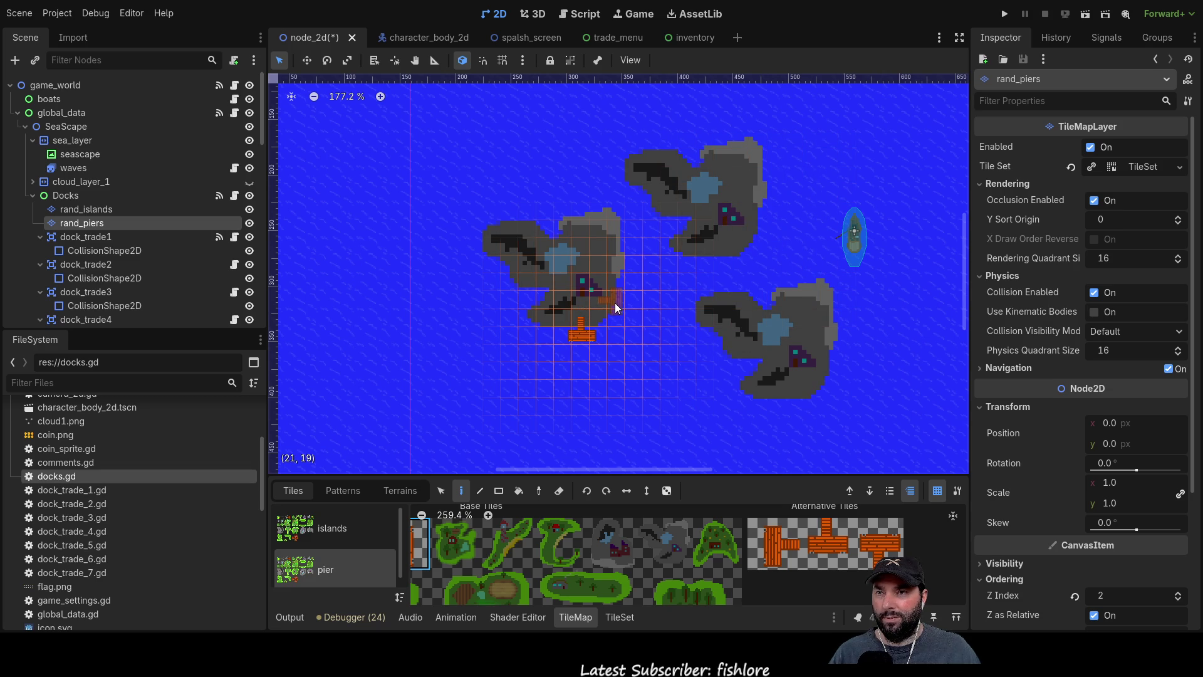
scroll(685, 378, "left", 3)
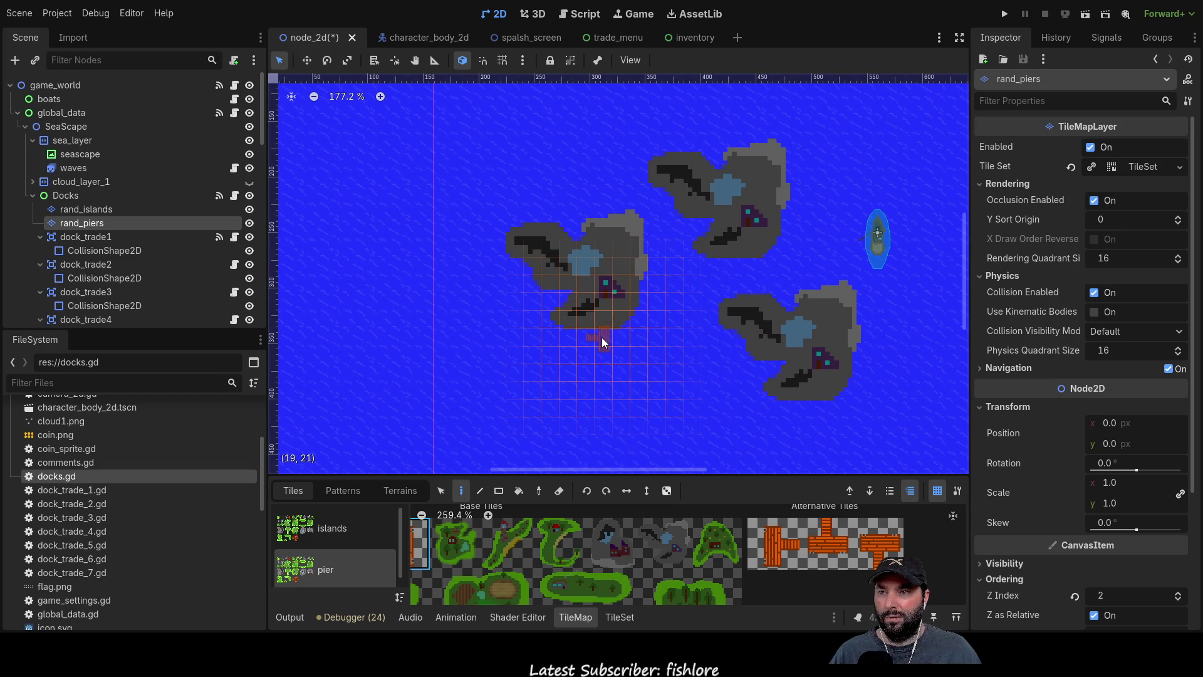
Erase every test island from the rand_islands layer with right-clicks, then rerun the game.
left_click(86, 209)
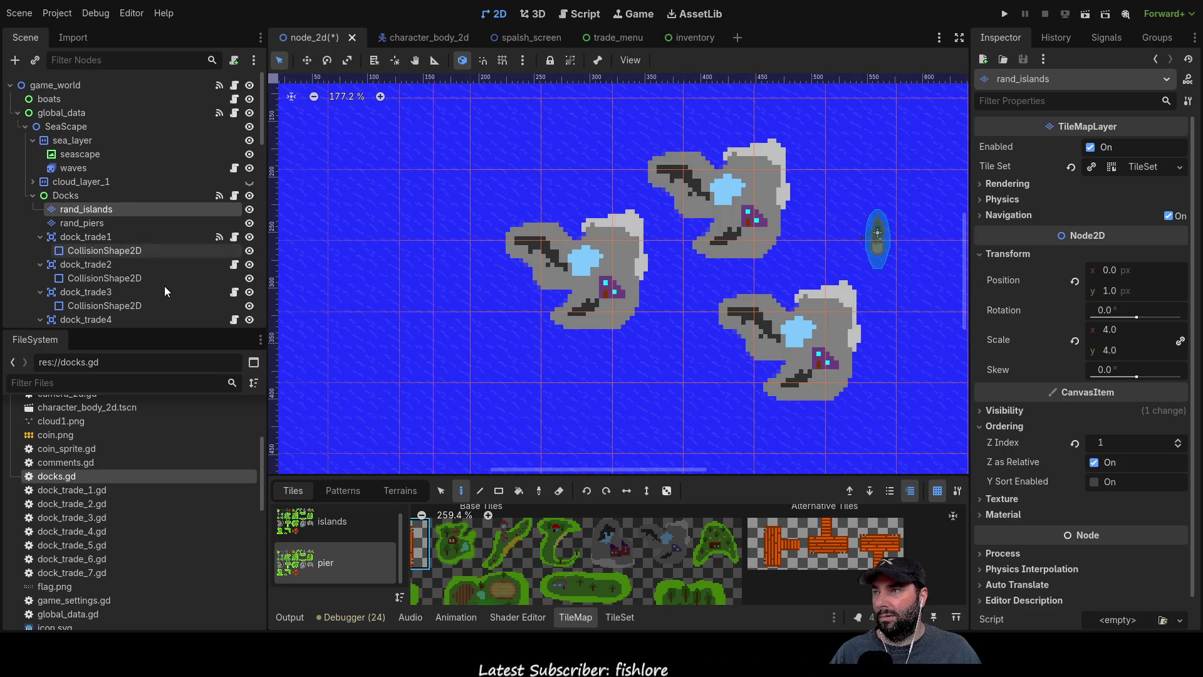
right_click(815, 363)
right_click(759, 329)
right_click(704, 230)
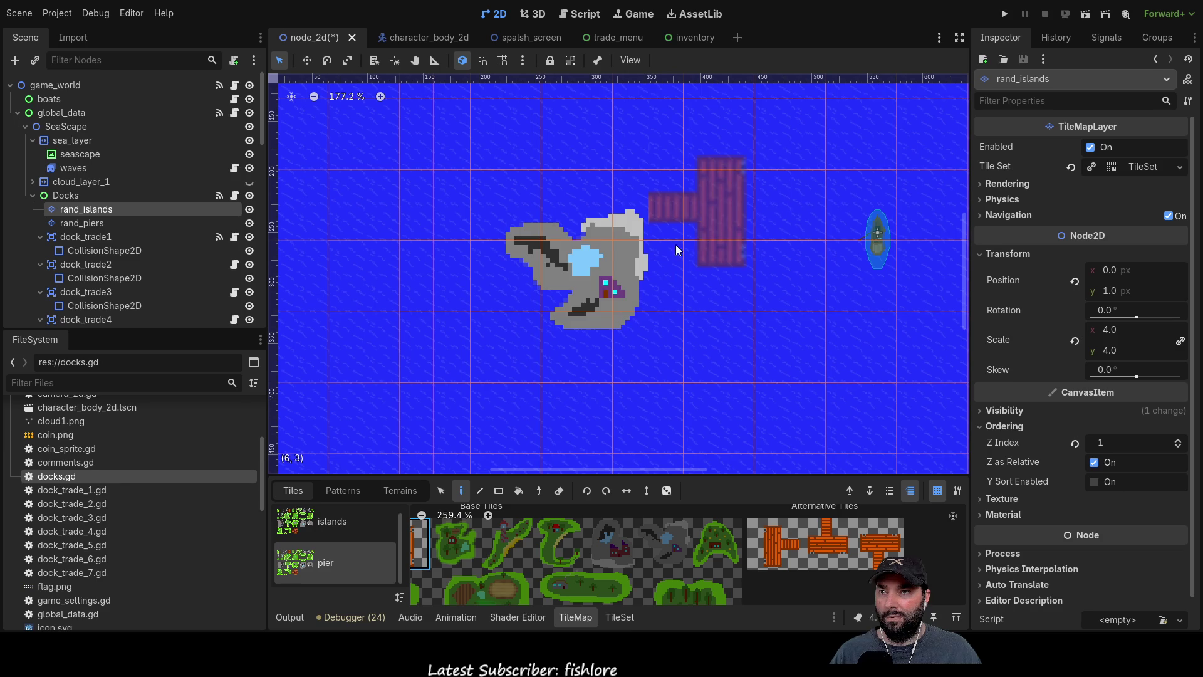
right_click(599, 291)
left_click(332, 521)
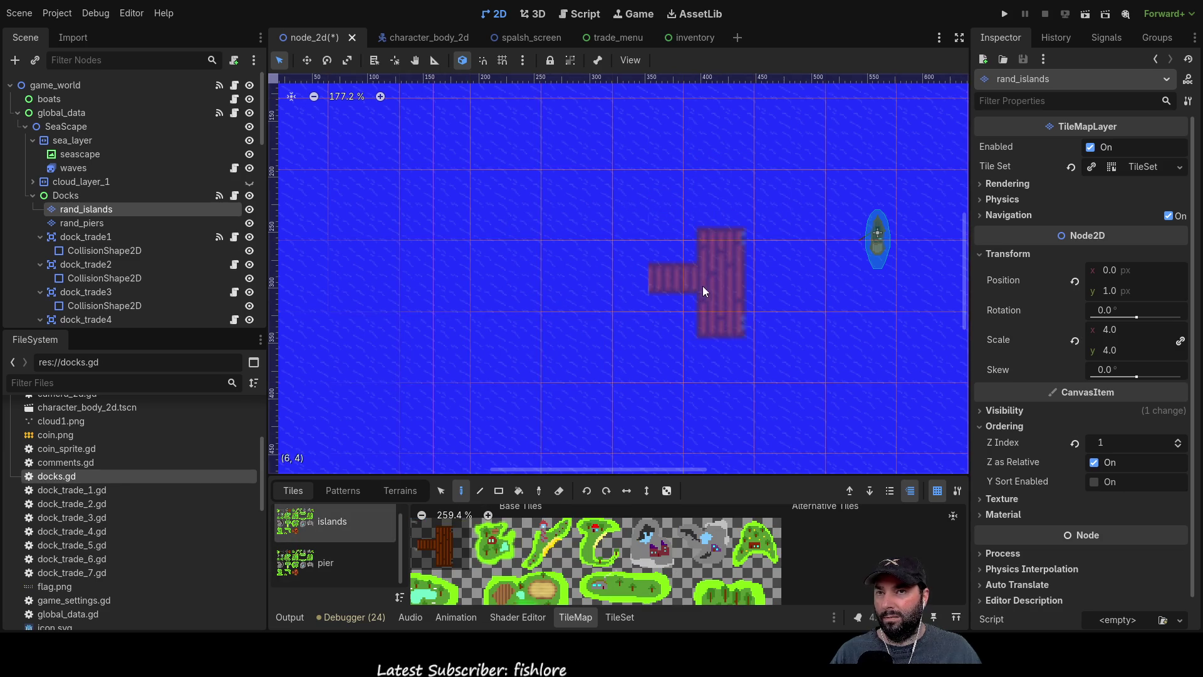
scroll(705, 284, "down", 5)
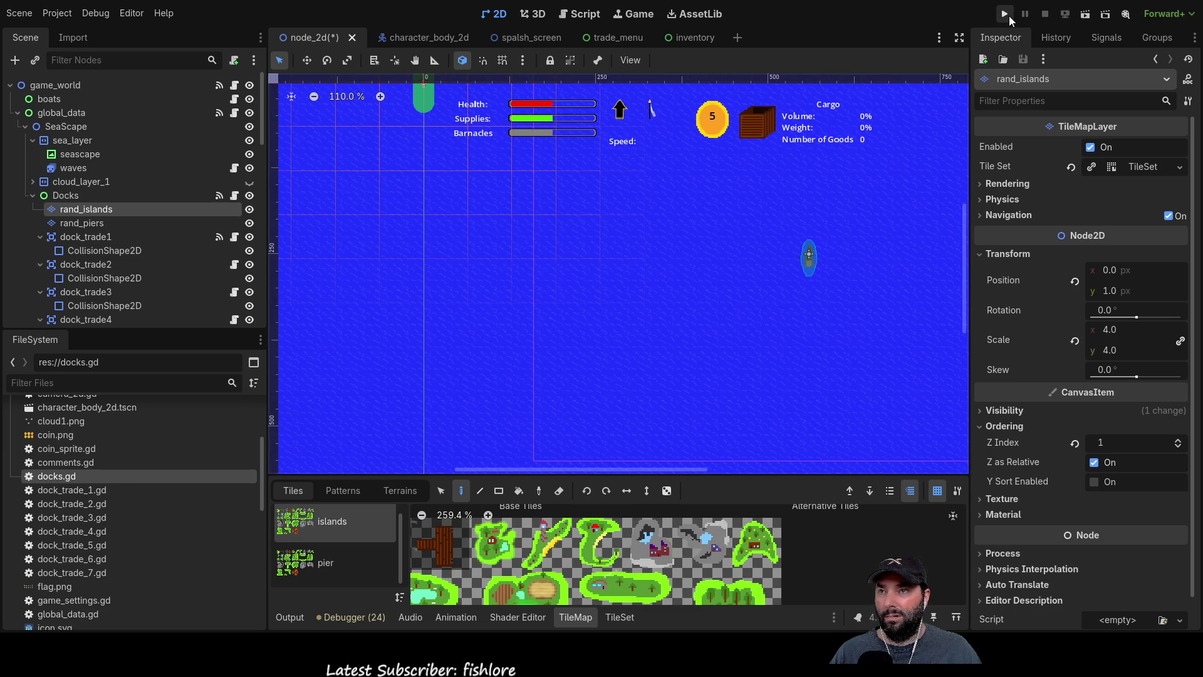
left_click(1005, 14)
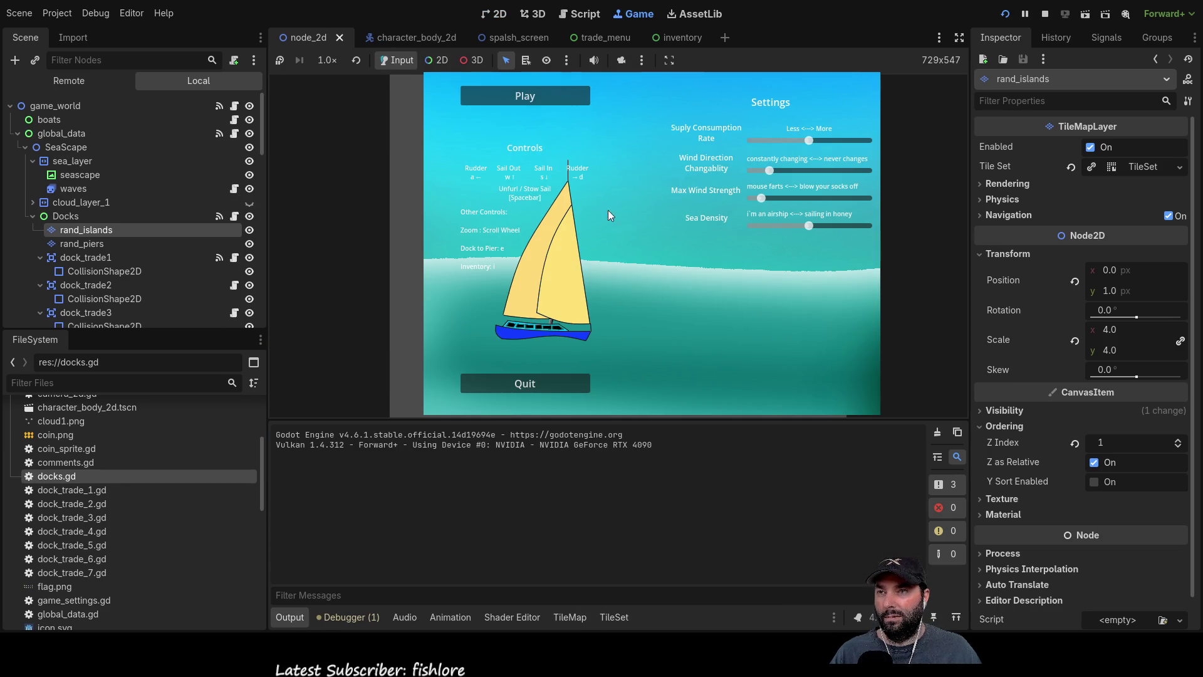
left_click(512, 94)
scroll(606, 294, "down", 5)
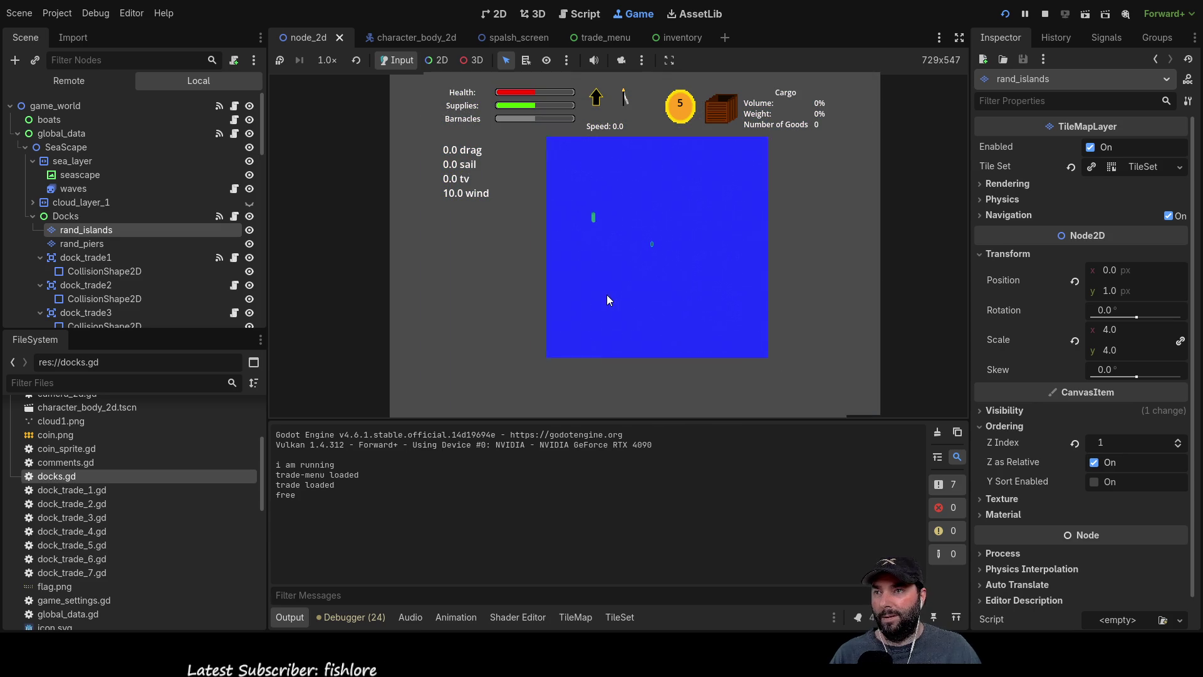
scroll(606, 294, "down", 2)
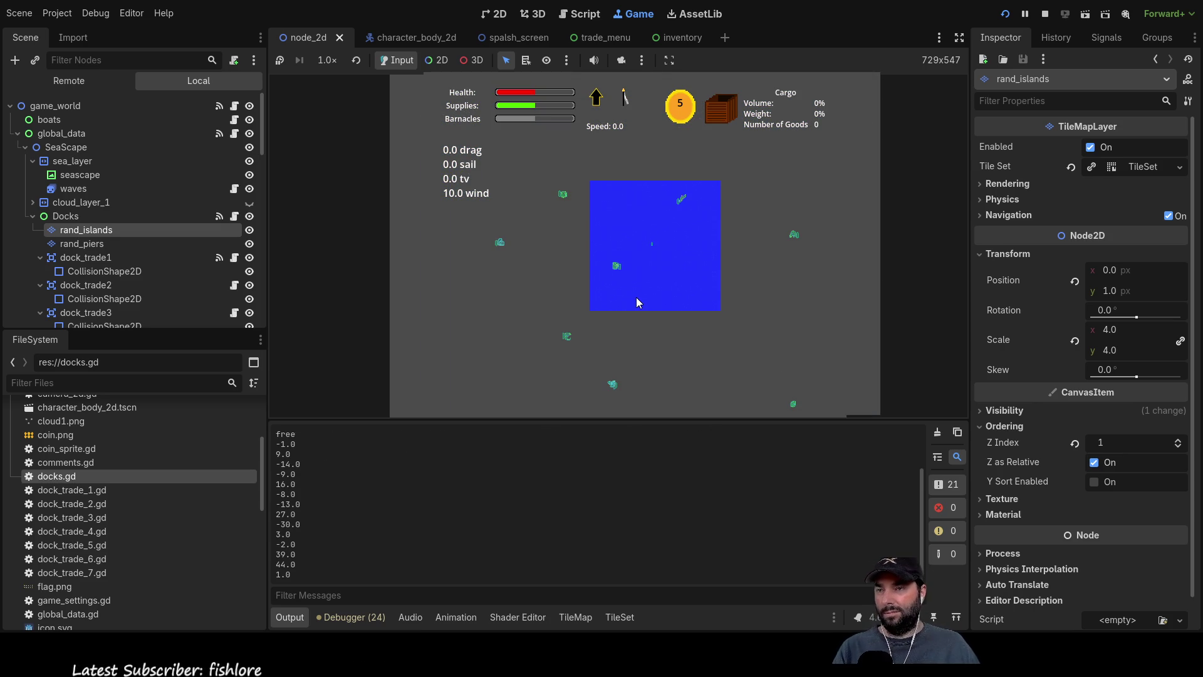
scroll(670, 324, "up", 5)
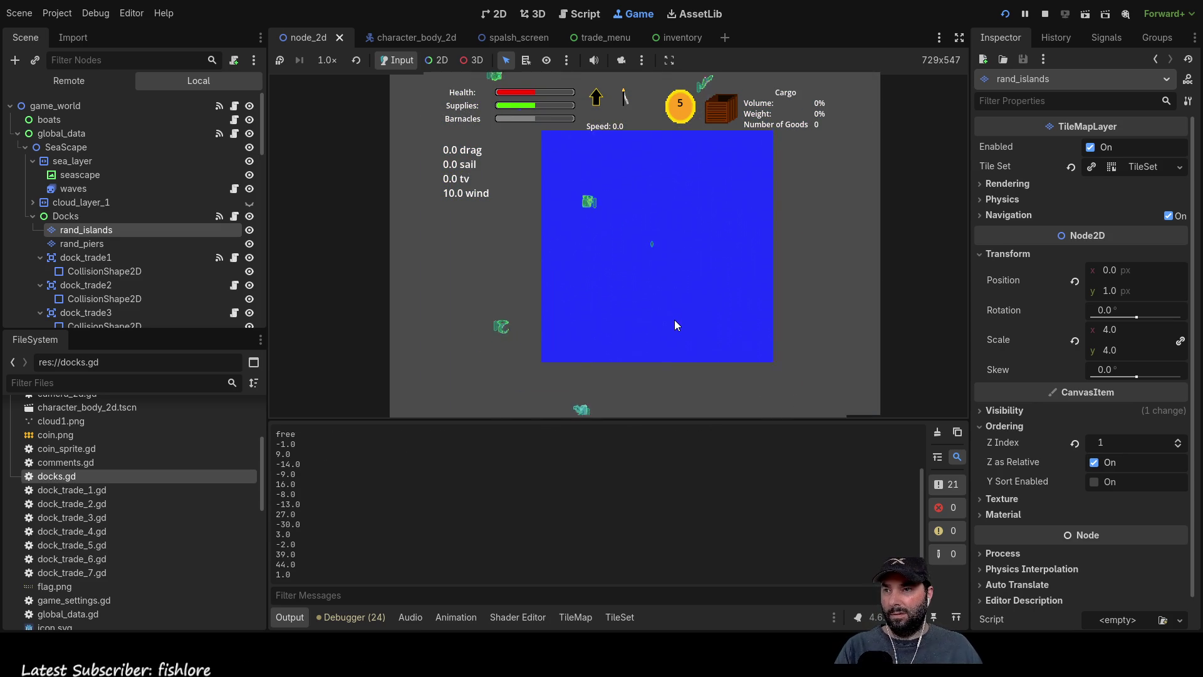
scroll(667, 326, "up", 5)
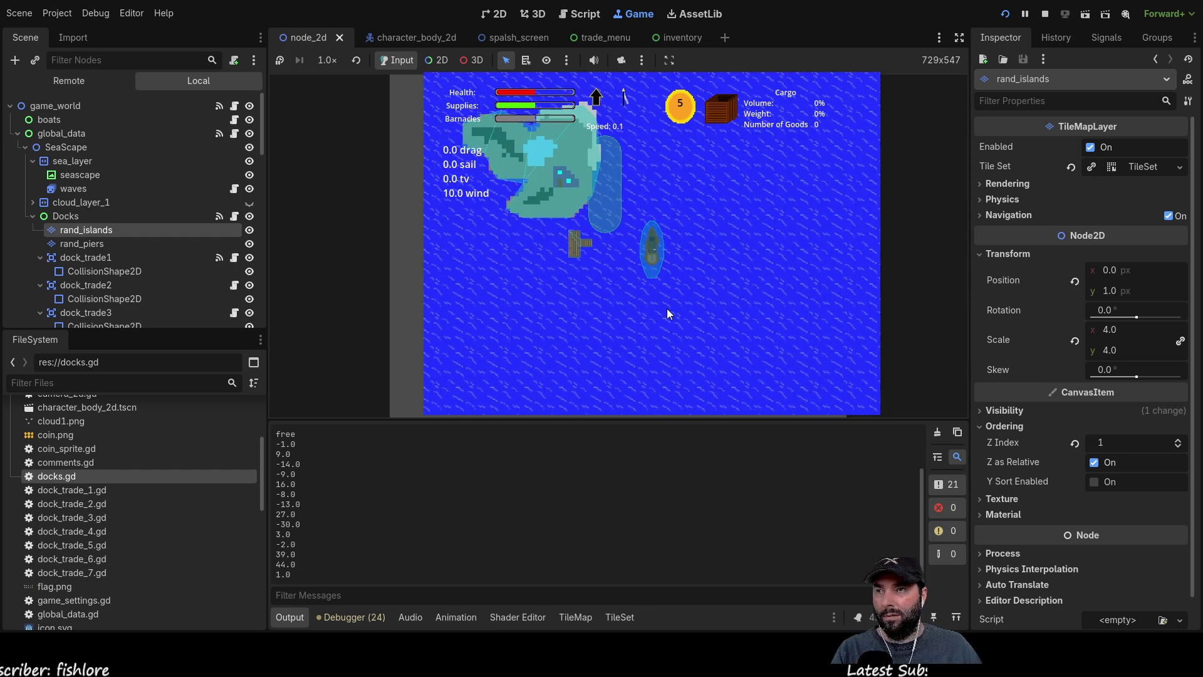
scroll(588, 332, "up", 5)
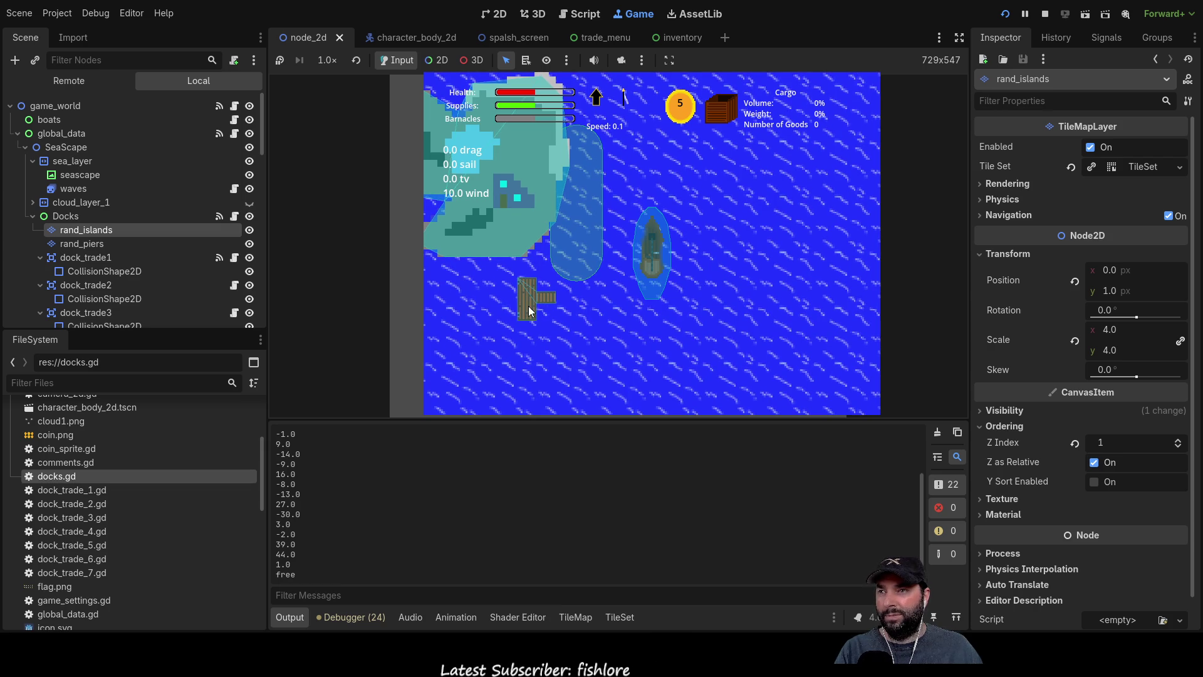
left_click(1045, 13)
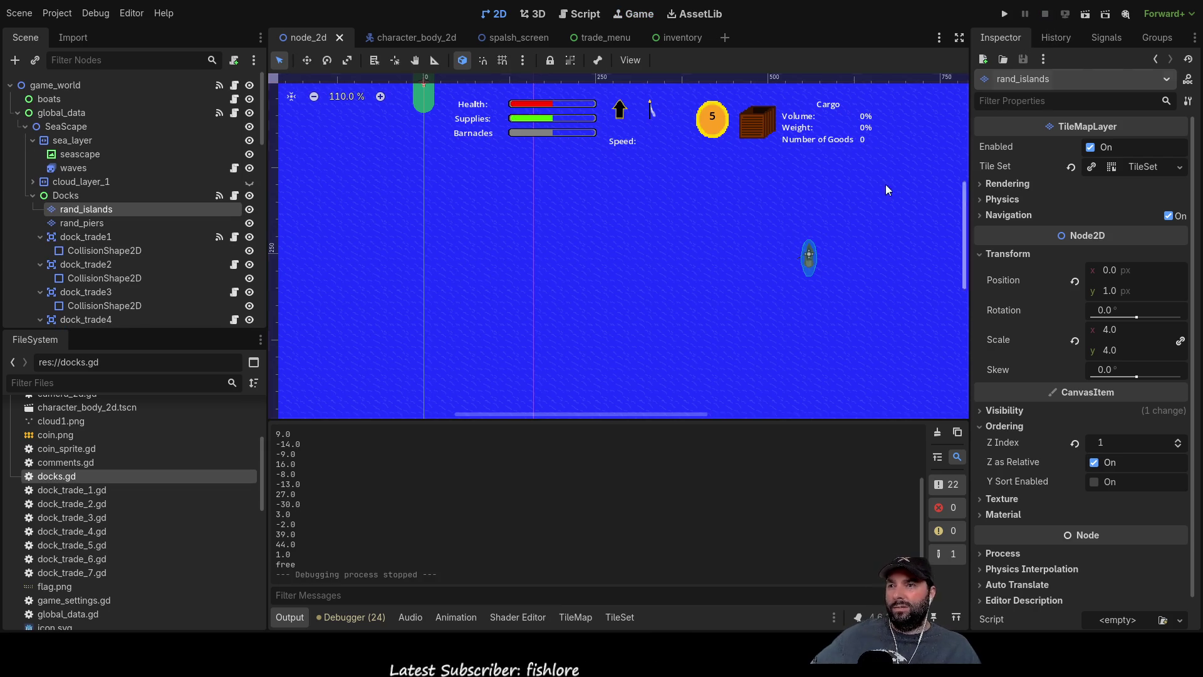
Edit line 54 of docks.gd so pier_offset6 reads [2,1,0], then run the project.
left_click(595, 15)
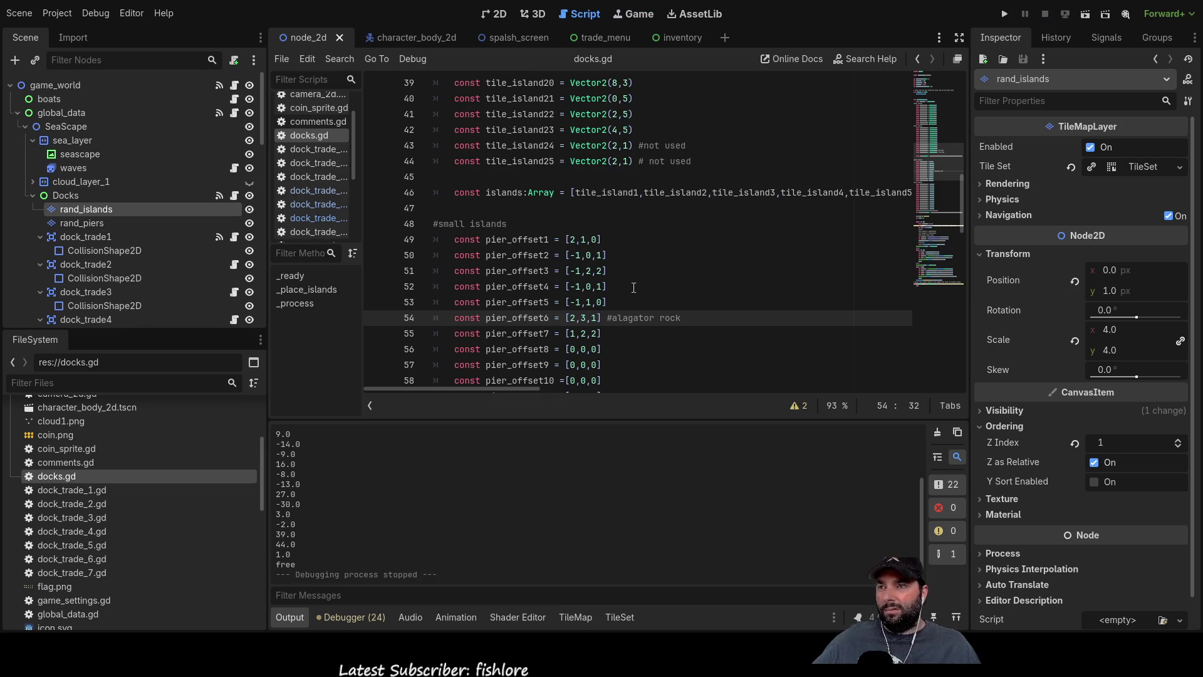
key("Left")
key("Left")
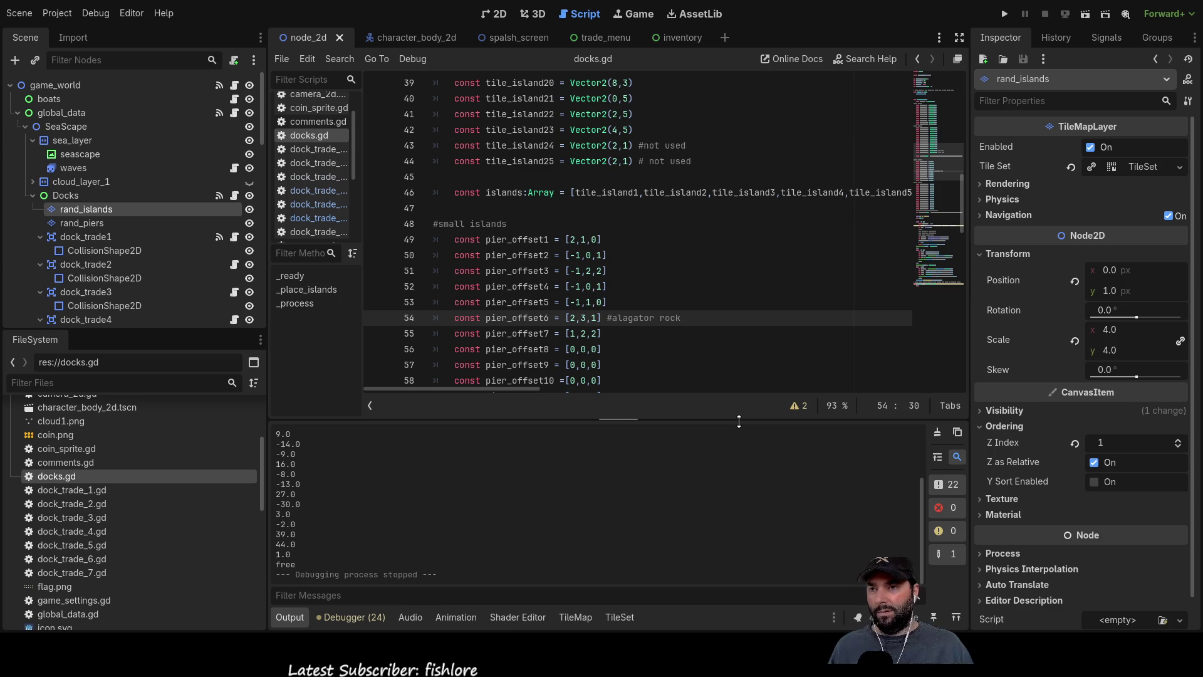
key("BackSpace")
type("1")
key("Right")
key("Right")
key("BackSpace")
type("0")
key("Down")
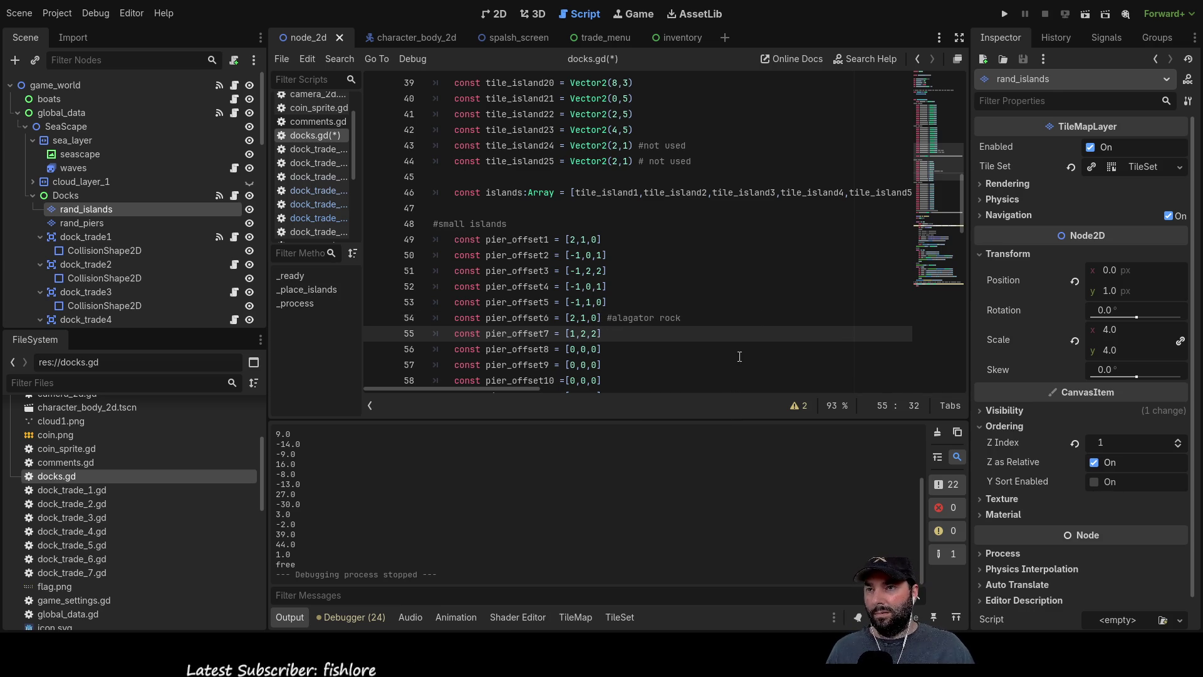
left_click(1004, 13)
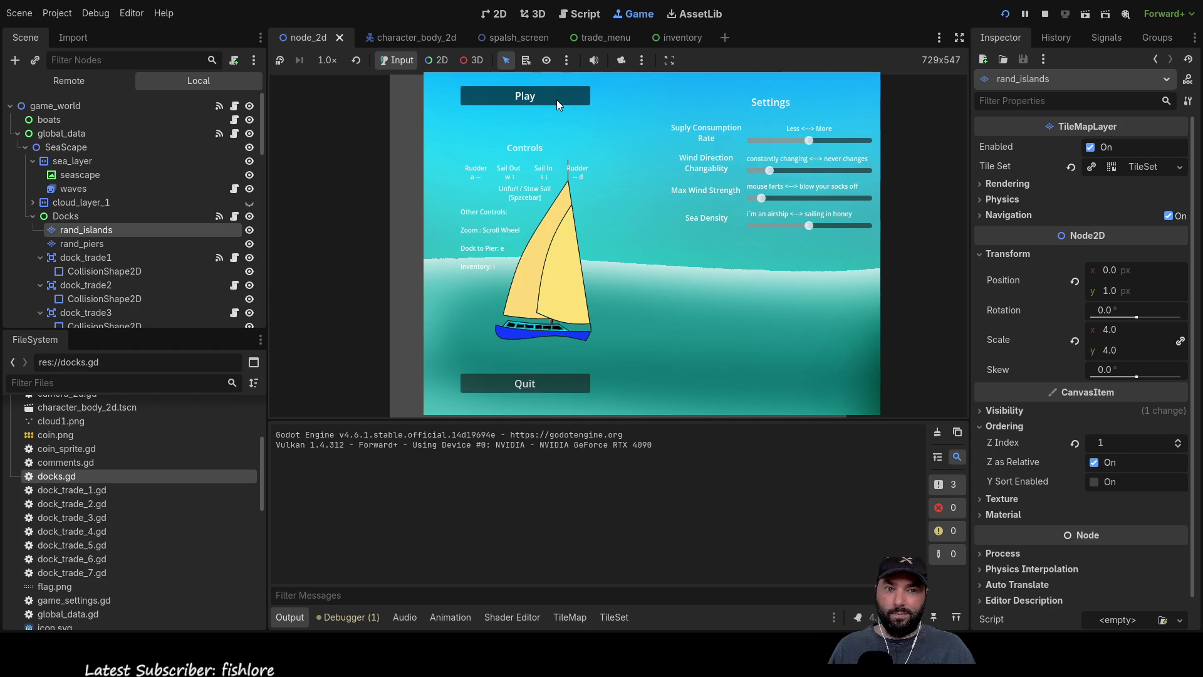
Start gameplay and zoom around the ship, then stop the game and put the caret in pier_offset7.
left_click(557, 99)
scroll(682, 273, "down", 1)
scroll(682, 290, "down", 1)
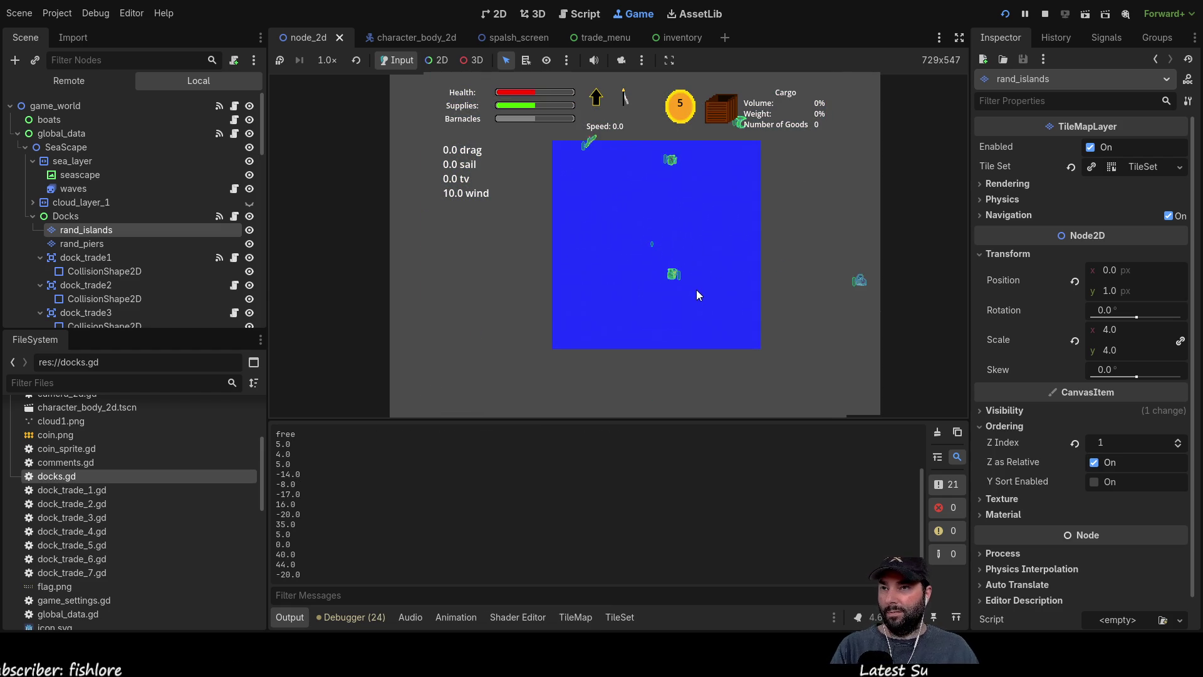
scroll(696, 292, "up", 2)
scroll(710, 315, "down", 2)
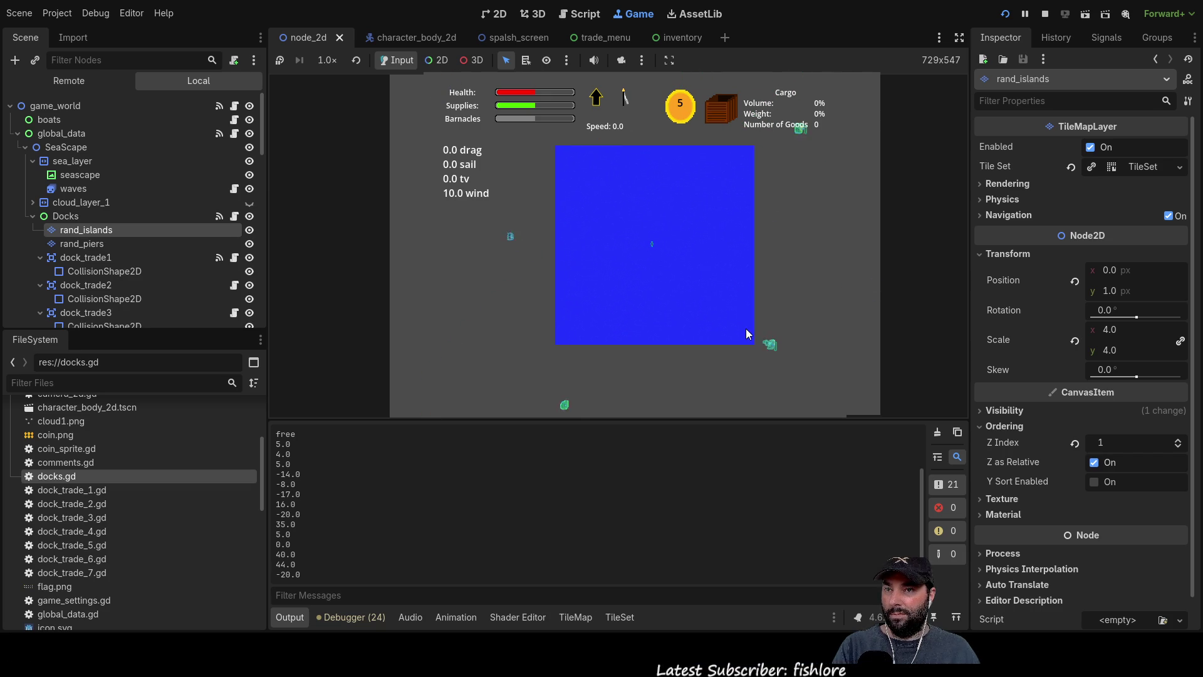
scroll(745, 328, "up", 2)
scroll(745, 322, "up", 3)
scroll(724, 318, "up", 2)
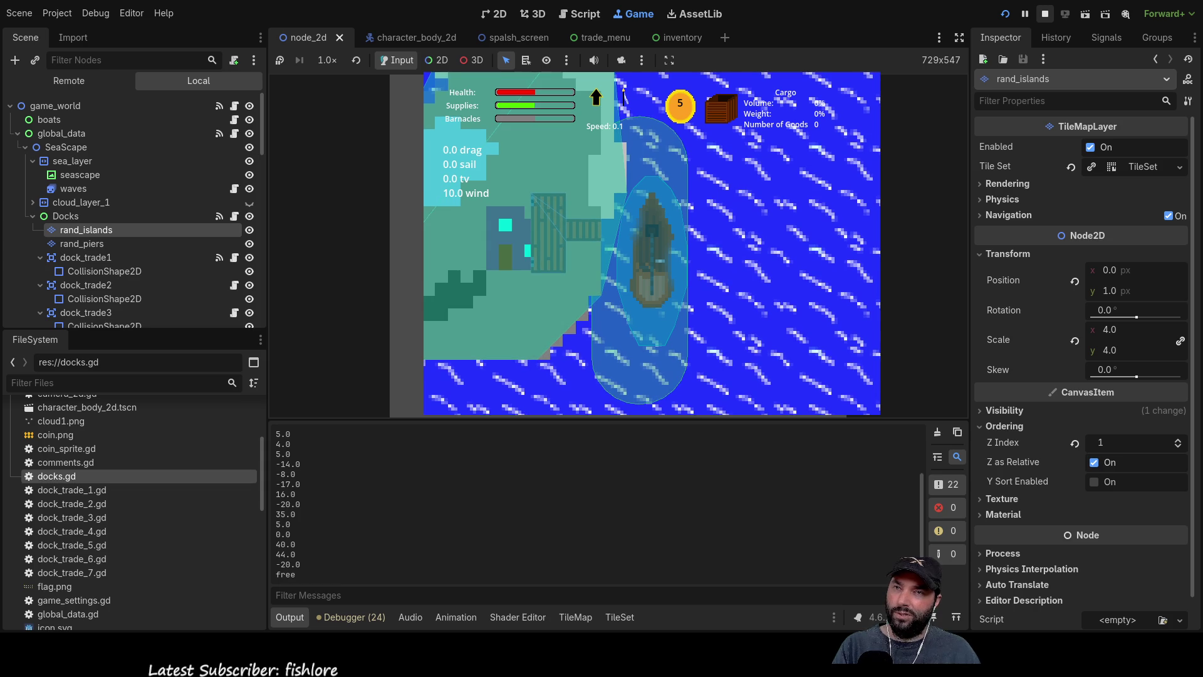
left_click(1044, 13)
left_click(588, 333)
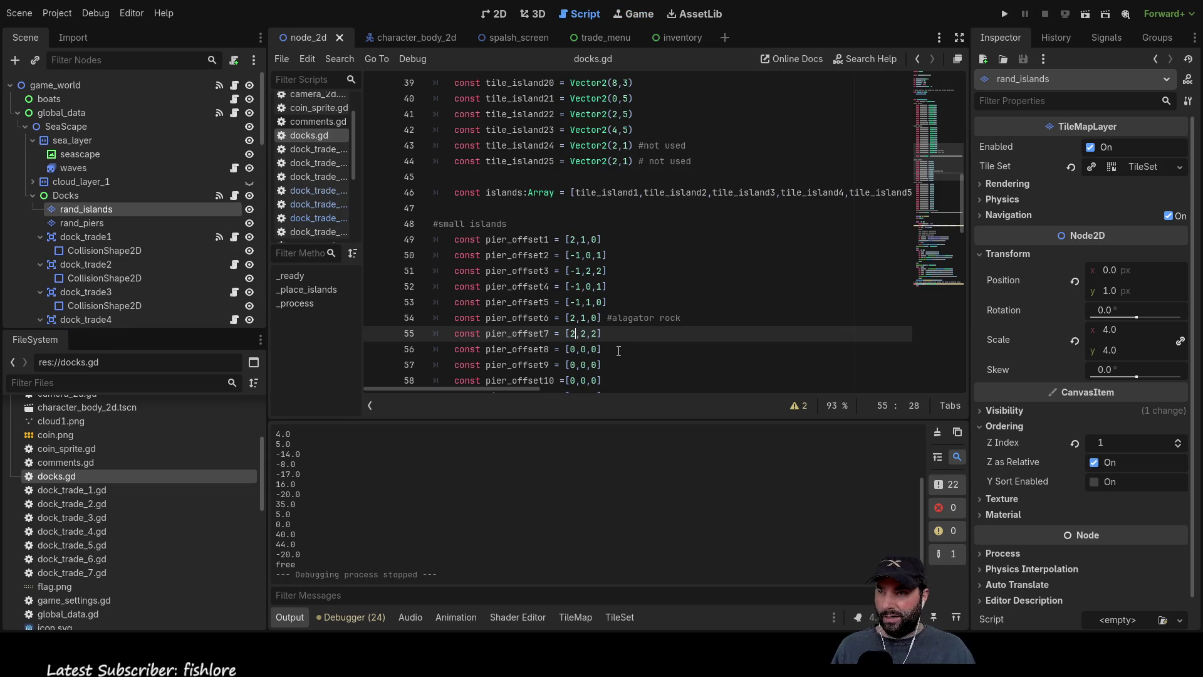
Change pier_offset7's first value to 2 so it reads [2,2,2].
key("Delete")
type("2")
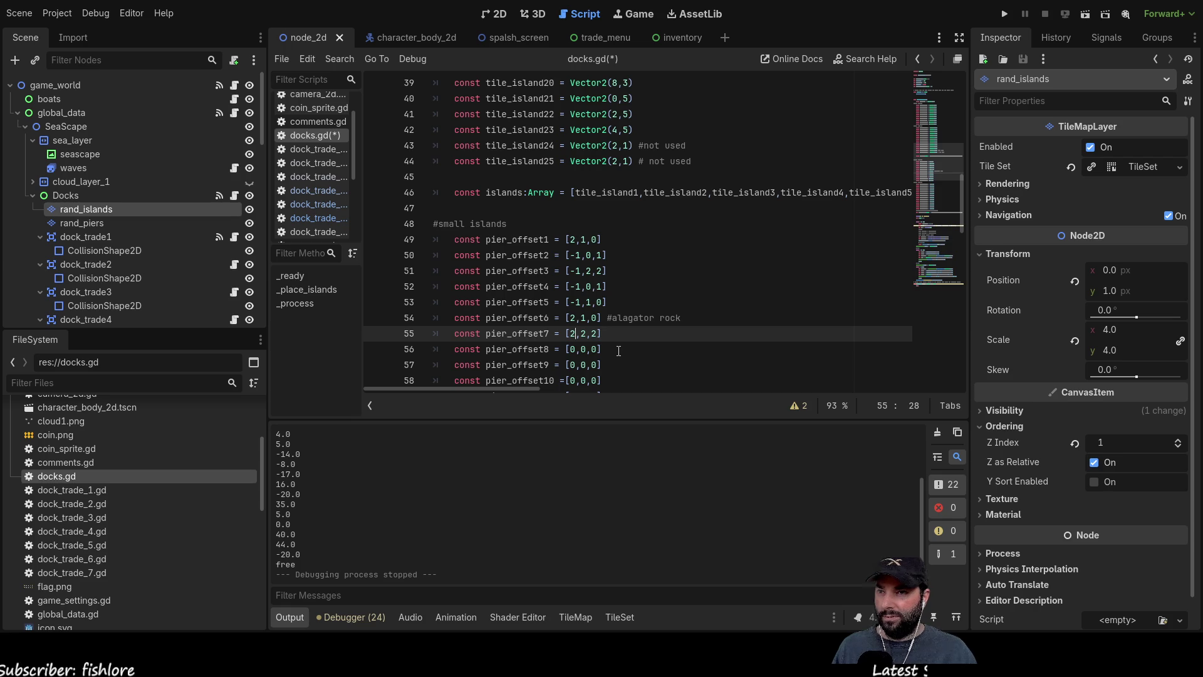
key("Up")
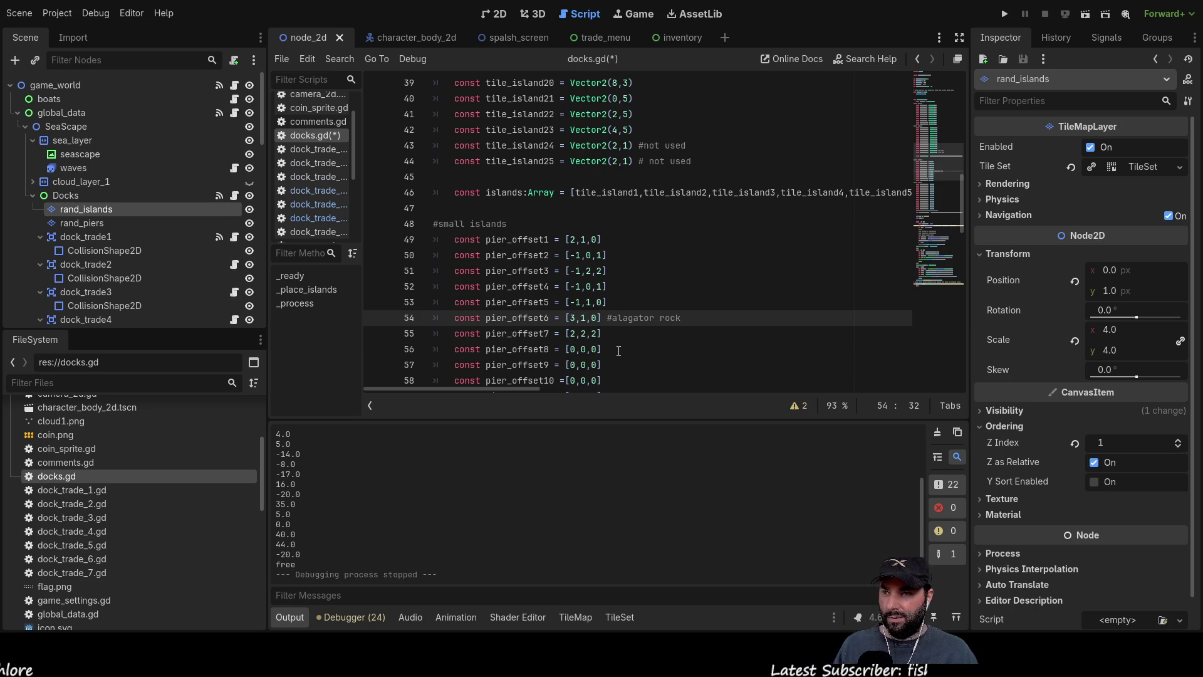
Inspect the pier tiles of the rand_piers layer, then launch the game to test pier placement.
left_click(88, 221)
left_click(331, 570)
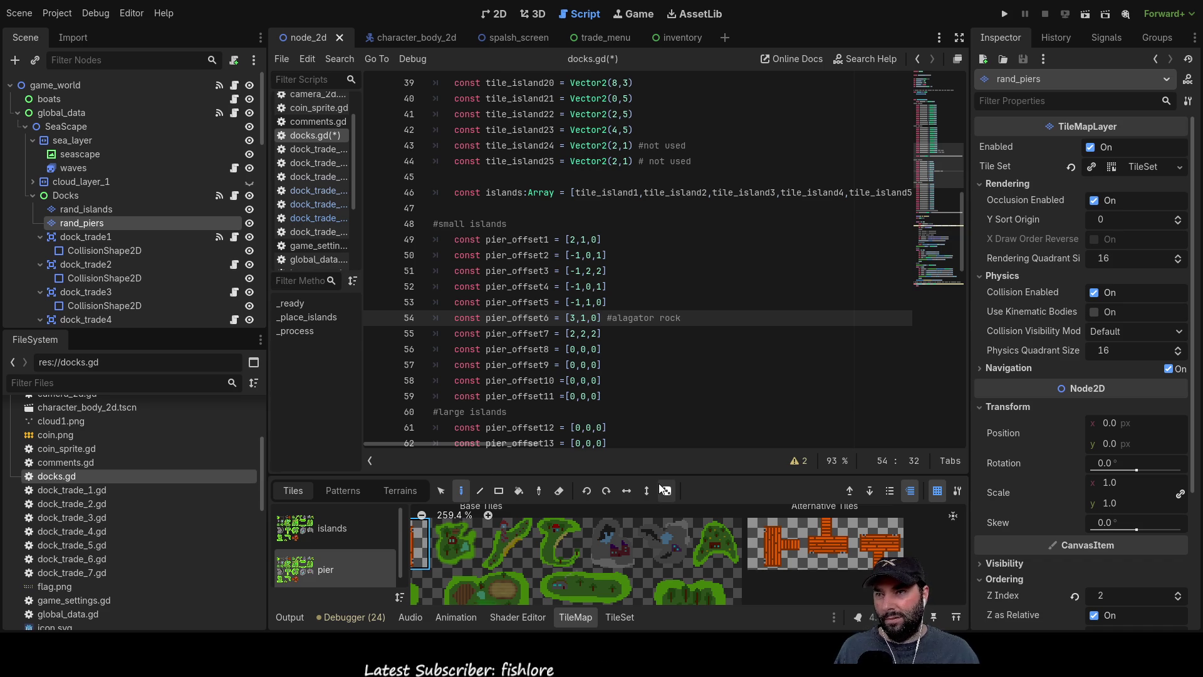
key("Down")
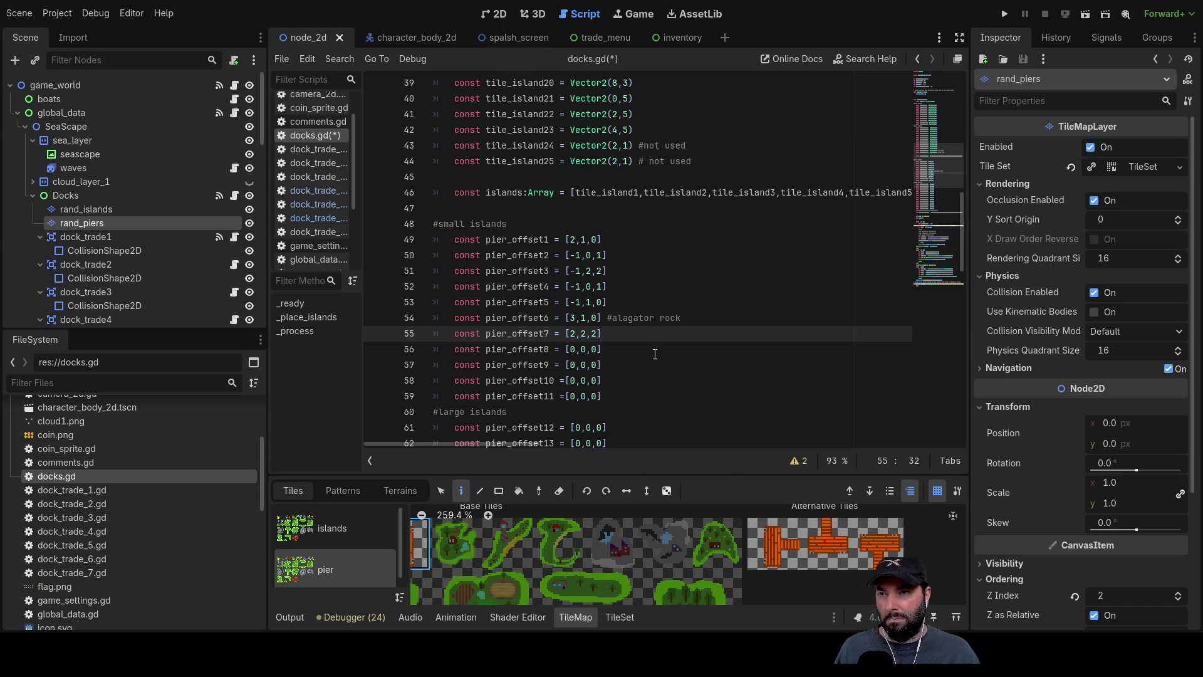
key("Up")
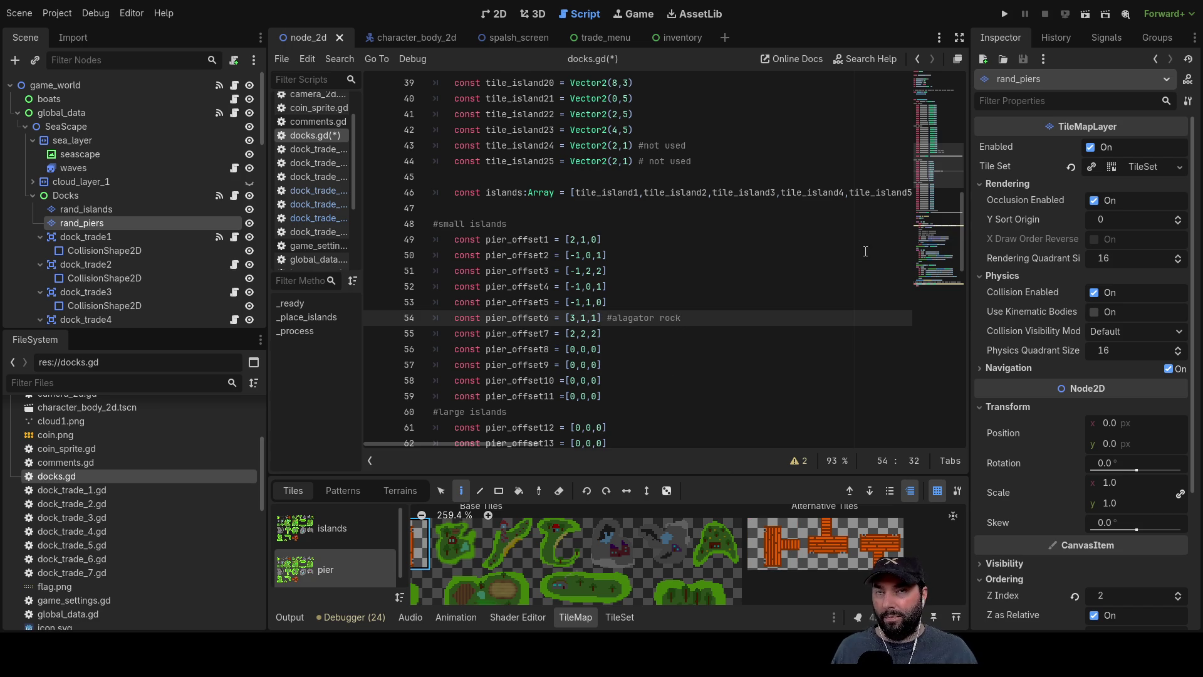
left_click(1005, 14)
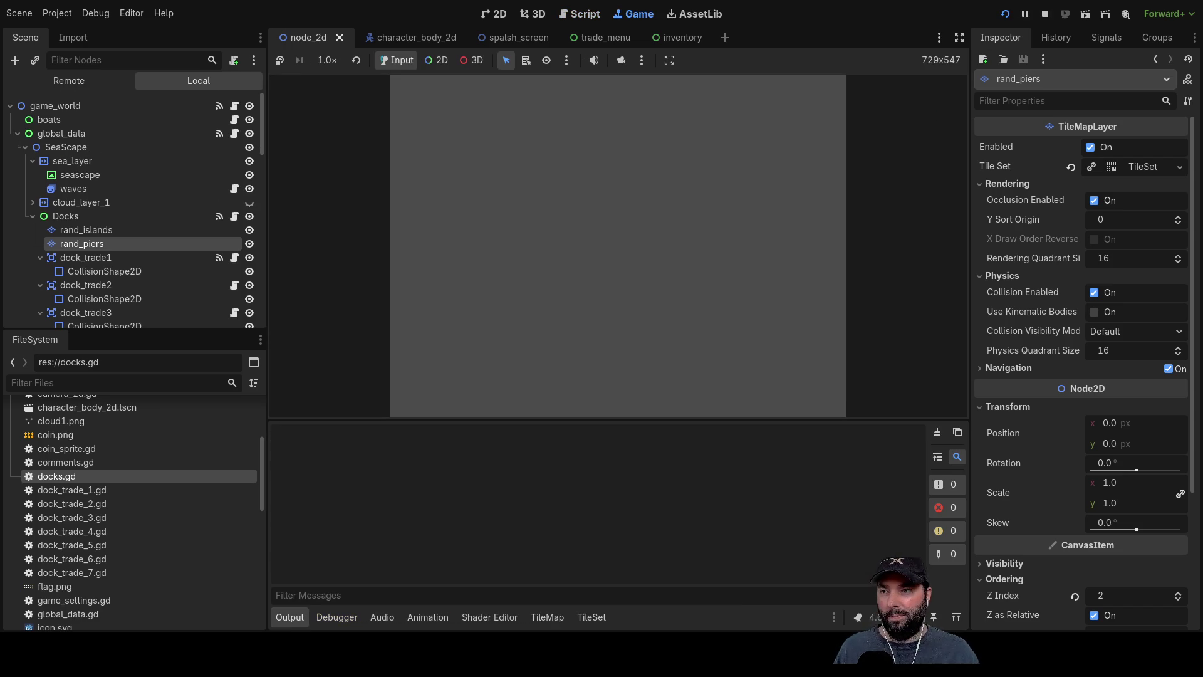
Start gameplay, check the pier on the island's eastern shore, then stop the game with F8.
left_click(551, 95)
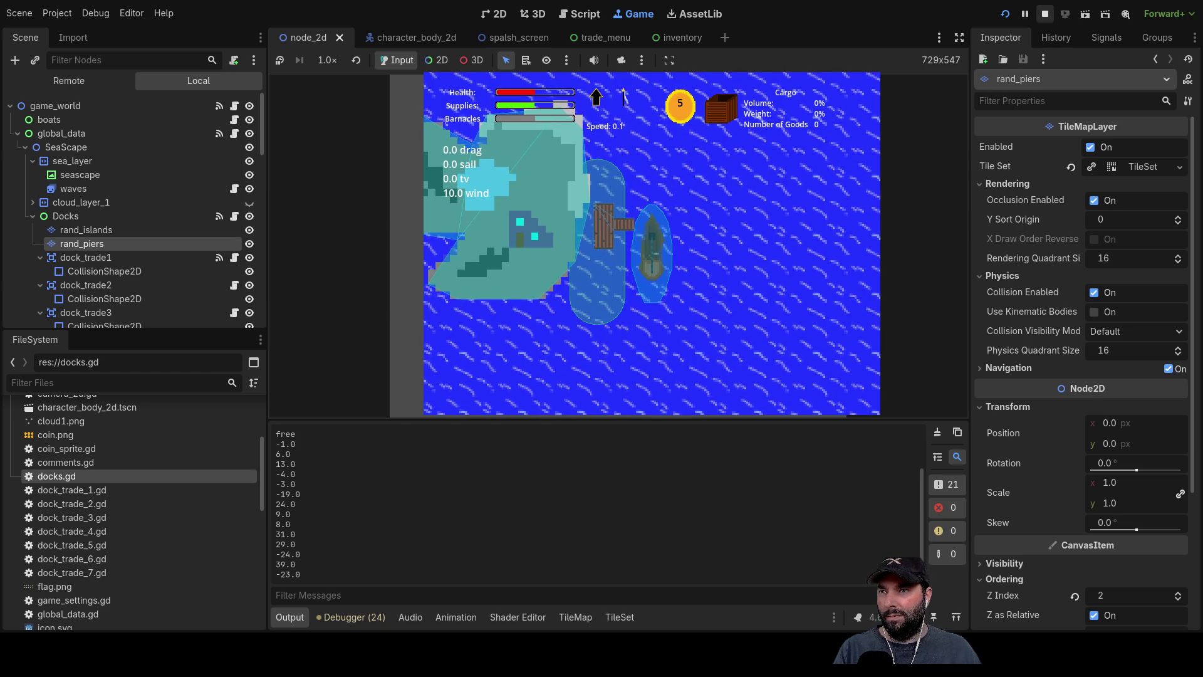
key("F8")
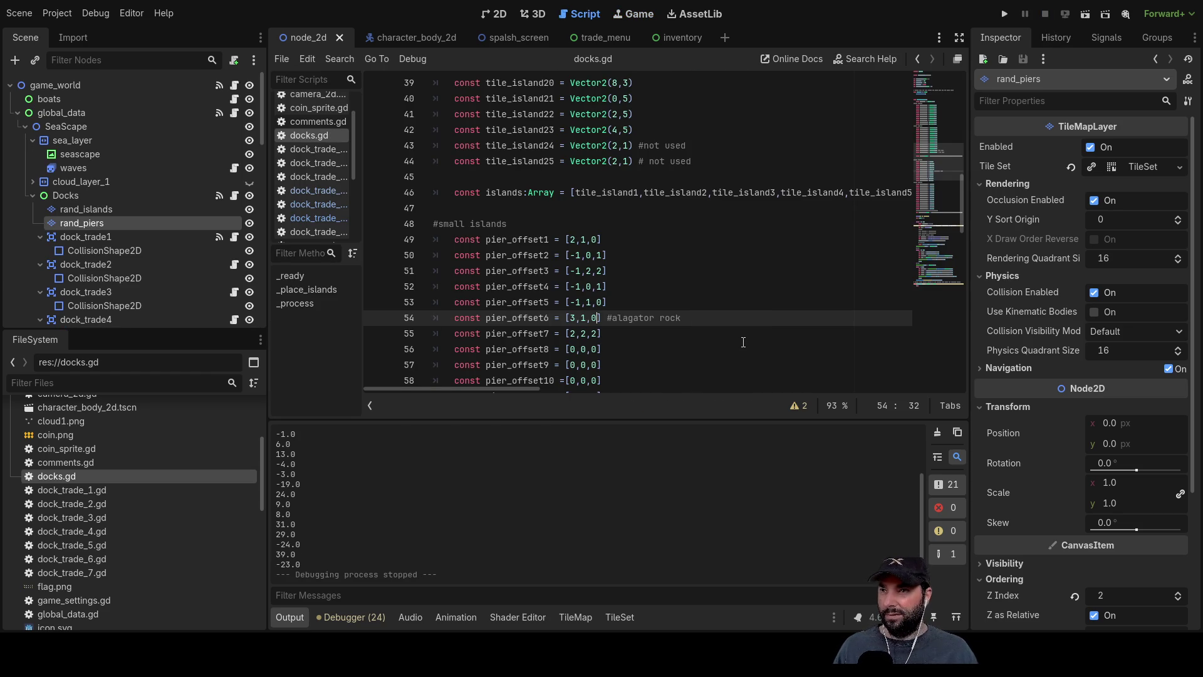
Review the alagator rock's dock_trade_6.gd script, then rerun the game and start playing.
scroll(742, 332, "down", 3)
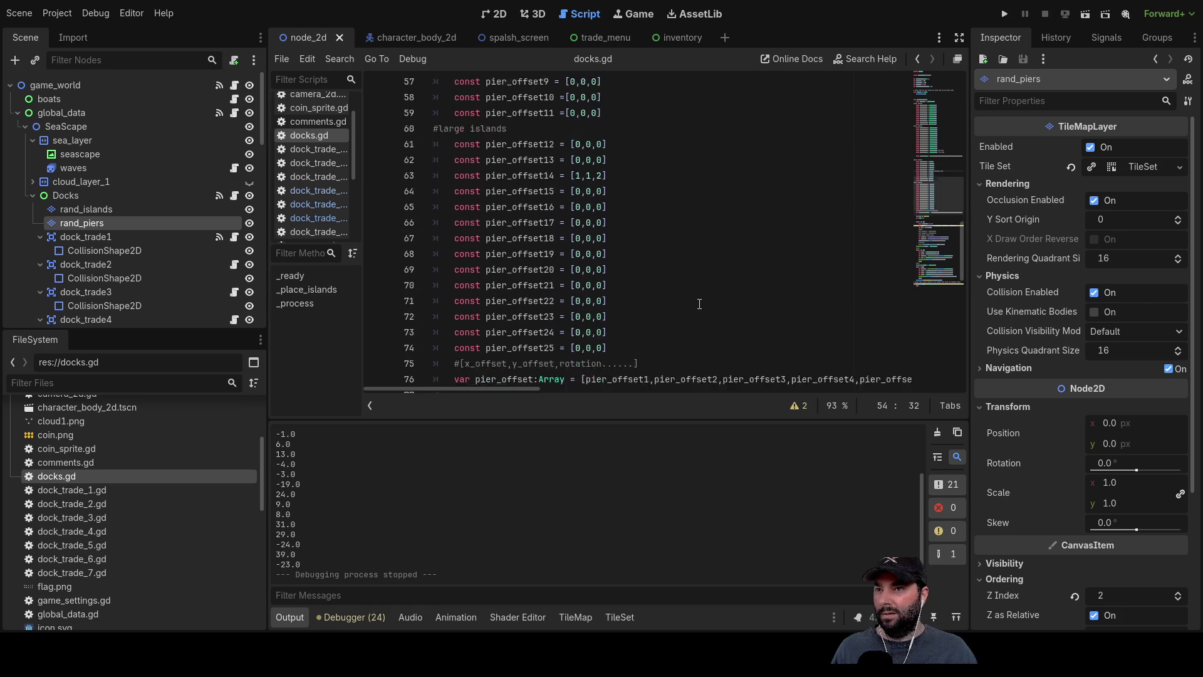
left_click(309, 190)
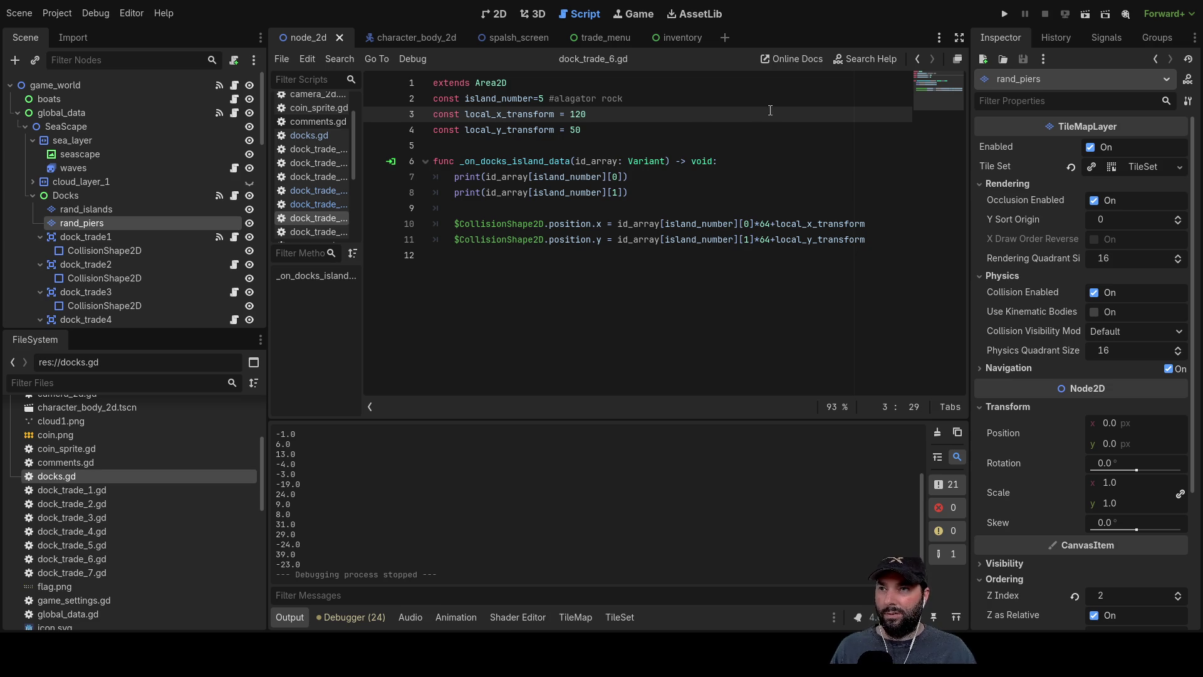
left_click(1003, 15)
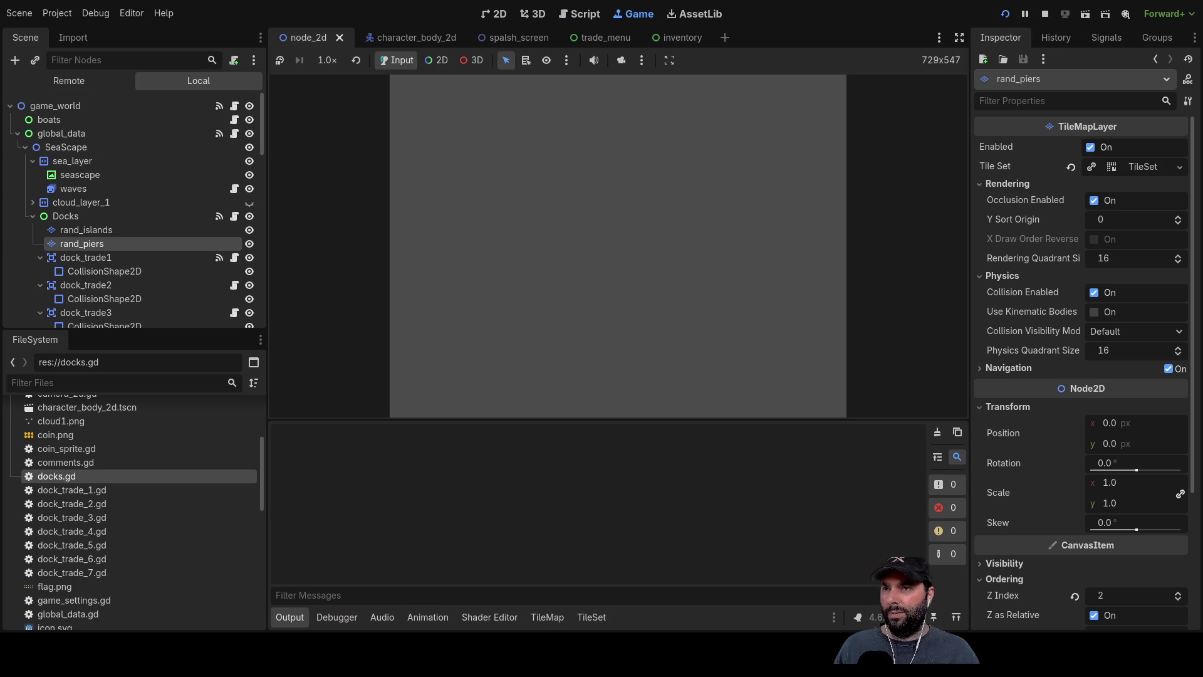
left_click(559, 100)
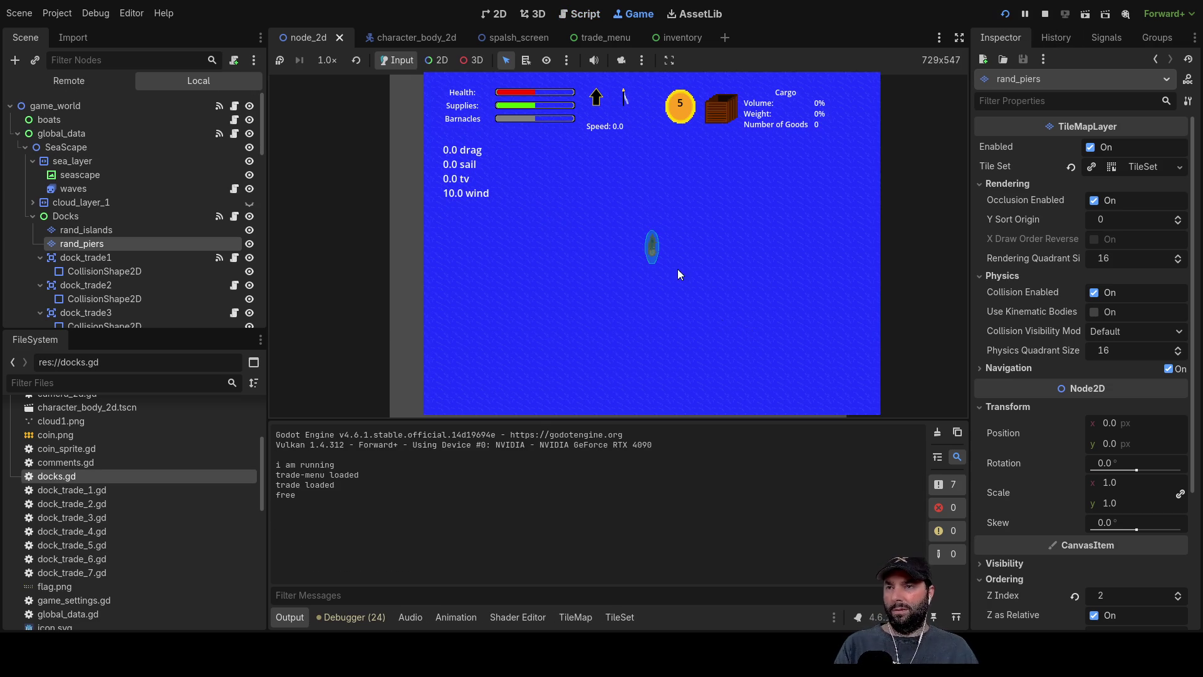
Zoom around the ship and inspect the dock_trade1 dock zone and the rand_piers layer.
scroll(682, 276, "down", 5)
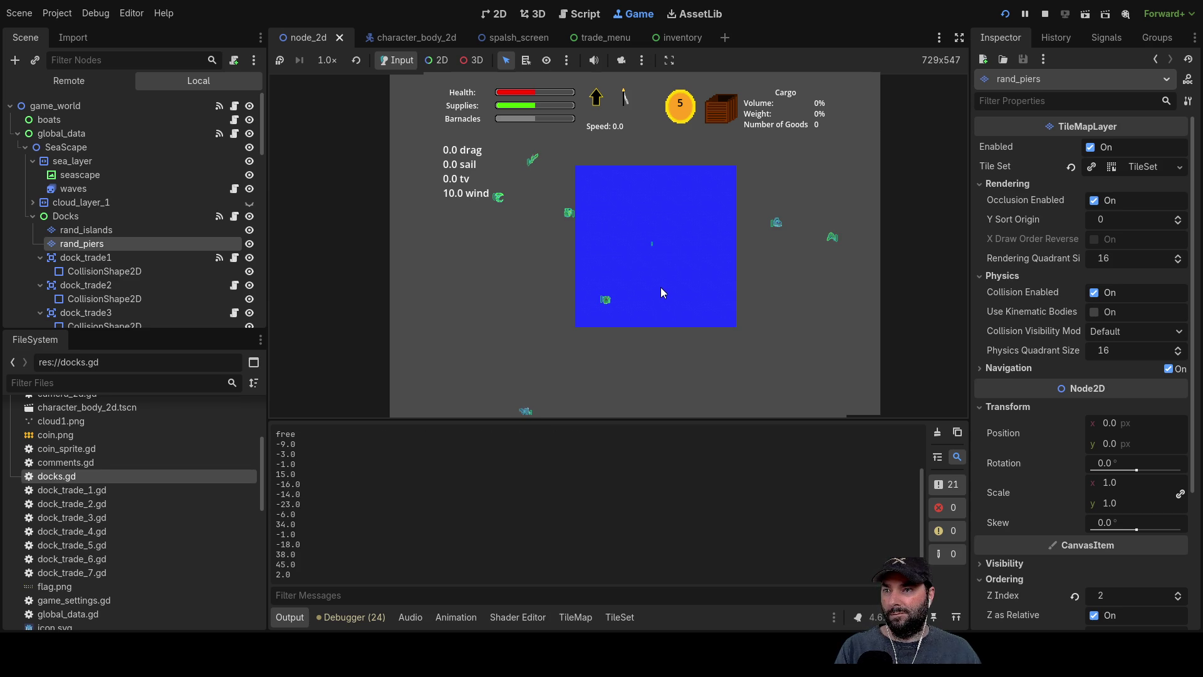
scroll(667, 291, "up", 5)
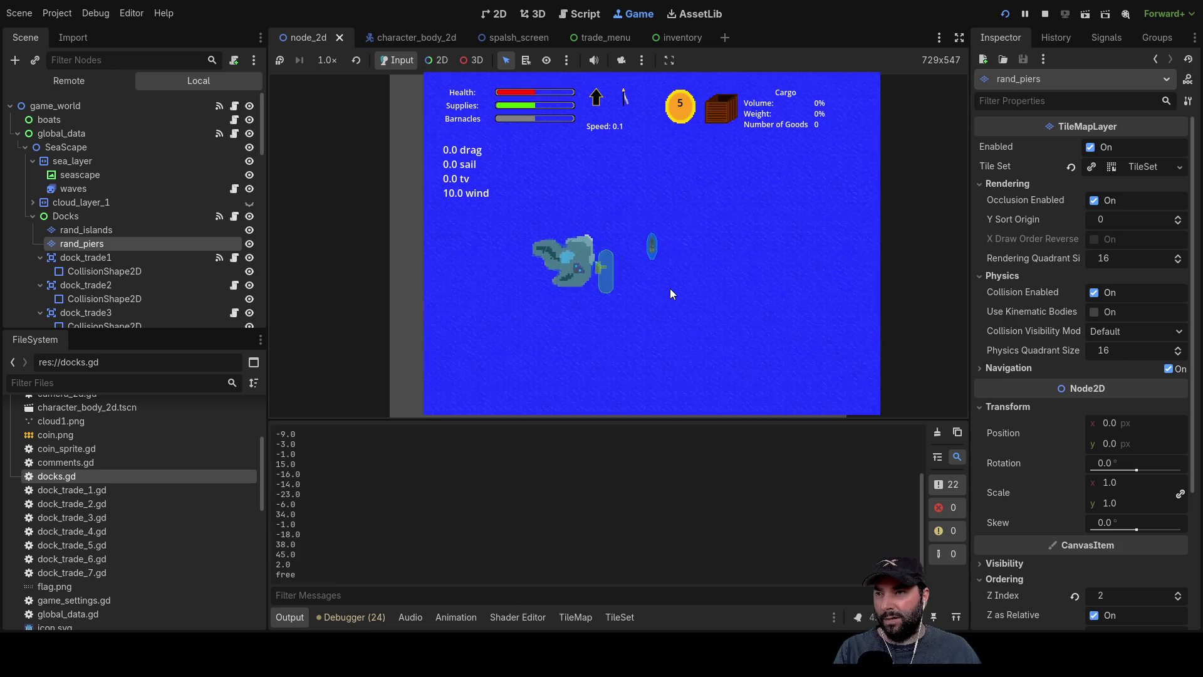
scroll(670, 290, "up", 4)
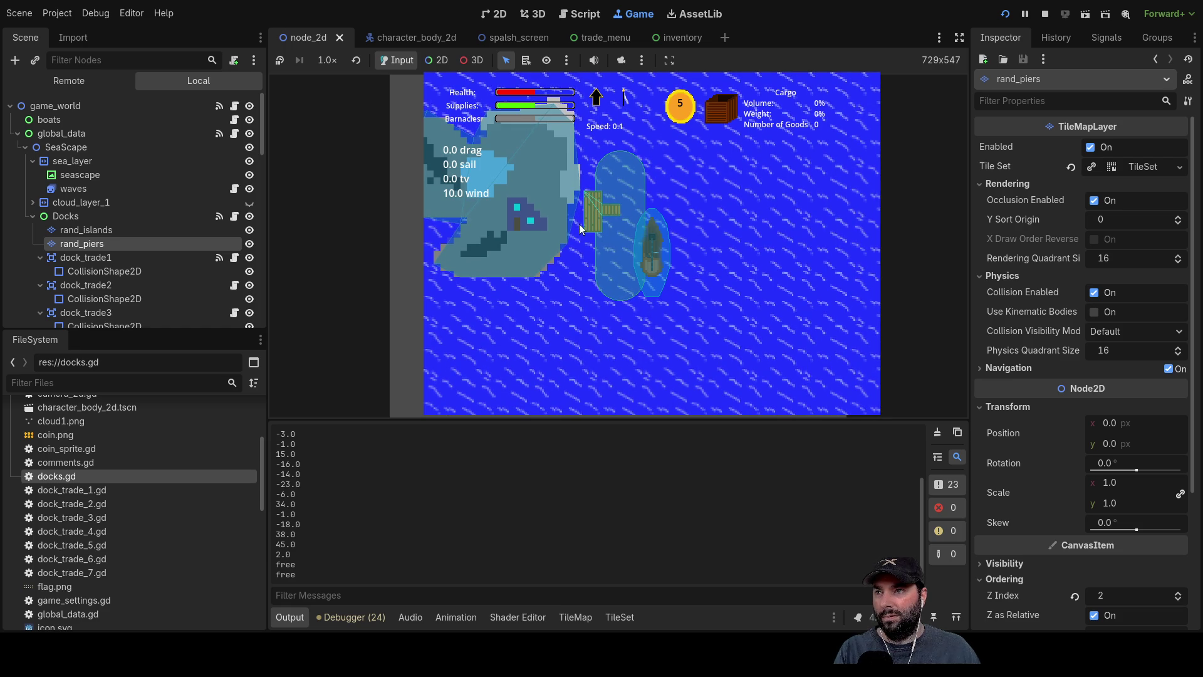
left_click(87, 257)
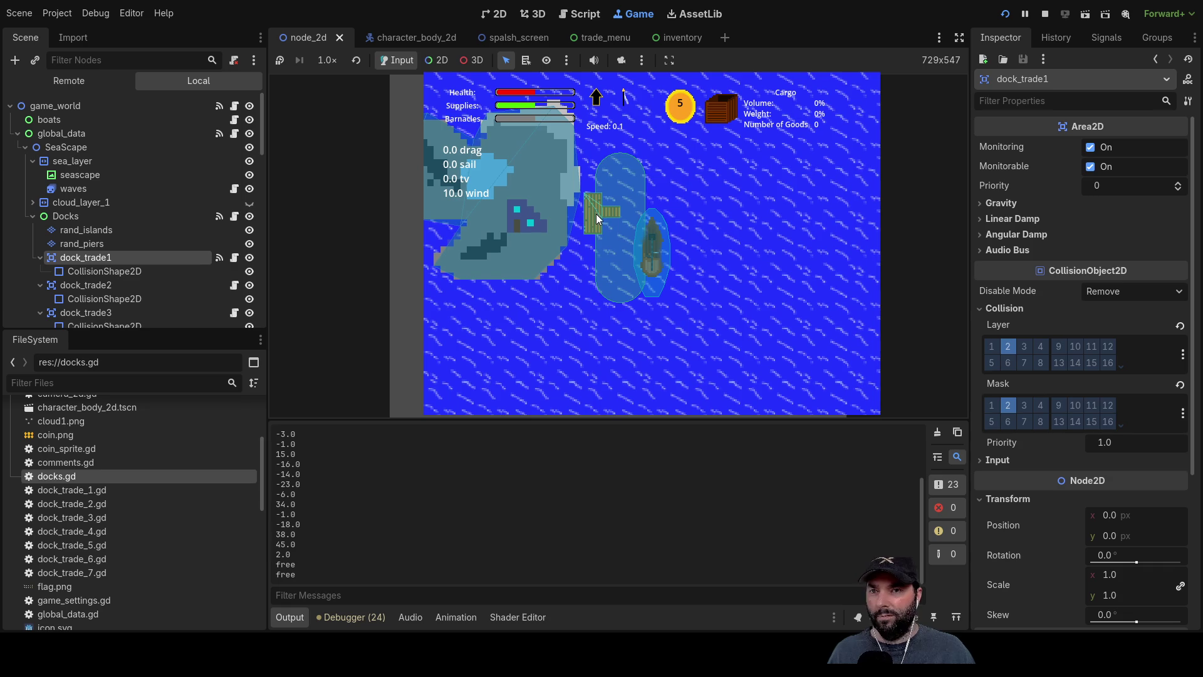
left_click(81, 244)
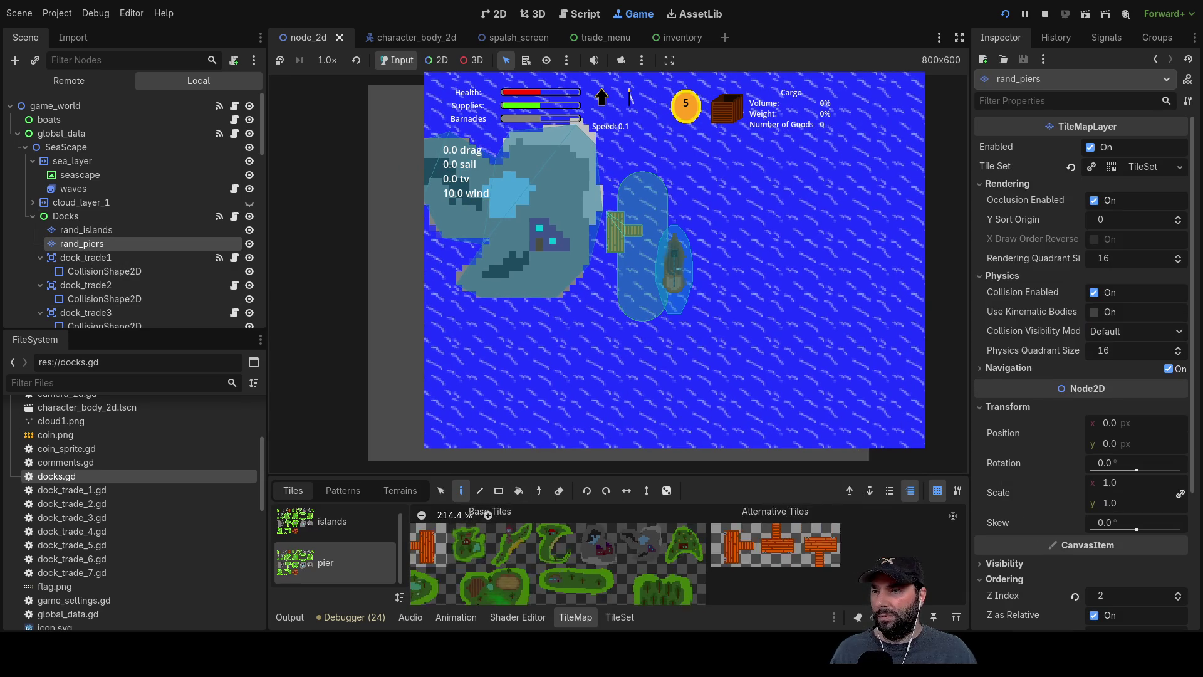
Compare the islands and pier tiles, then select the straight pier tile.
left_click(344, 530)
left_click(340, 562)
left_click(451, 548)
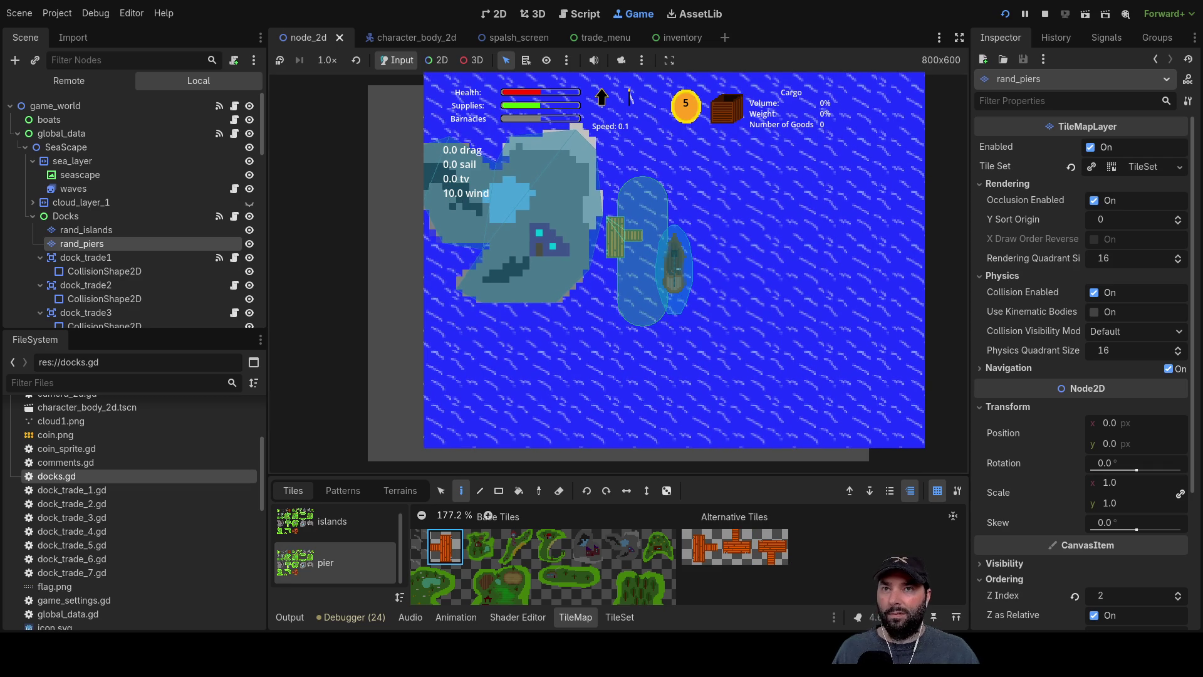
Stop the game and place the caret at pier_offset6's last value in docks.gd.
left_click(1044, 14)
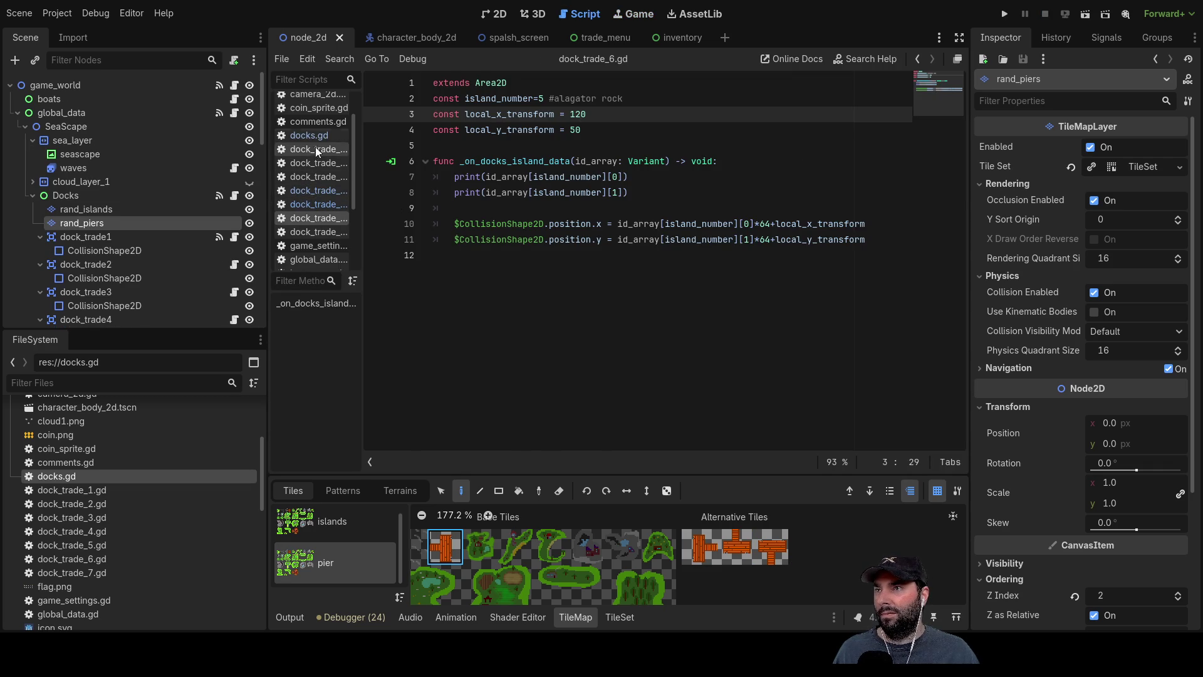
left_click(310, 135)
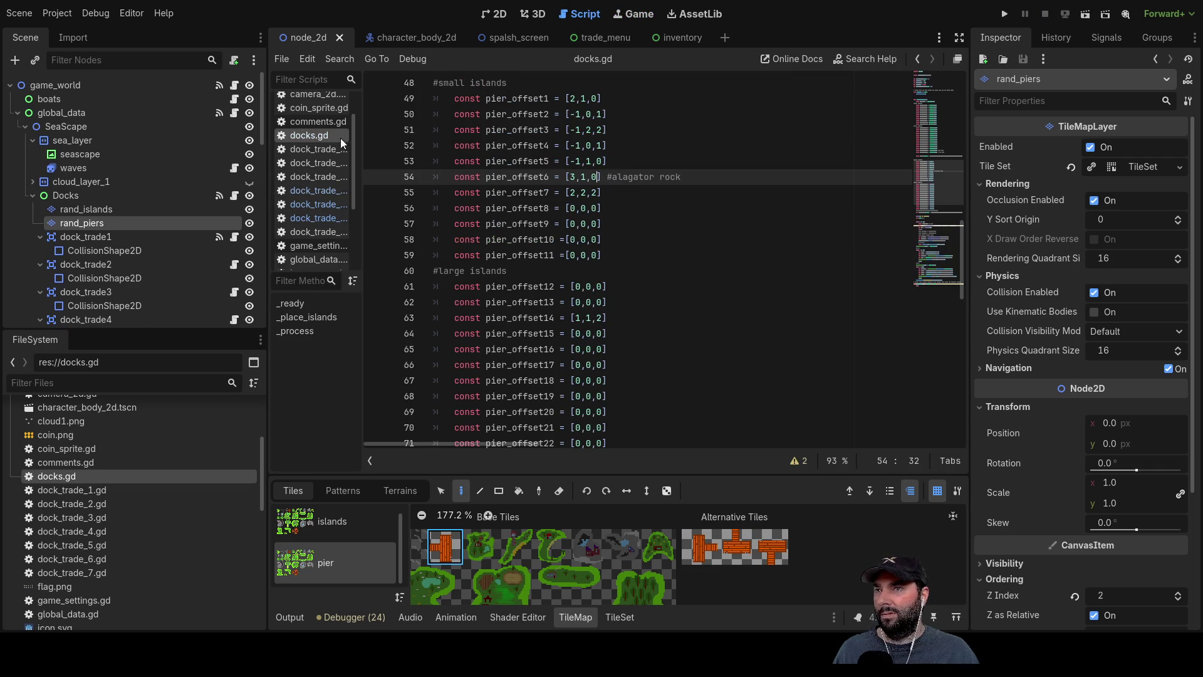
left_click(590, 177)
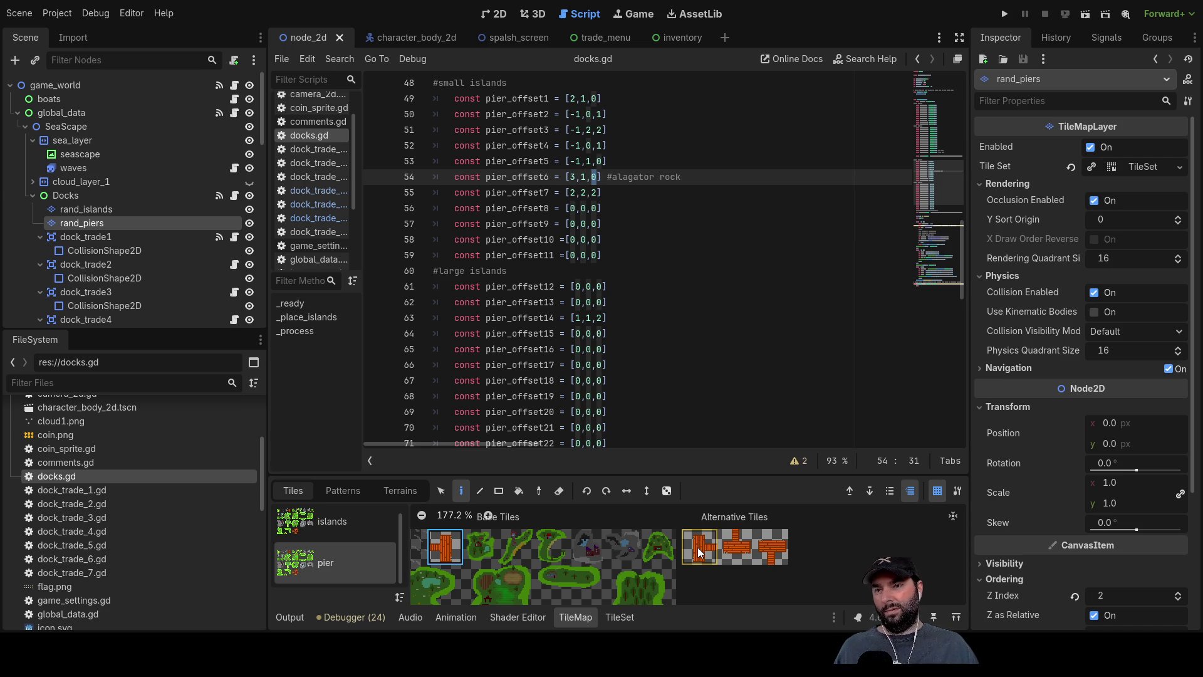
Change pier_offset6's rotation value from 0 to 1, making it [3,1,1].
key("Right")
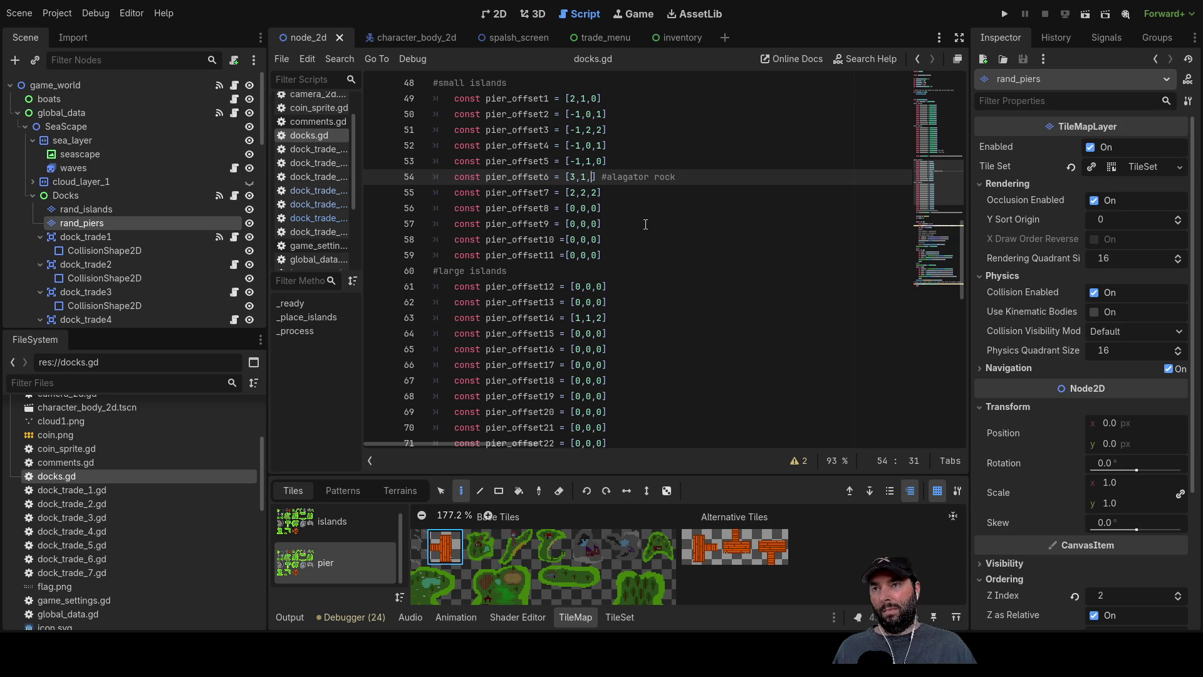
key("BackSpace")
type("1")
key("Right")
key("Down")
key("Down")
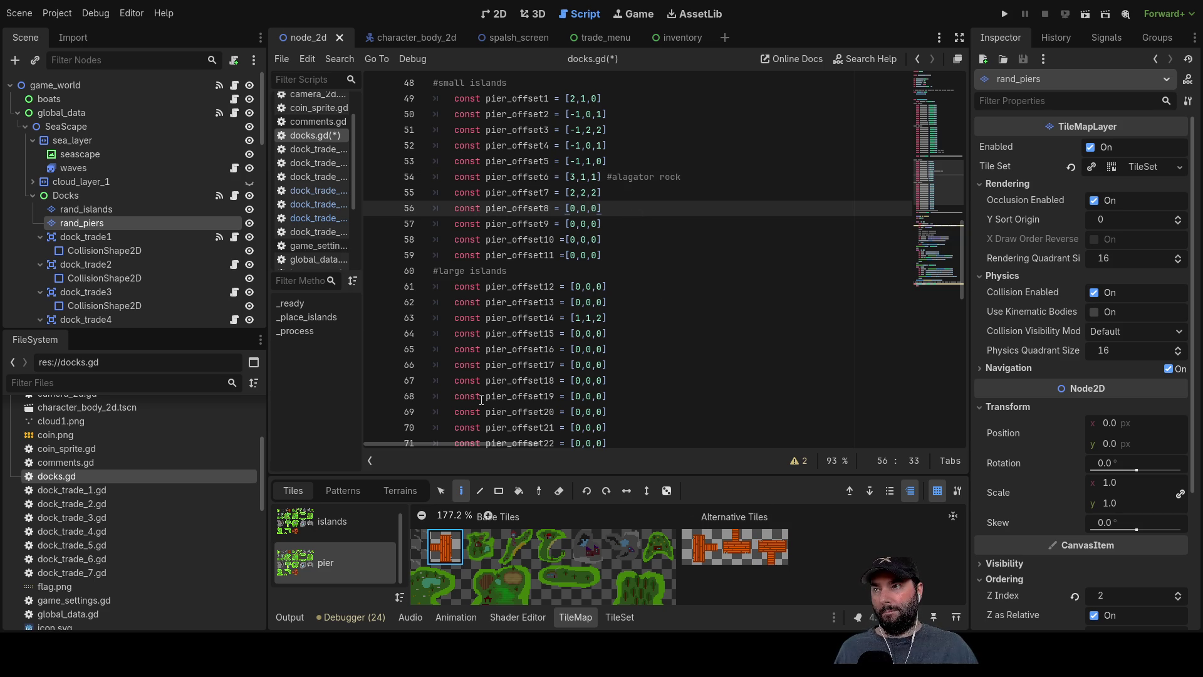
Inspect the rand_islands tile layer, then return to the rand_piers layer.
left_click(91, 207)
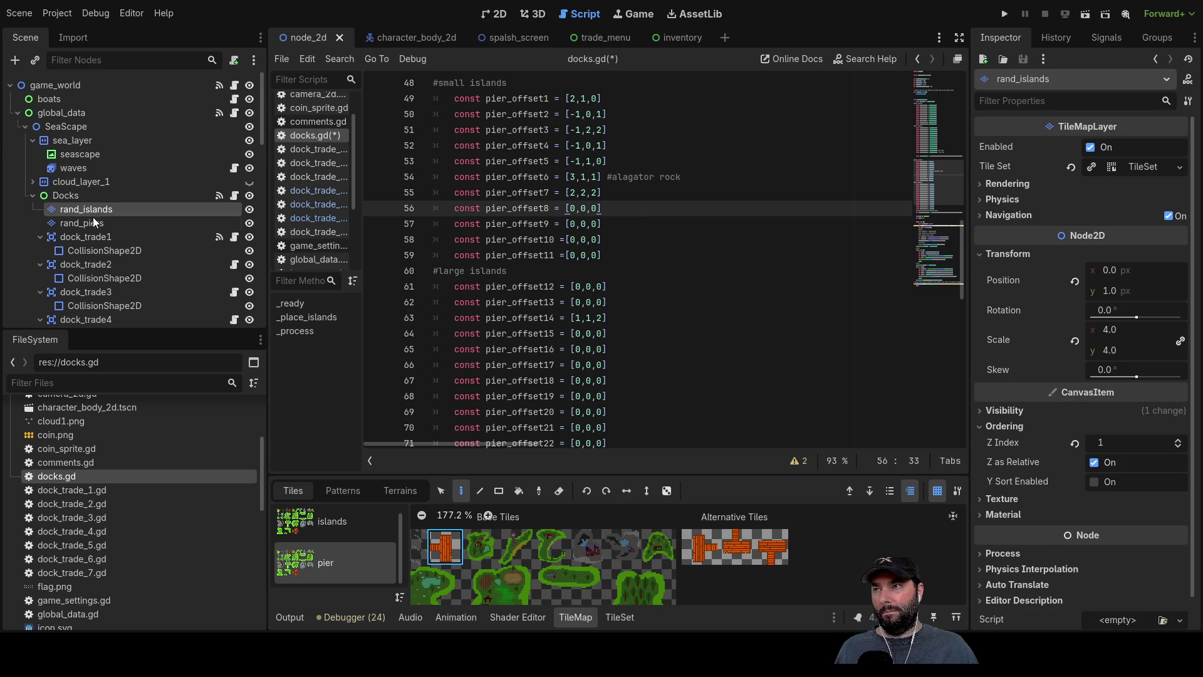
left_click(93, 222)
scroll(626, 247, "down", 14)
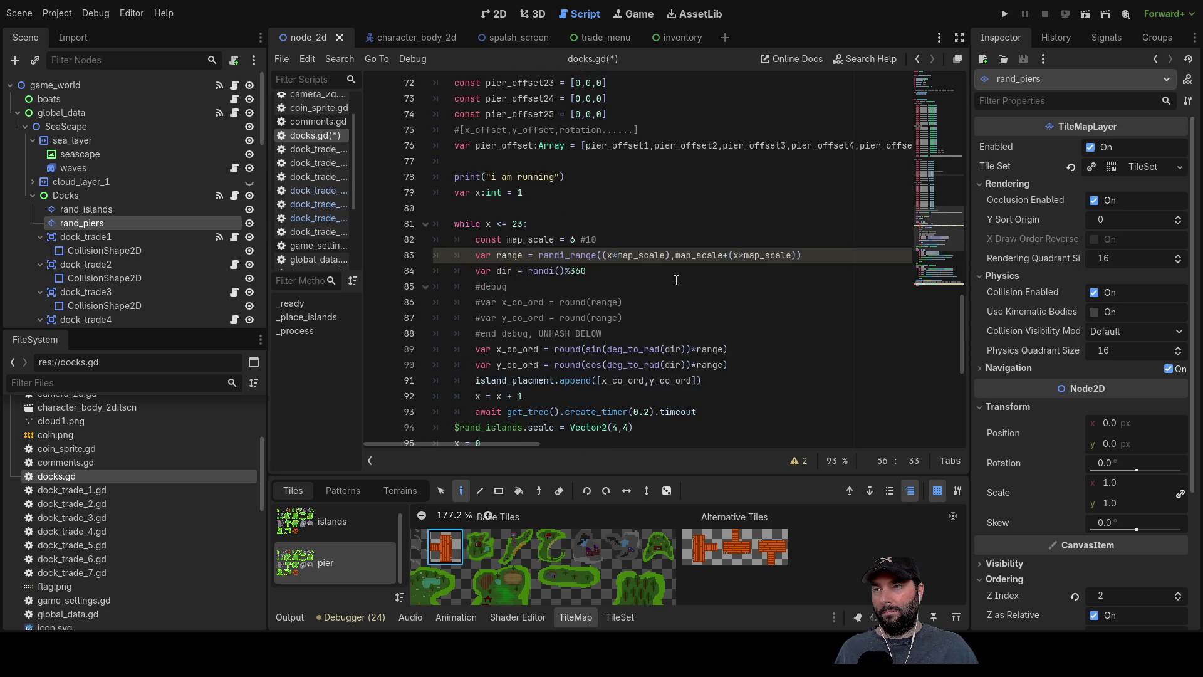
scroll(664, 269, "up", 9)
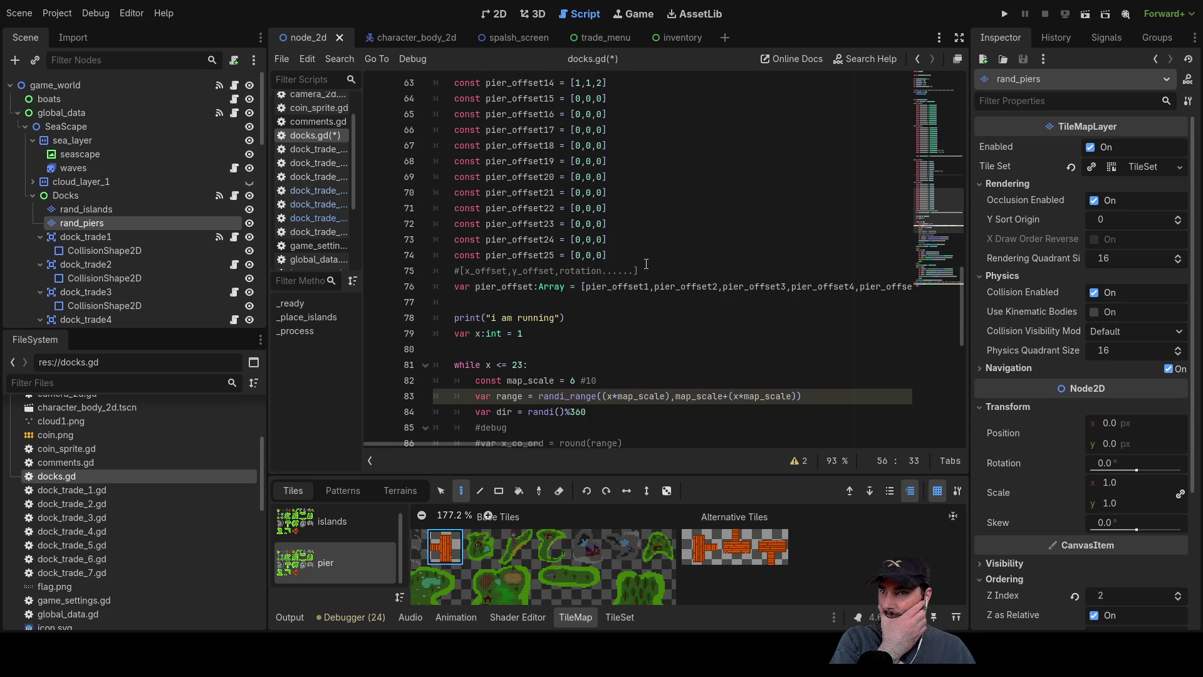
scroll(633, 232, "up", 5)
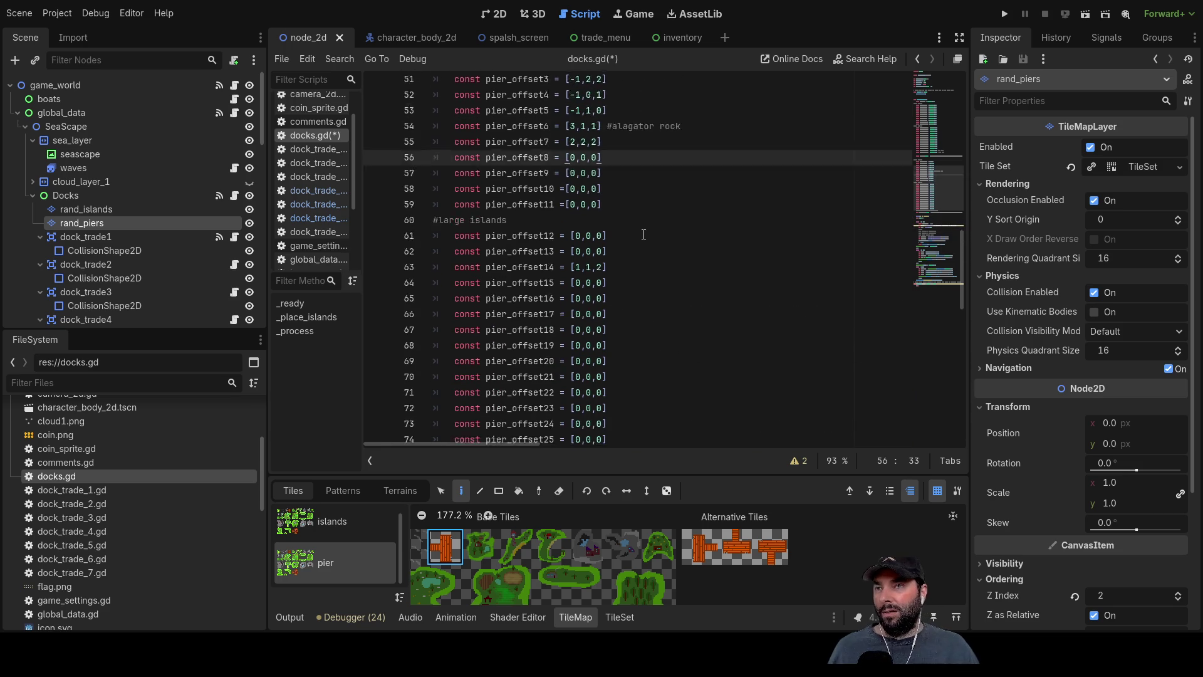
Add the comment '#badge island' after pier_offset7 [2,2,2] on line 55.
key("Up")
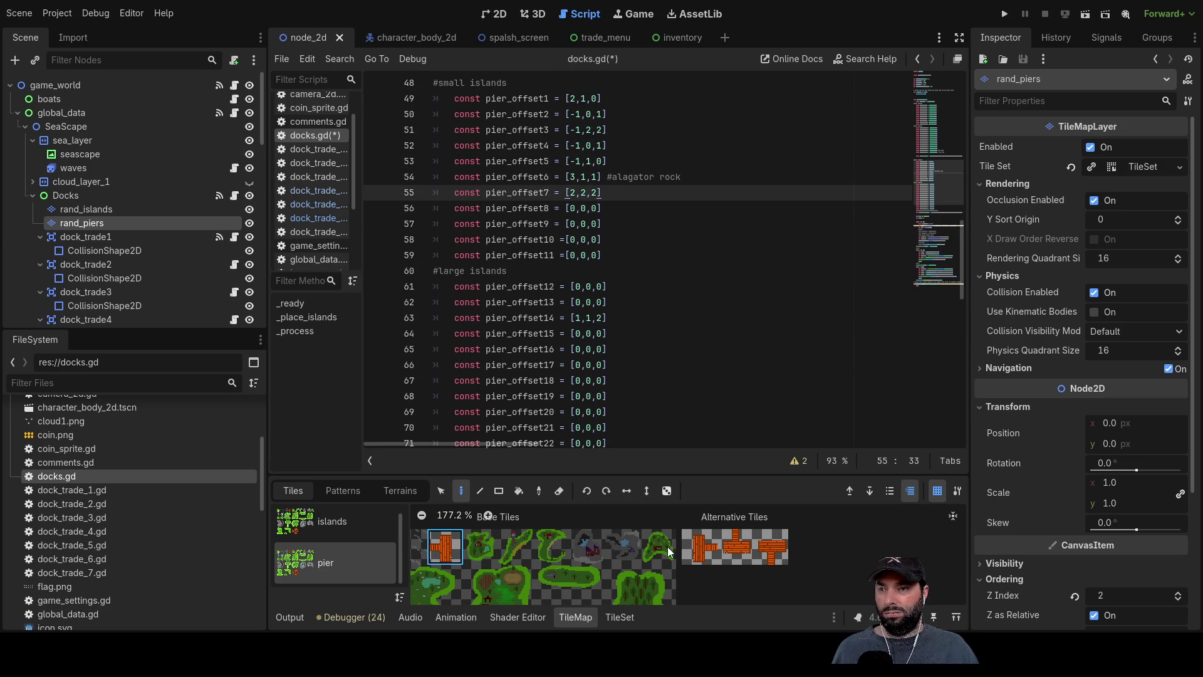
type("#starfleet i")
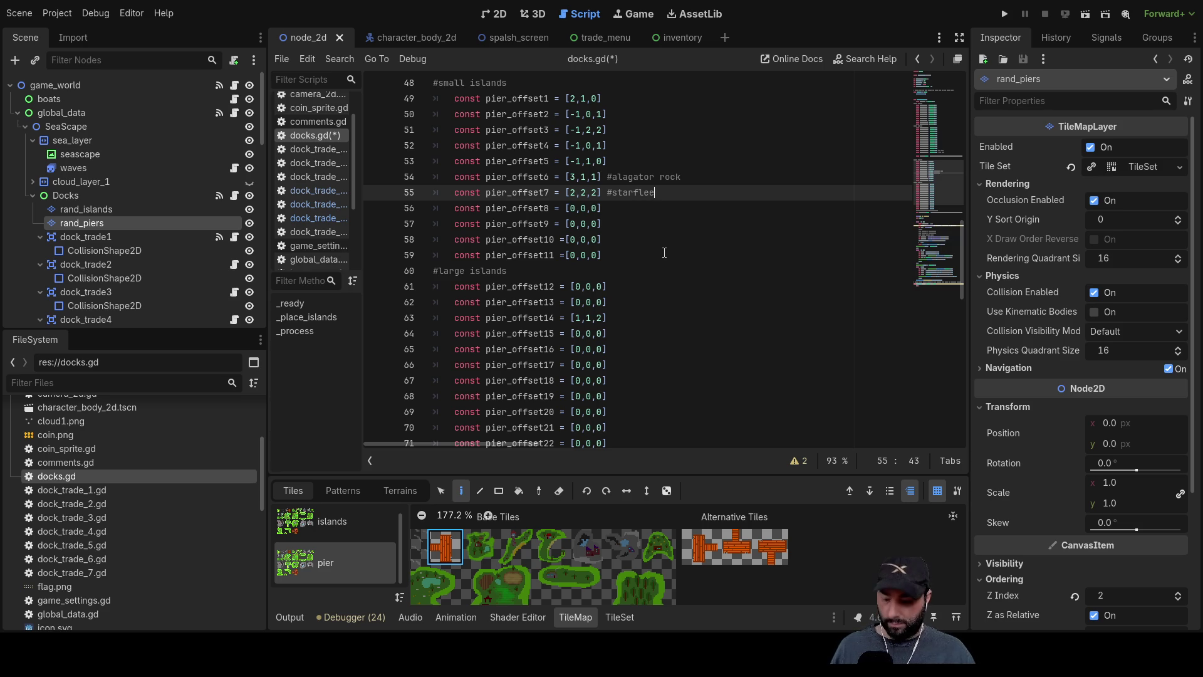
type("sland")
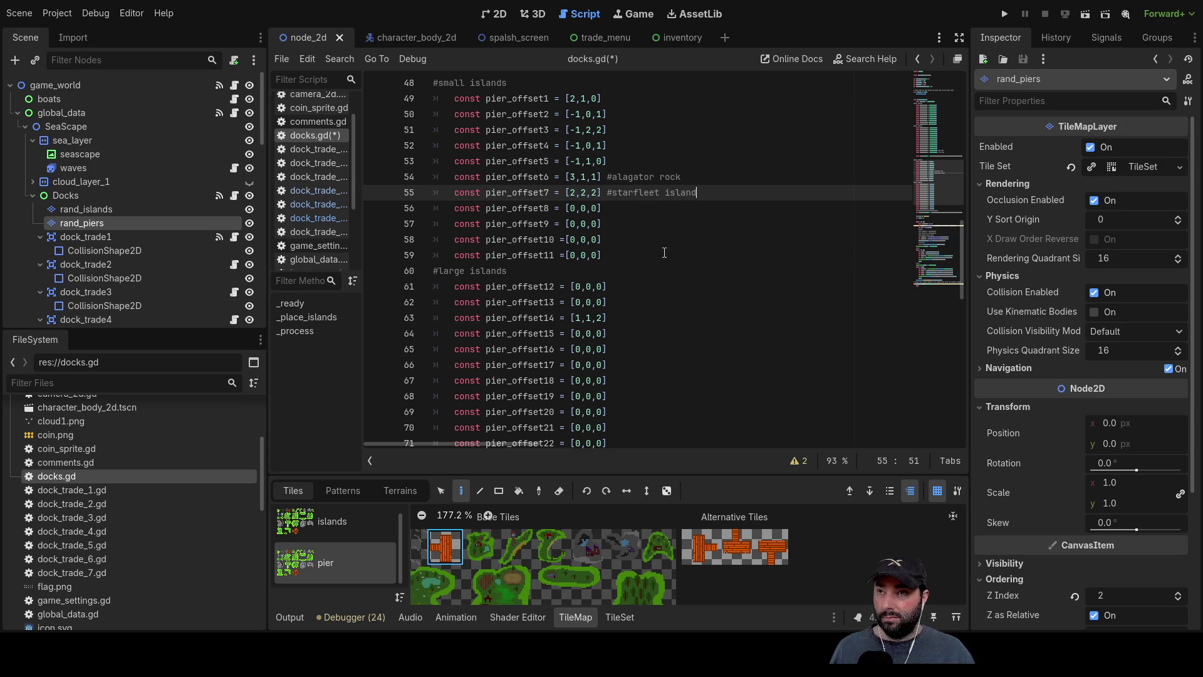
scroll(660, 270, "down", 2)
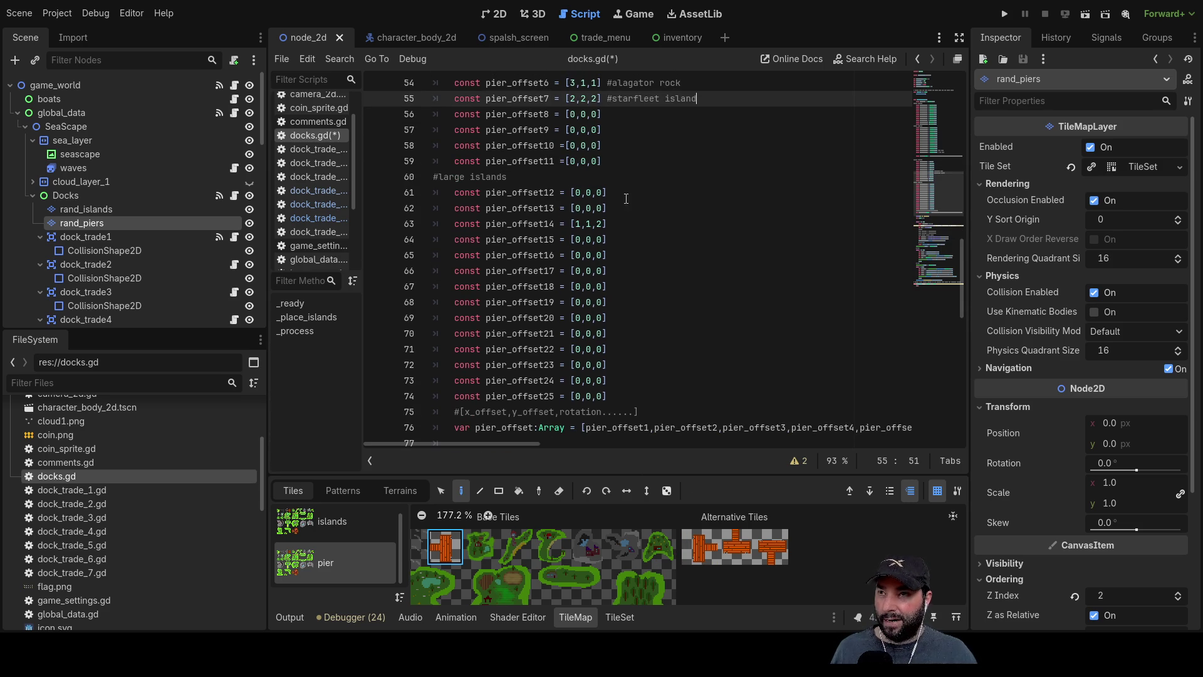
double_click(636, 99)
type("badge")
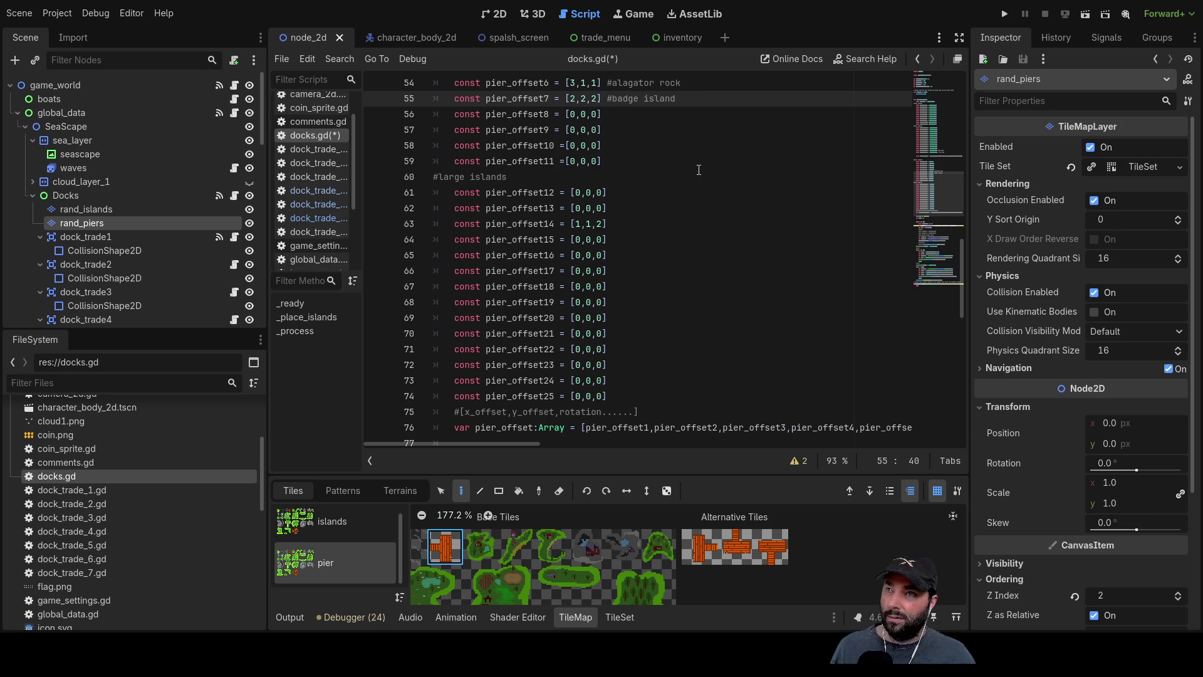
scroll(647, 228, "down", 2)
scroll(673, 294, "up", 3)
scroll(660, 237, "up", 1)
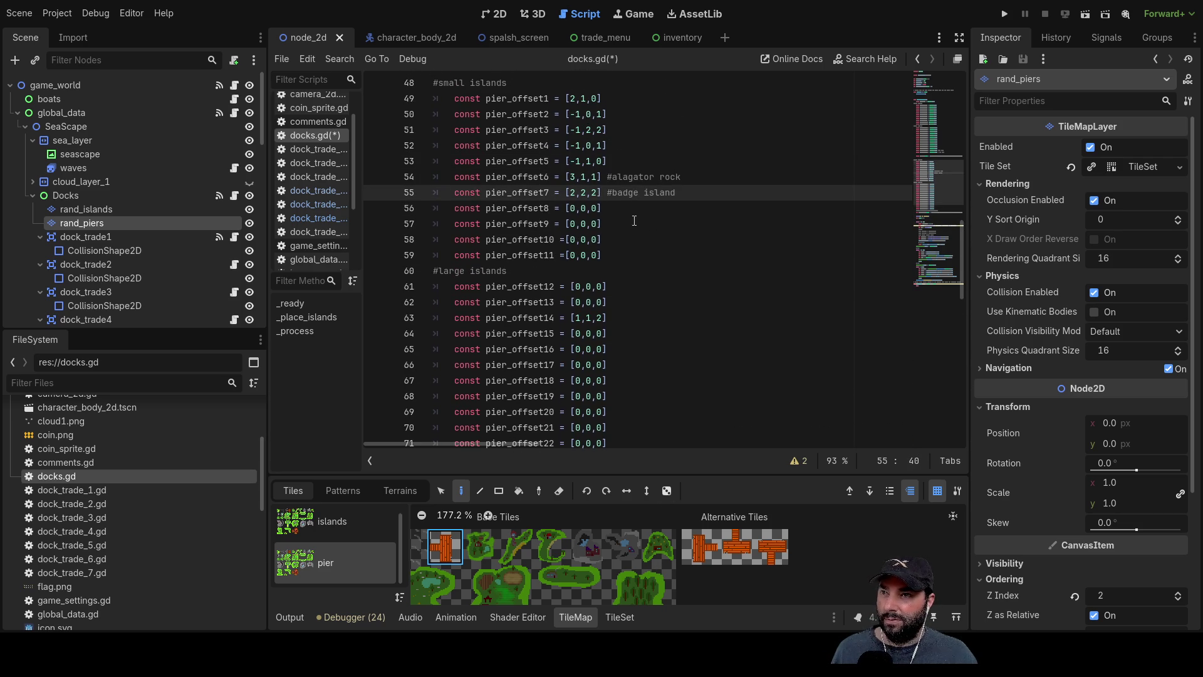
left_click(631, 204)
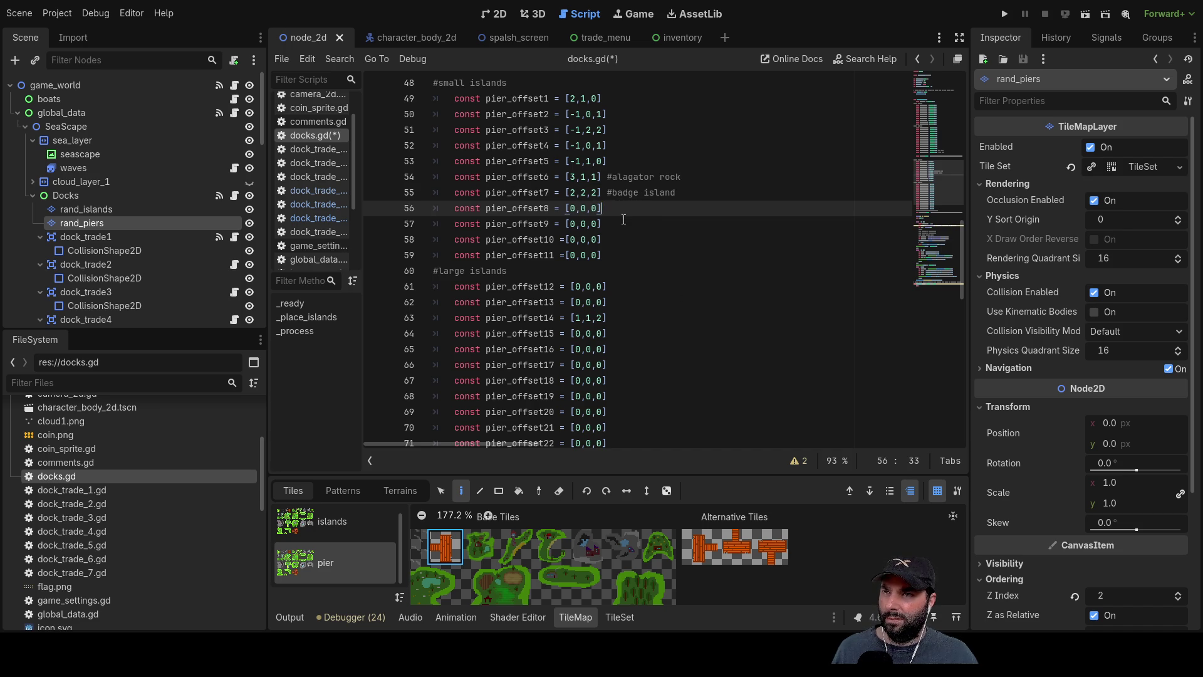
Run the project, start a game, zoom around the ship and island, then stop with F8.
left_click(1004, 15)
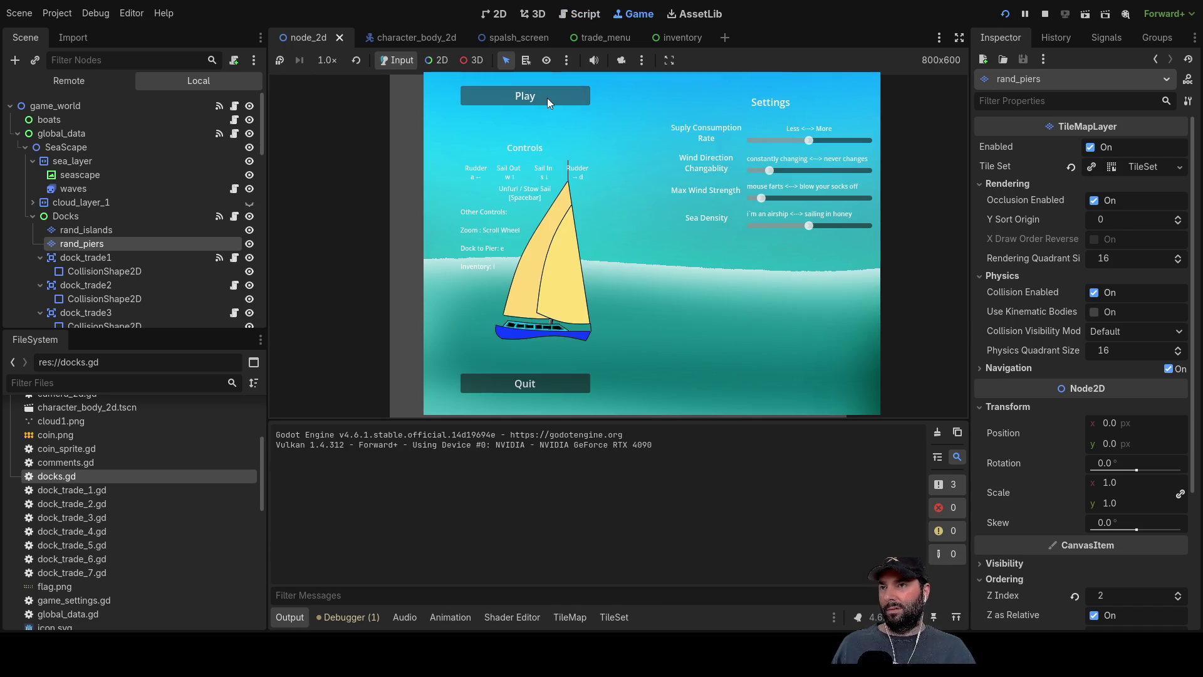
left_click(546, 99)
scroll(674, 320, "down", 5)
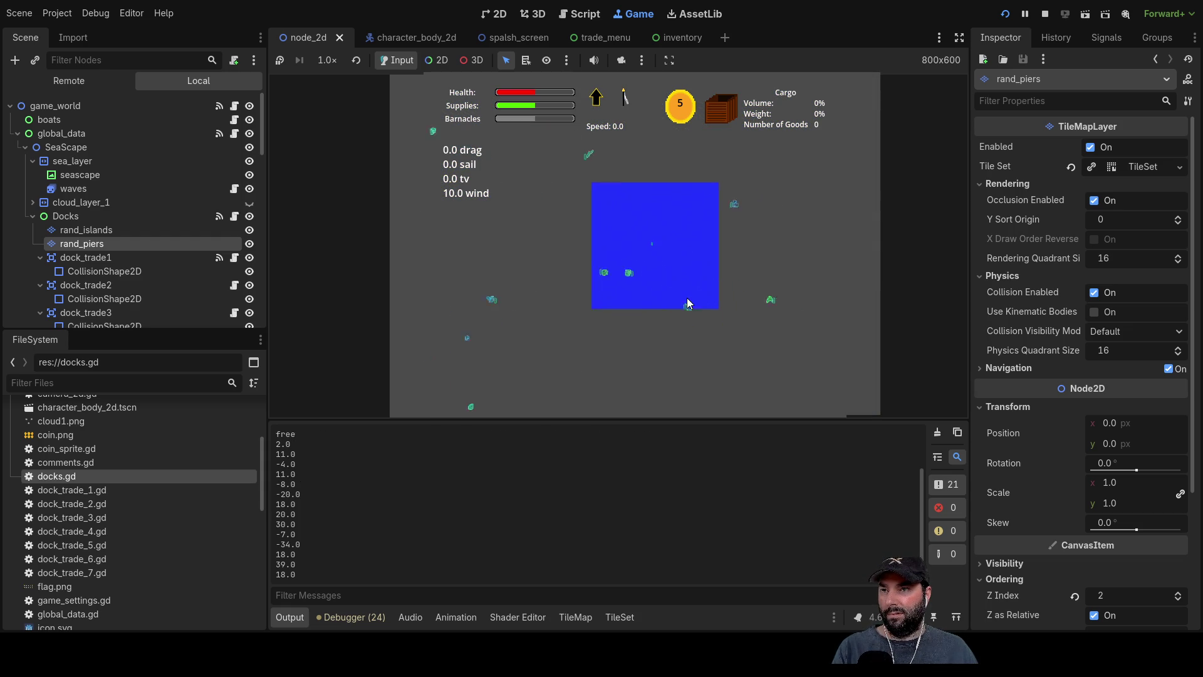
scroll(686, 298, "up", 3)
scroll(704, 298, "up", 2)
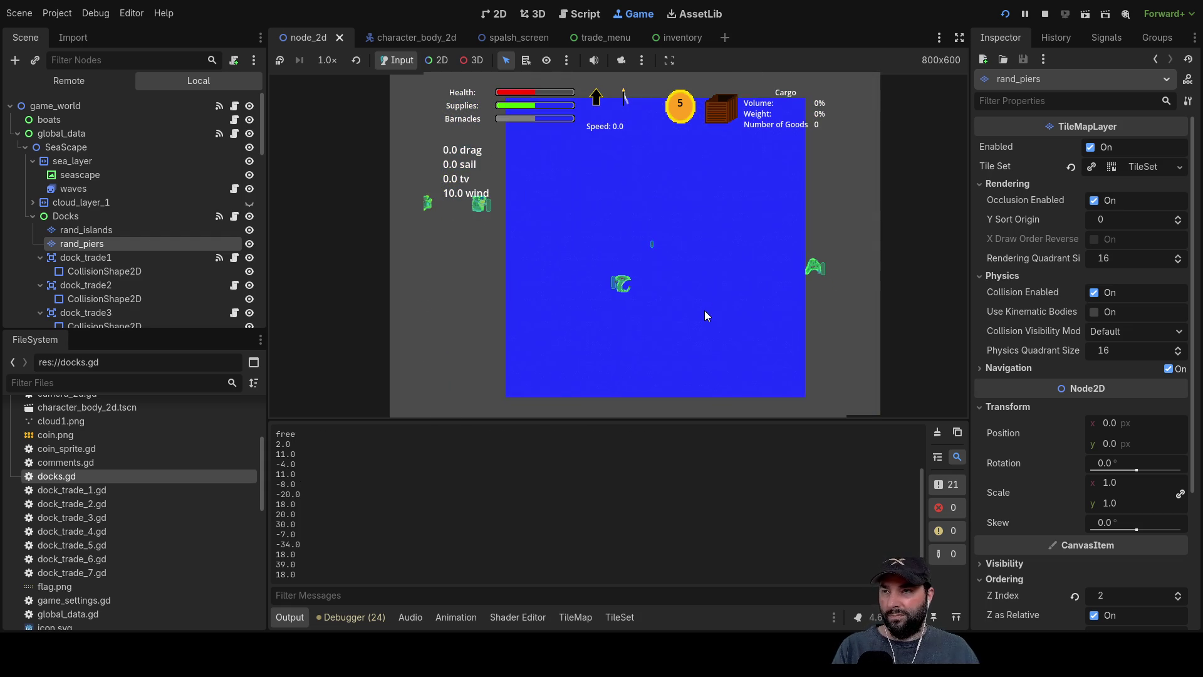
scroll(700, 295, "up", 3)
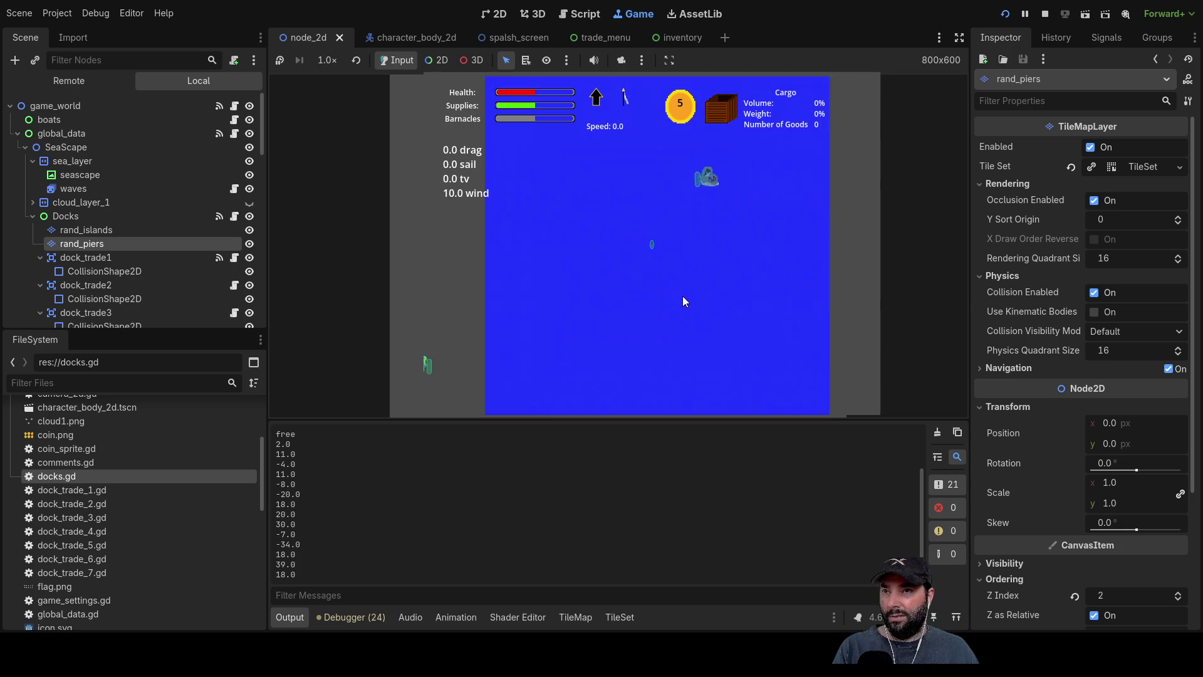
scroll(700, 305, "up", 4)
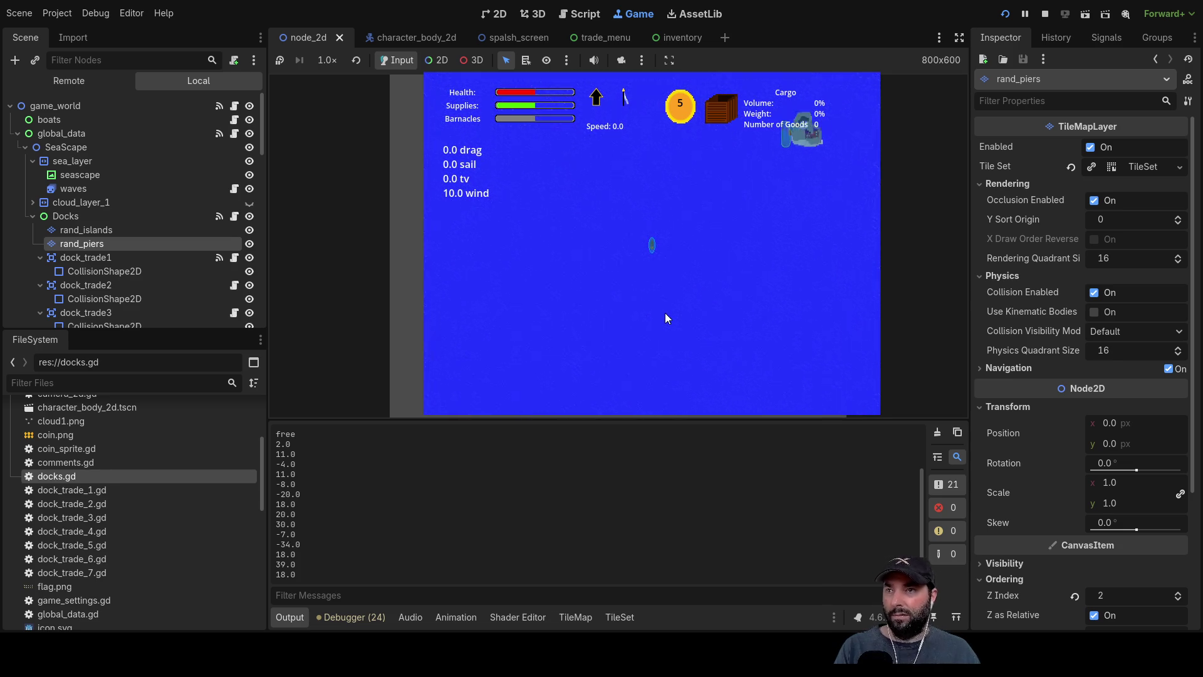
scroll(667, 313, "down", 8)
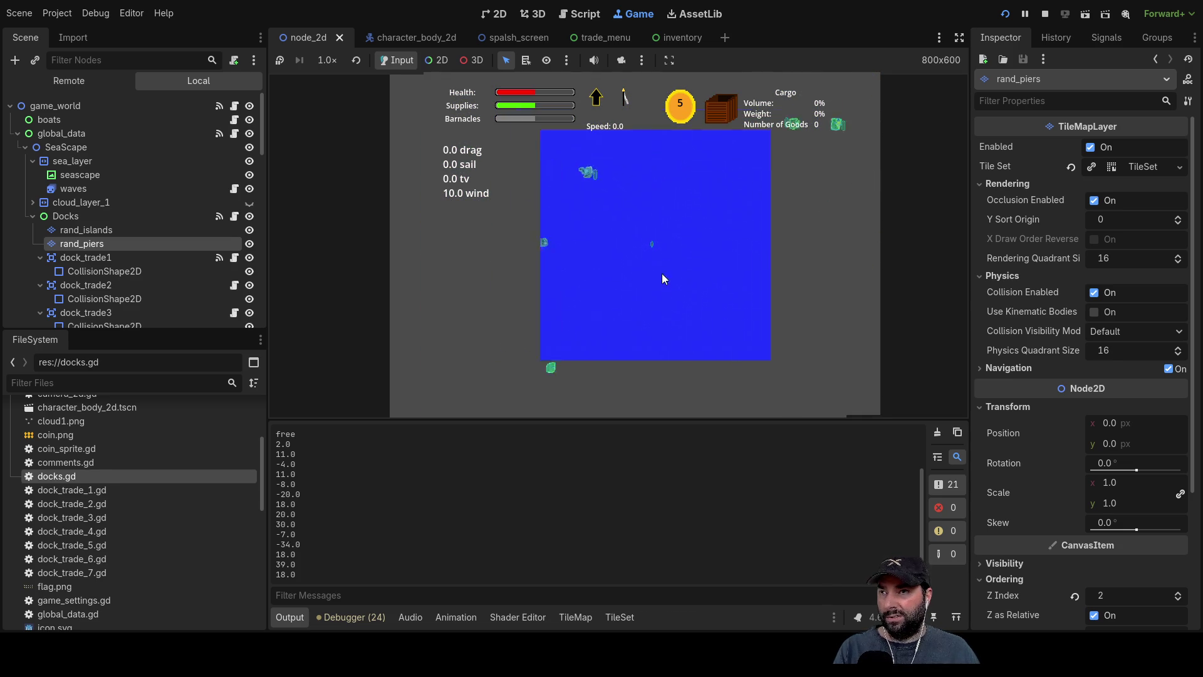
scroll(662, 278, "up", 4)
scroll(662, 274, "up", 3)
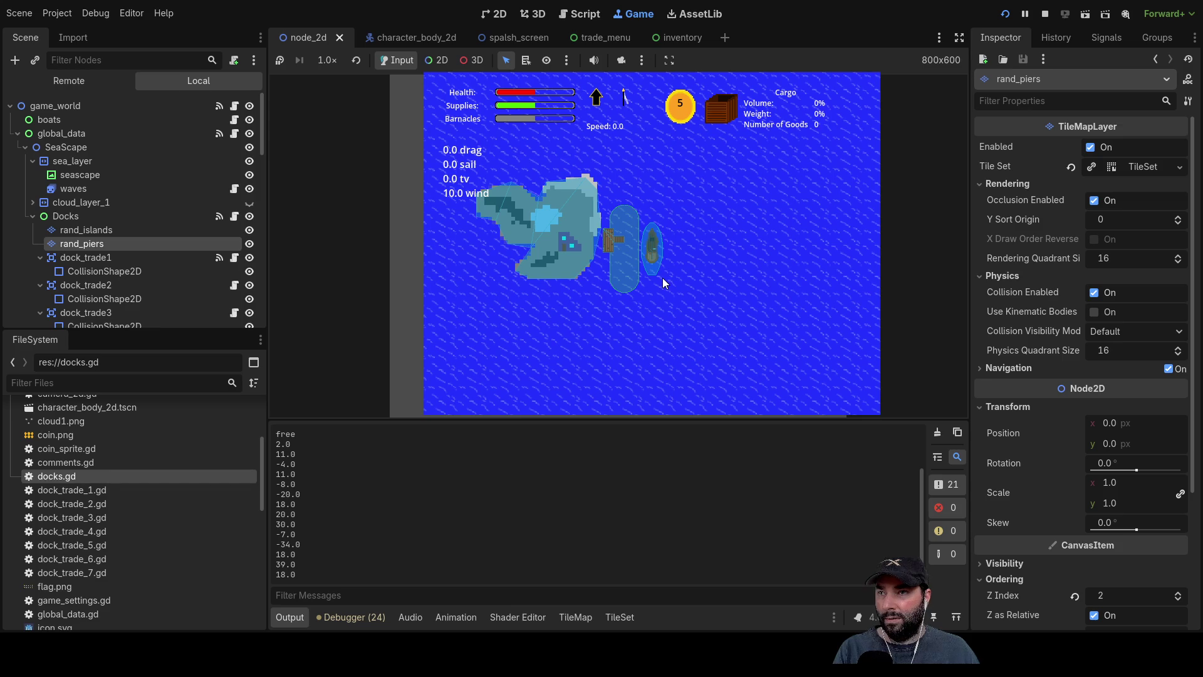
scroll(662, 277, "up", 3)
scroll(661, 277, "down", 1)
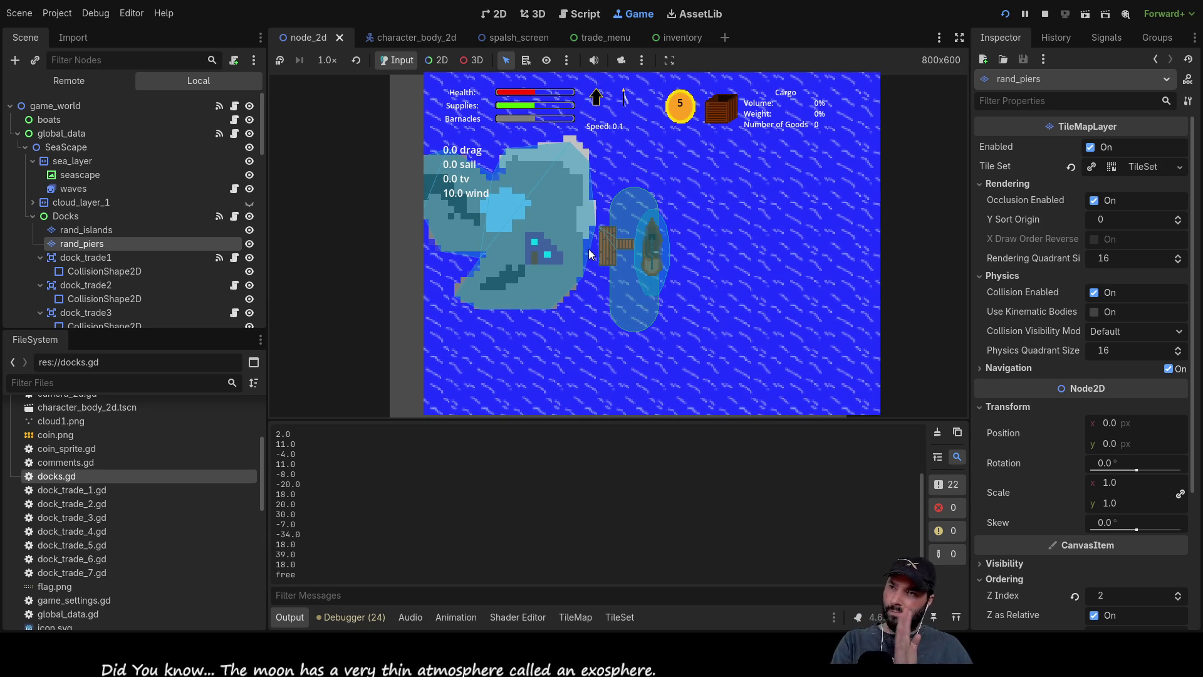
key("F8")
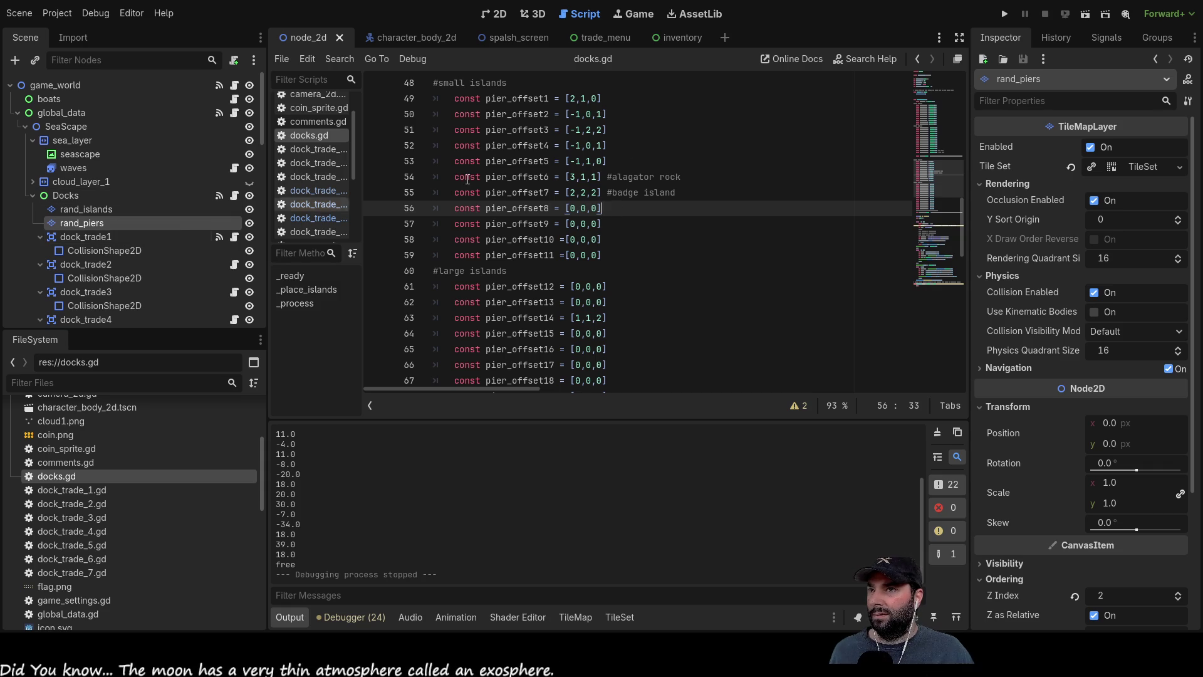
Change local_x_transform in dock_trade_6.gd from 120 to 130 and save the script.
left_click(321, 217)
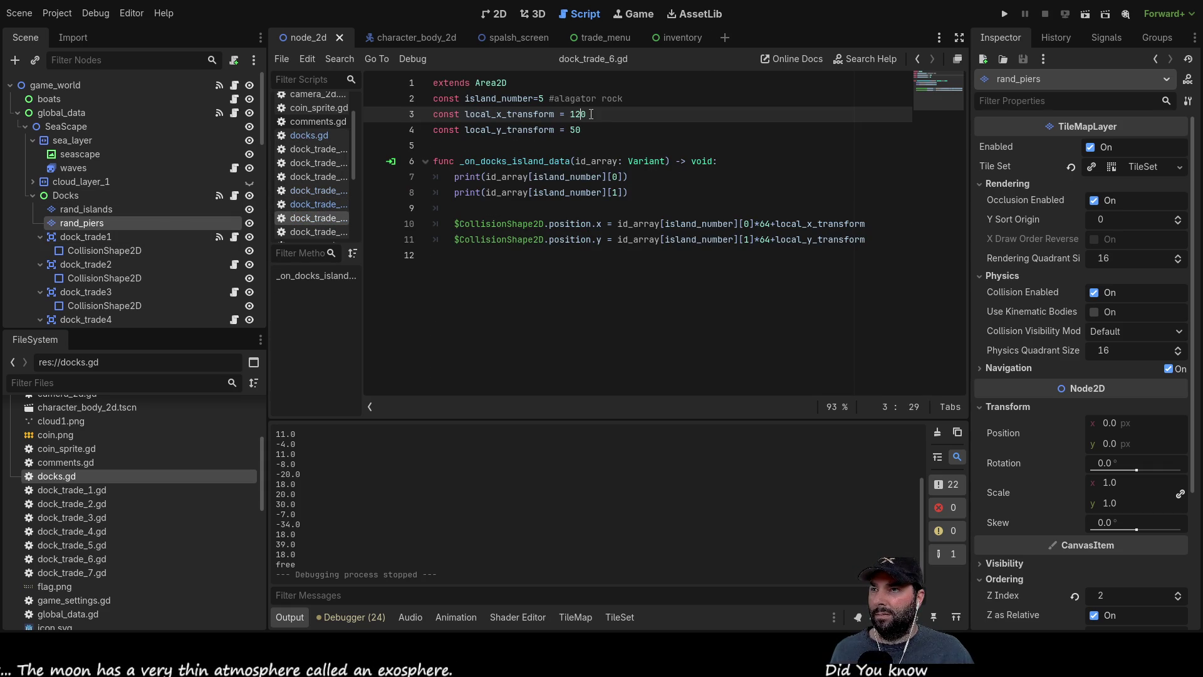
key("Left")
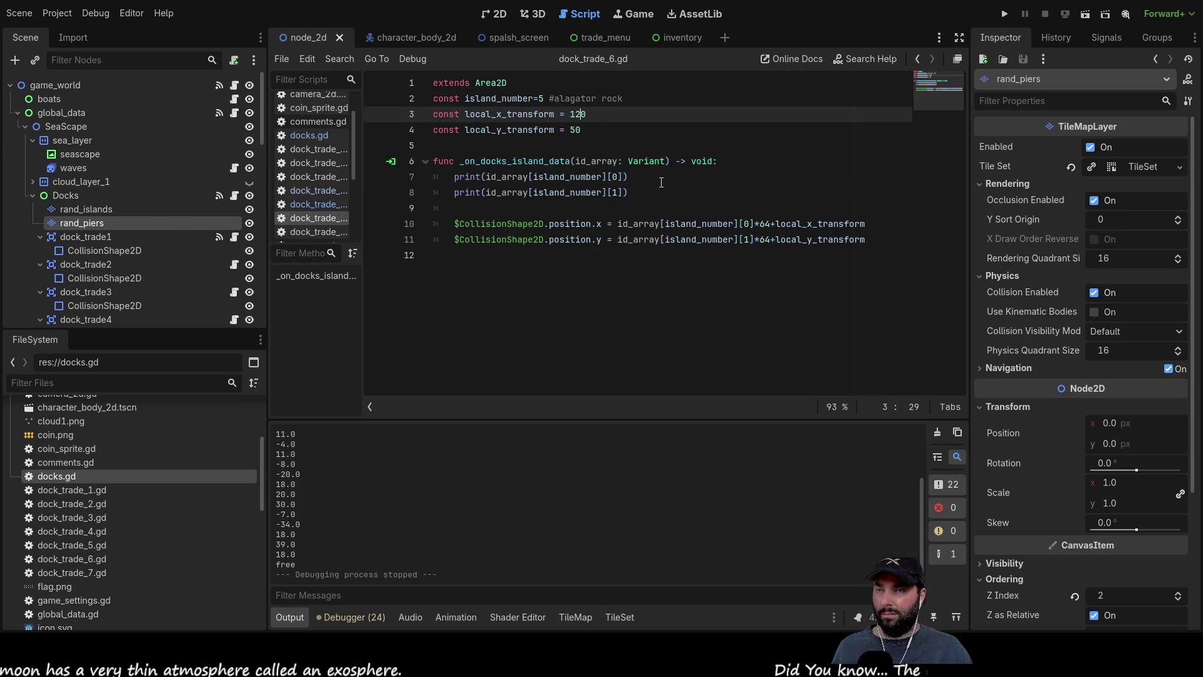
key("BackSpace")
type("3")
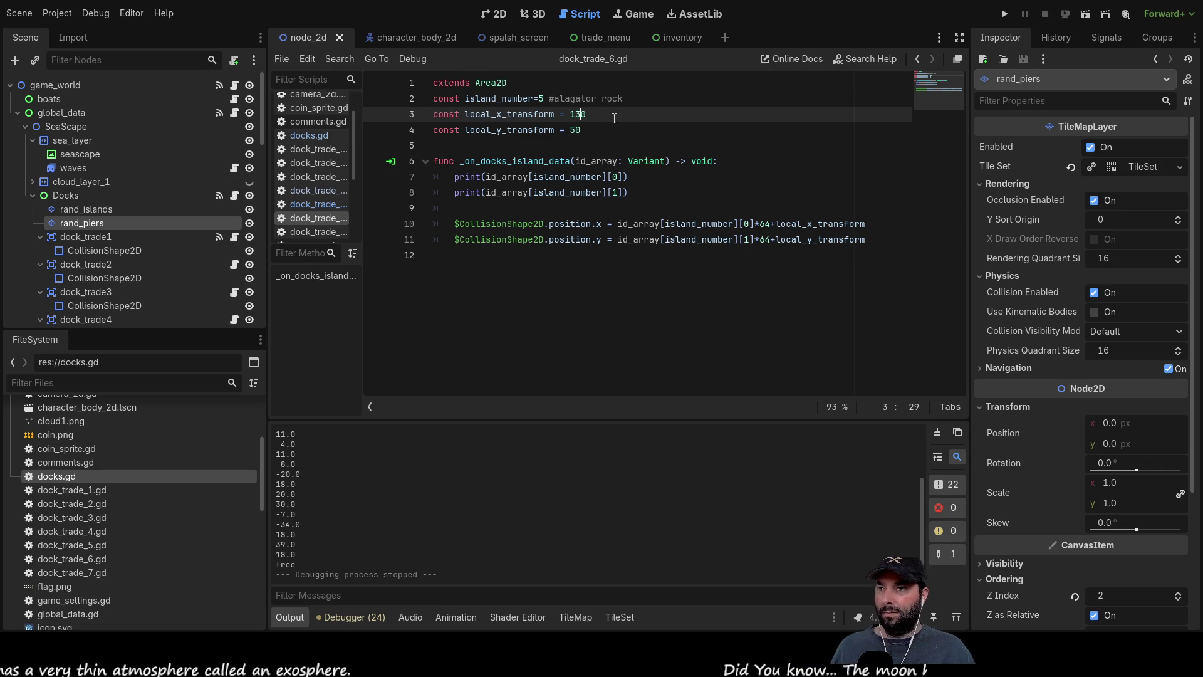
key("Down")
key("ctrl+s")
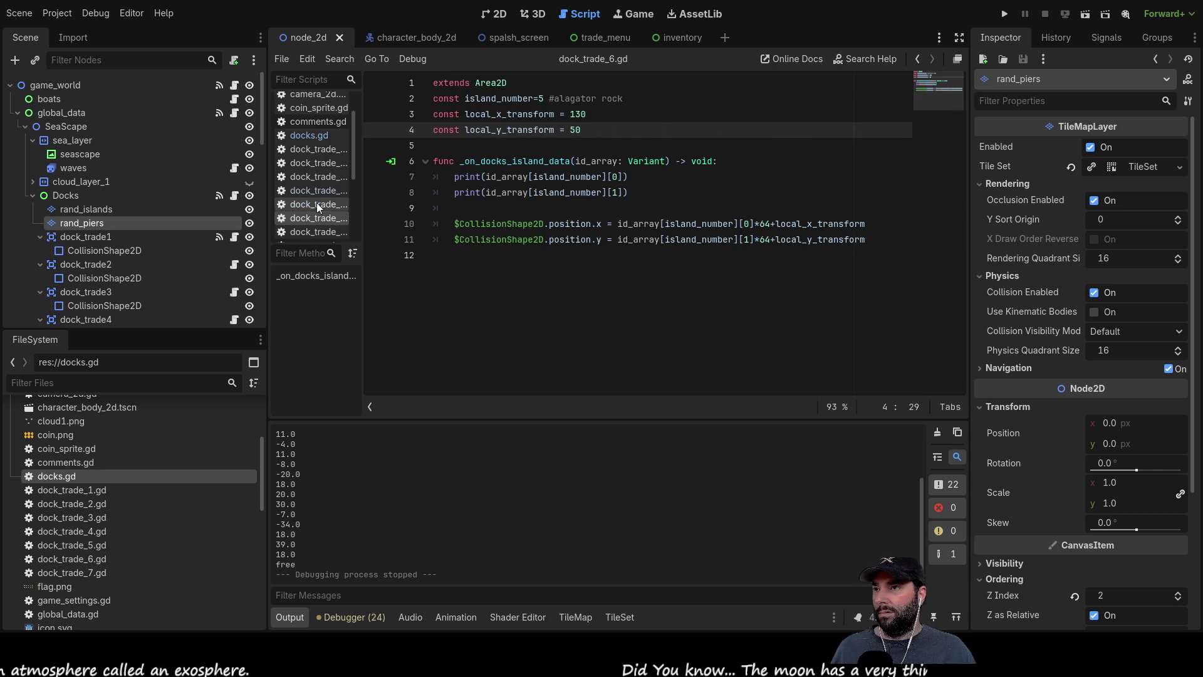
Switch to dock_trade_7.gd and launch the game to test dock placement.
left_click(307, 230)
left_click(566, 101)
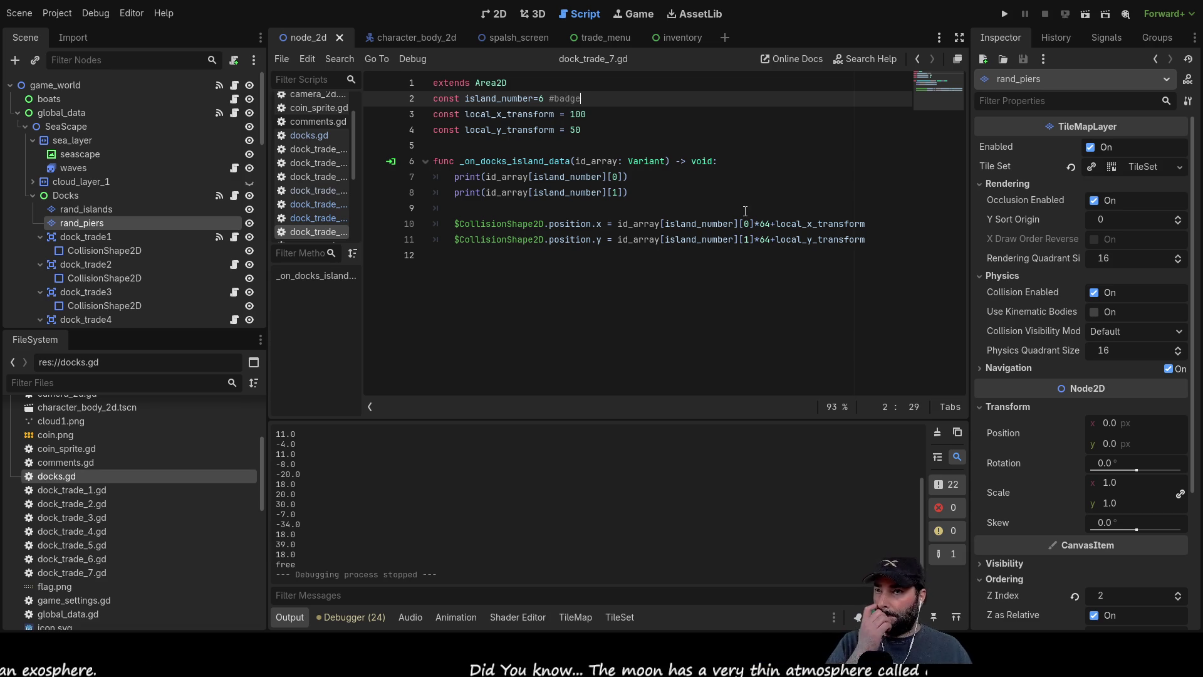
left_click(1003, 14)
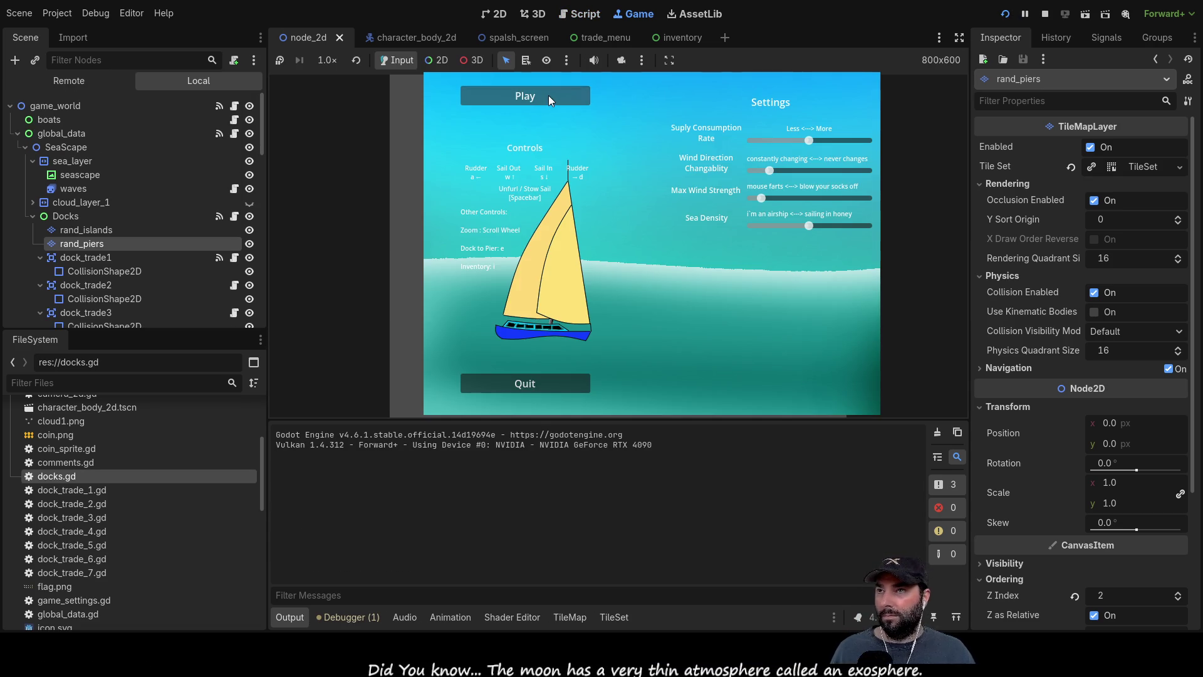
Start a round, zoom out and in around the boat to check the green island's pier, then stop with F8.
left_click(547, 95)
scroll(686, 303, "down", 5)
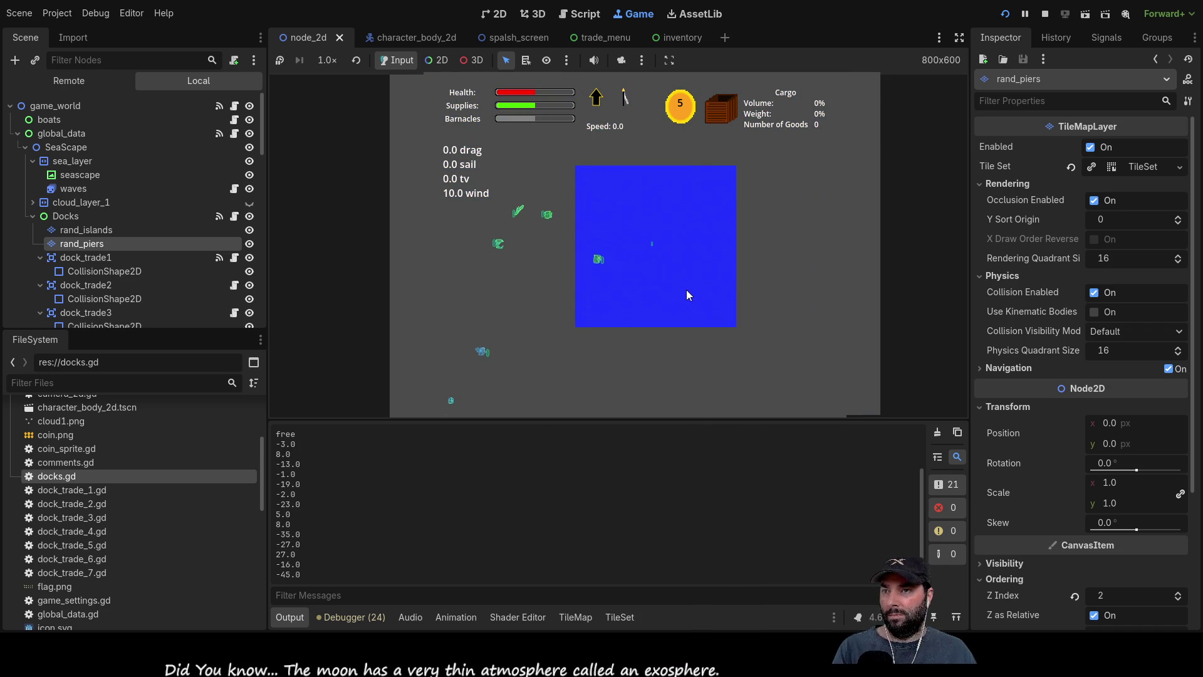
scroll(686, 290, "down", 4)
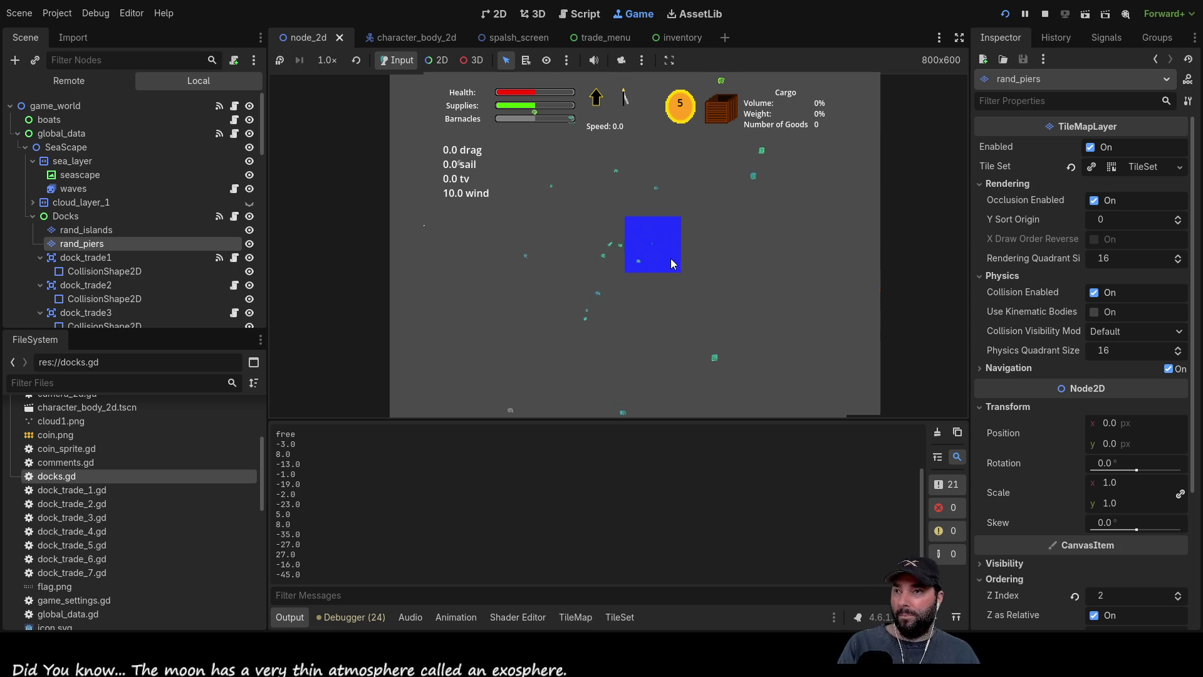
scroll(665, 249, "up", 5)
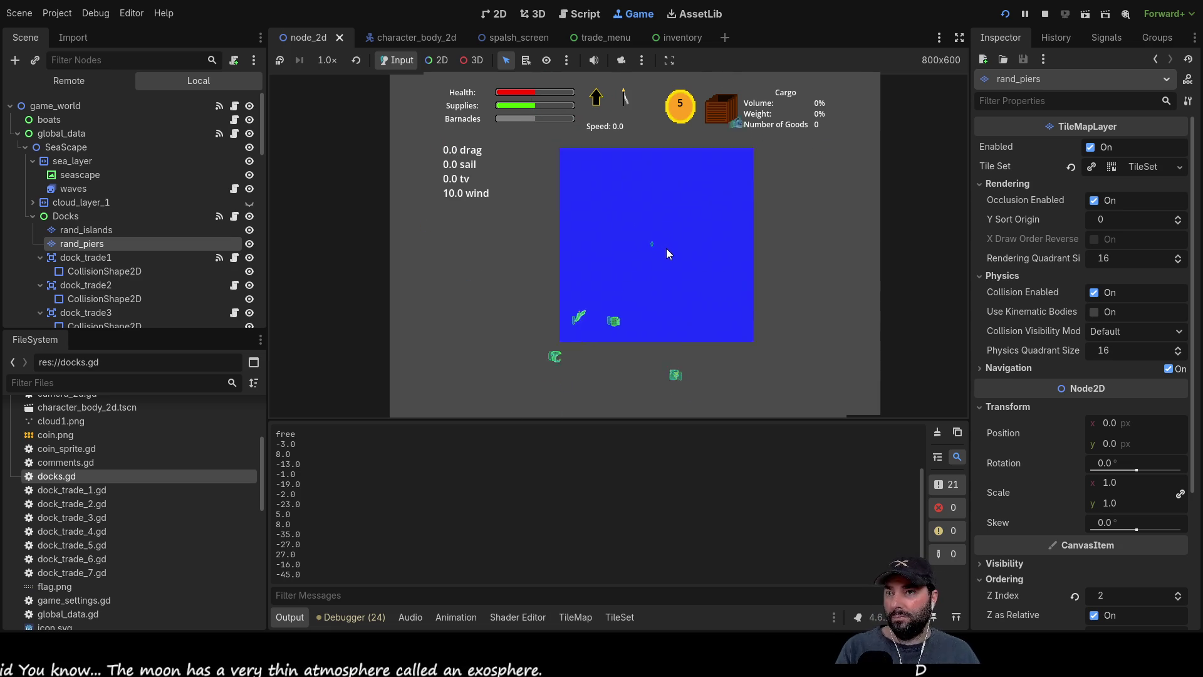
scroll(667, 248, "up", 3)
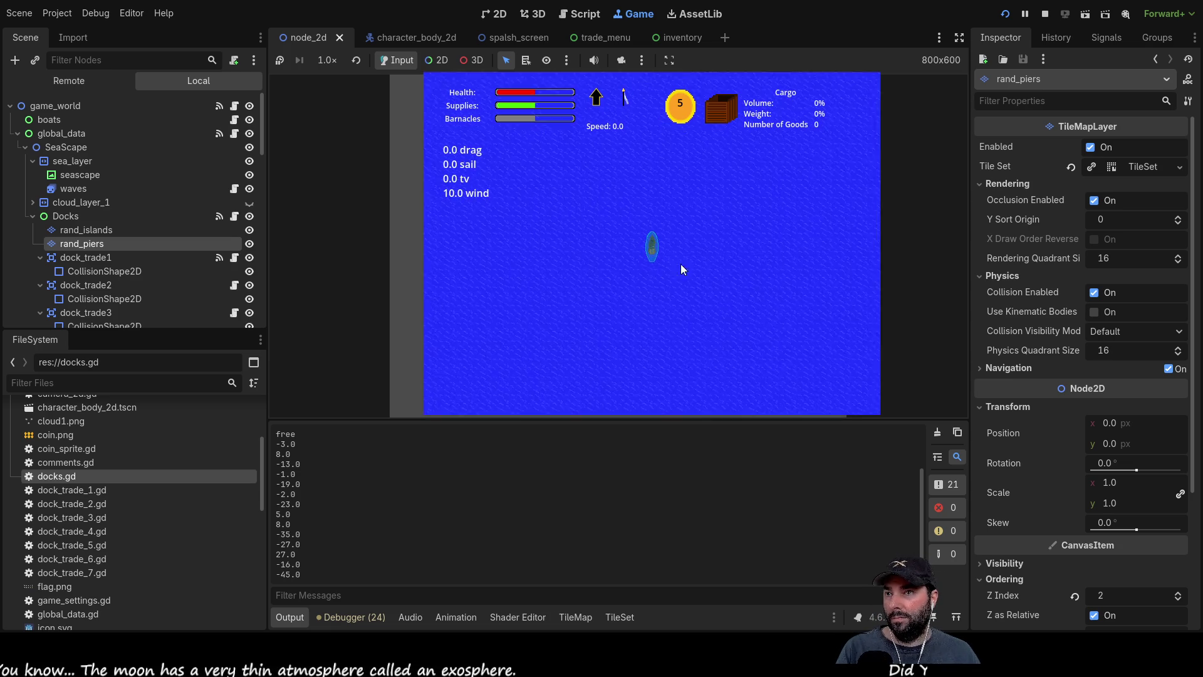
scroll(717, 300, "up", 3)
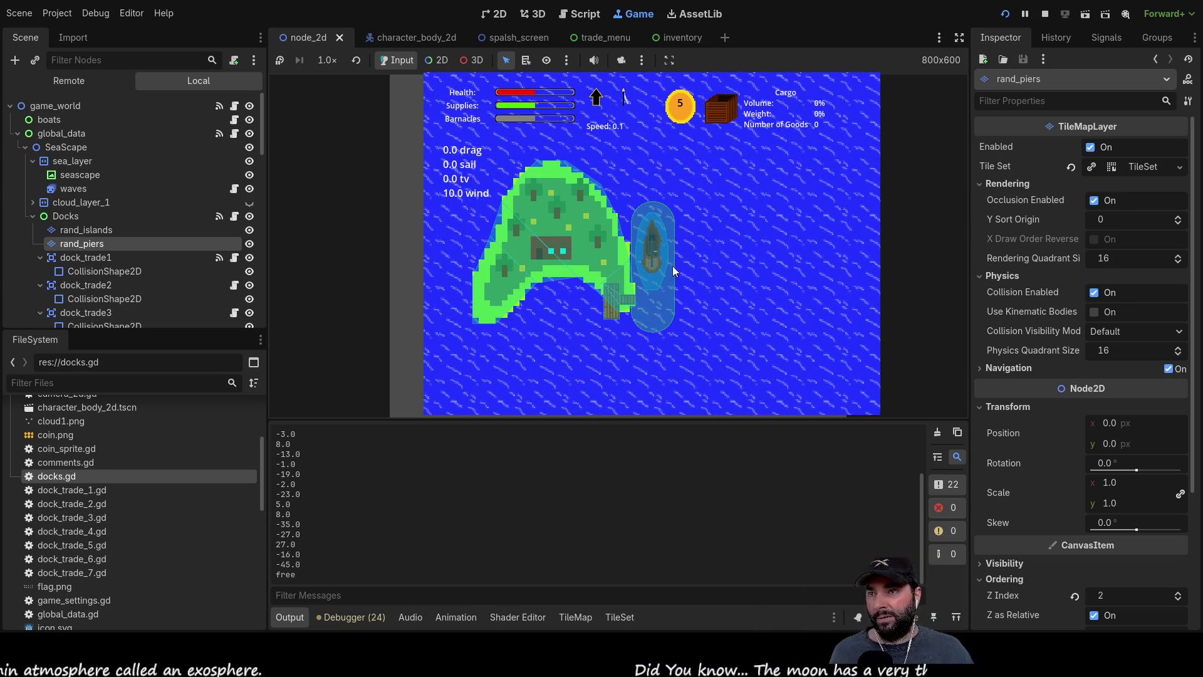
key("F8")
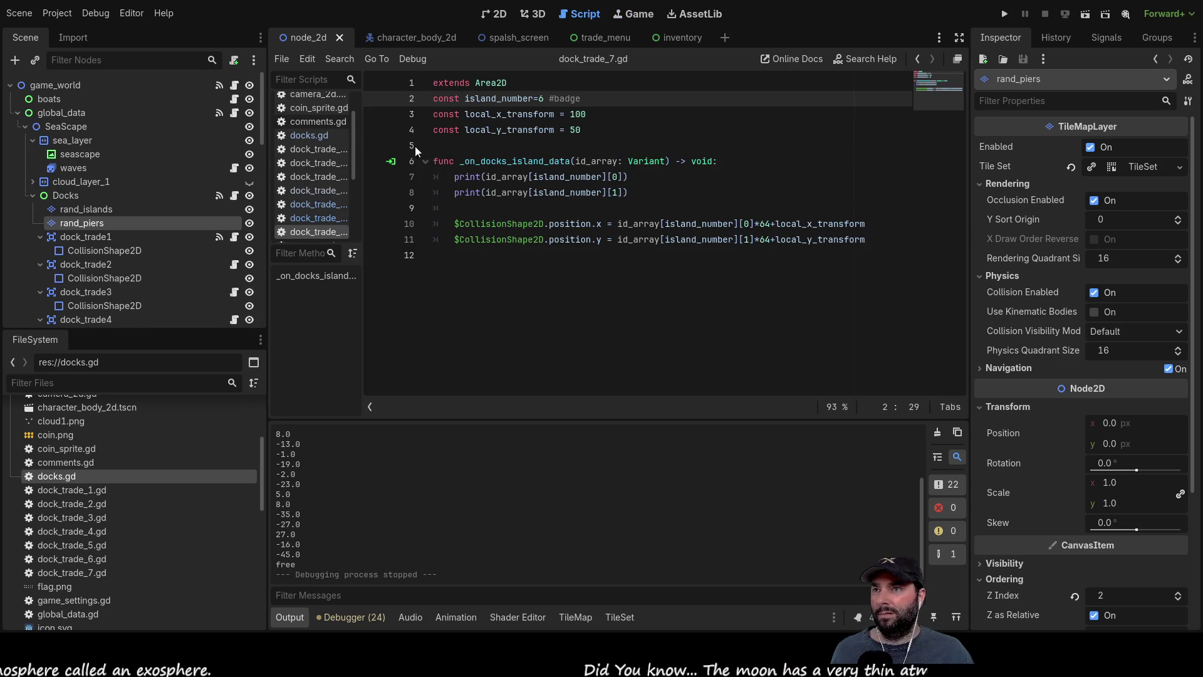
Reopen docks.gd and review the pier_offset6 and pier_offset7 values.
left_click(320, 137)
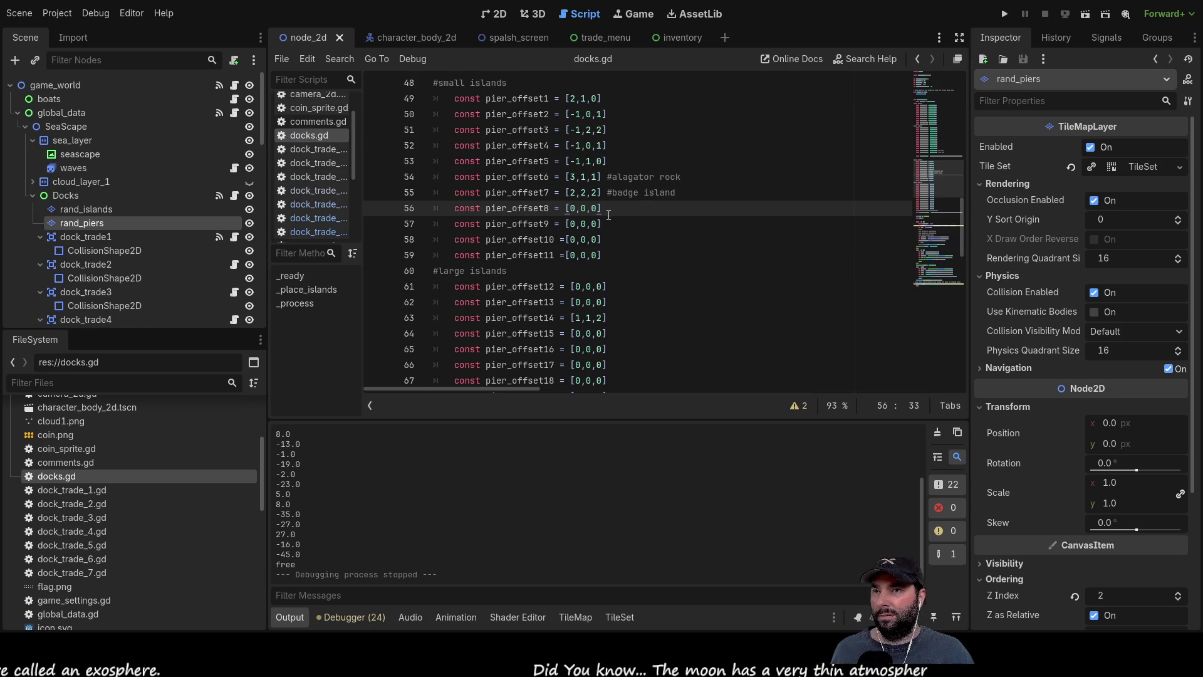
left_click(595, 192)
type("0")
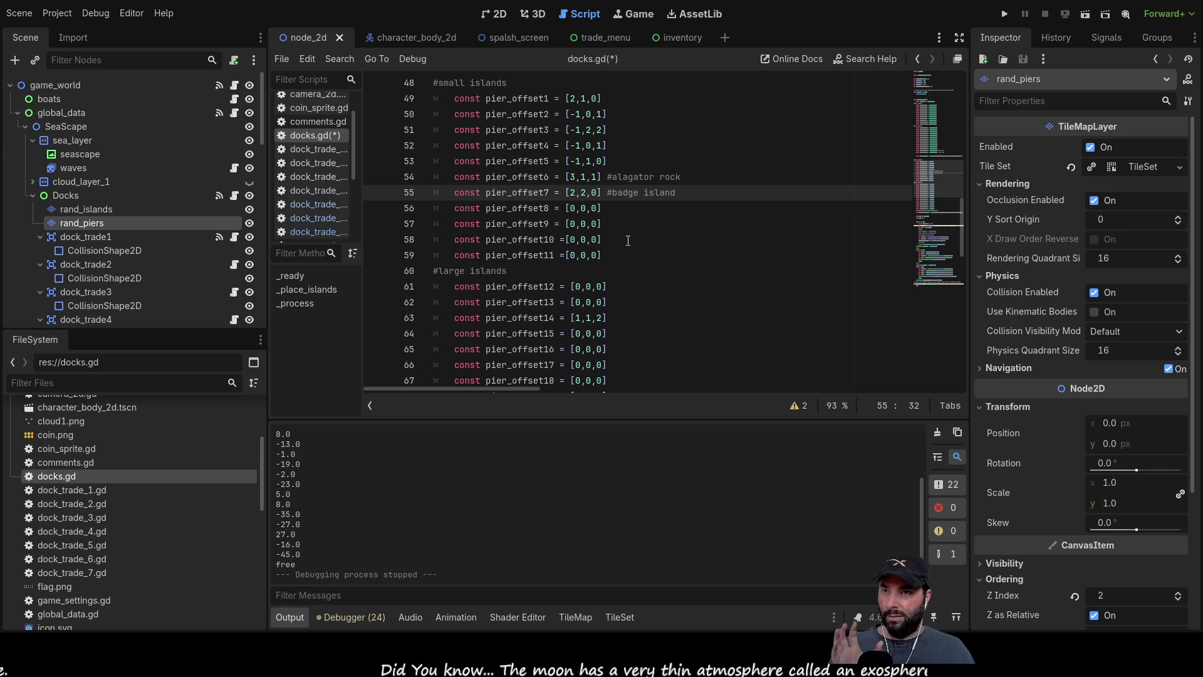
left_click(642, 15)
left_click(510, 17)
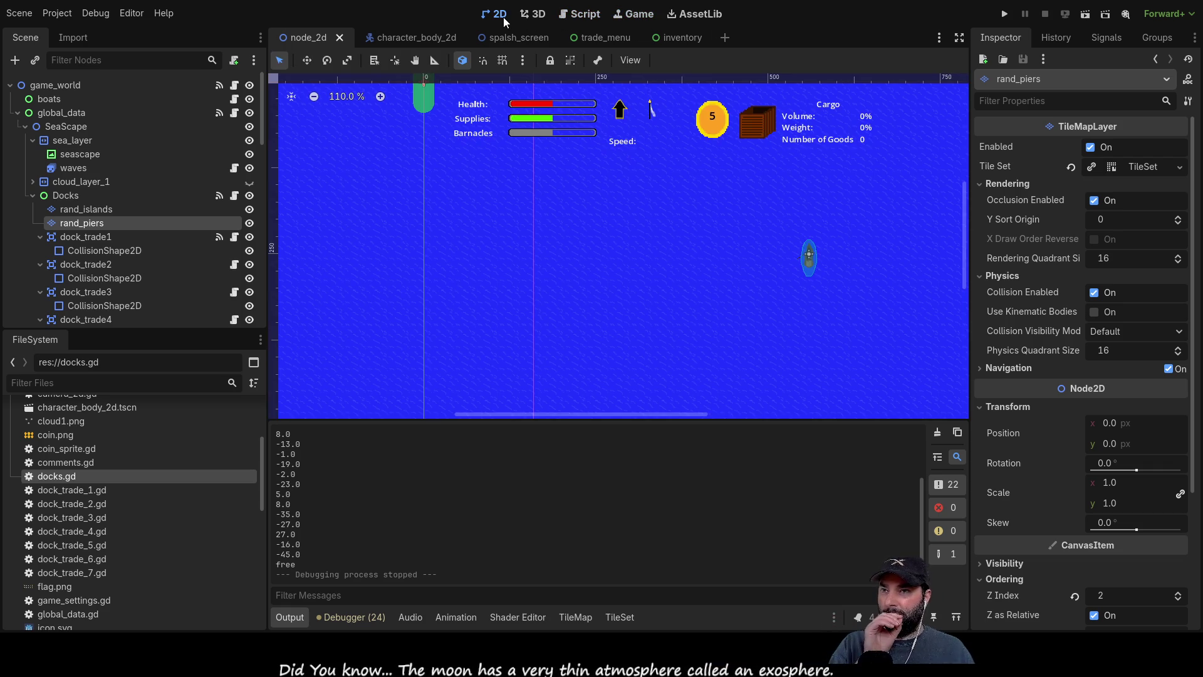
left_click(581, 18)
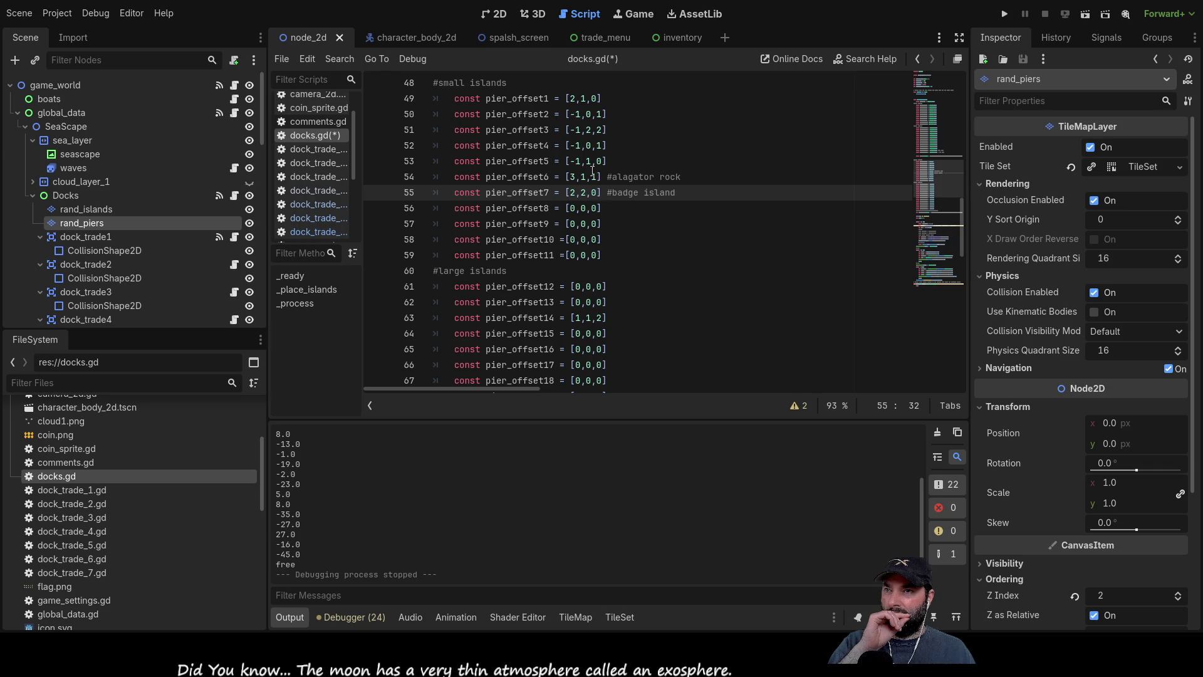
Set the alligator rock pier_offset6 to [3,1,2] and run the project.
left_click(596, 176)
key("BackSpace")
type("2")
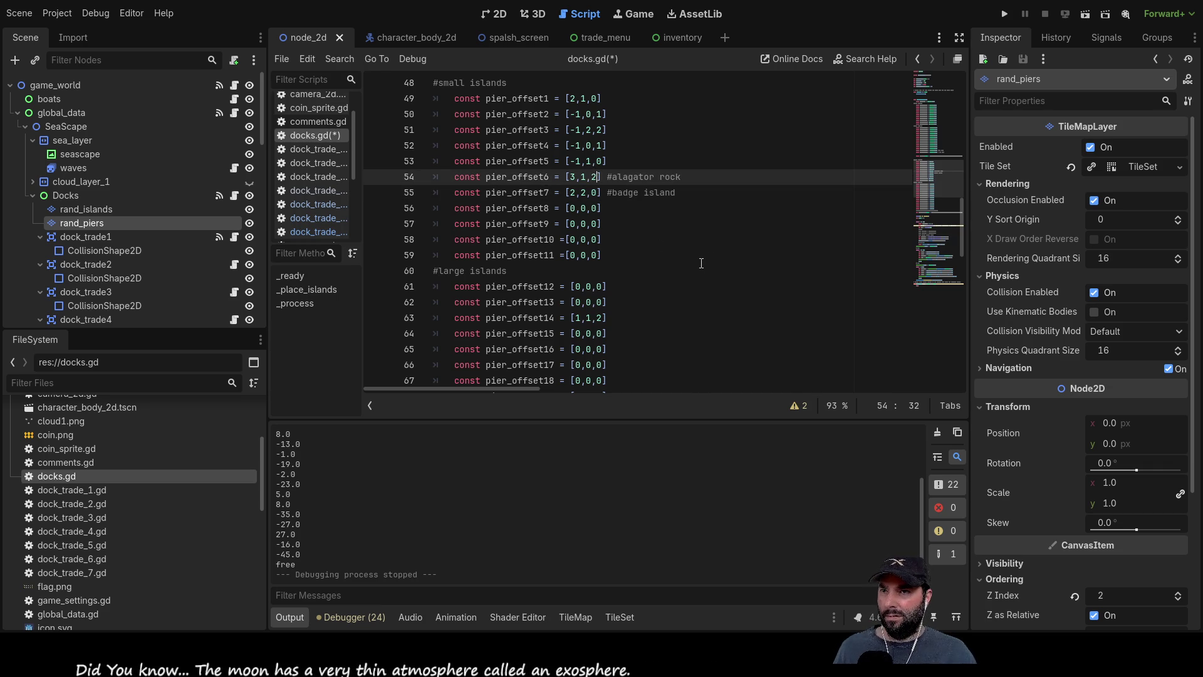
left_click(1004, 14)
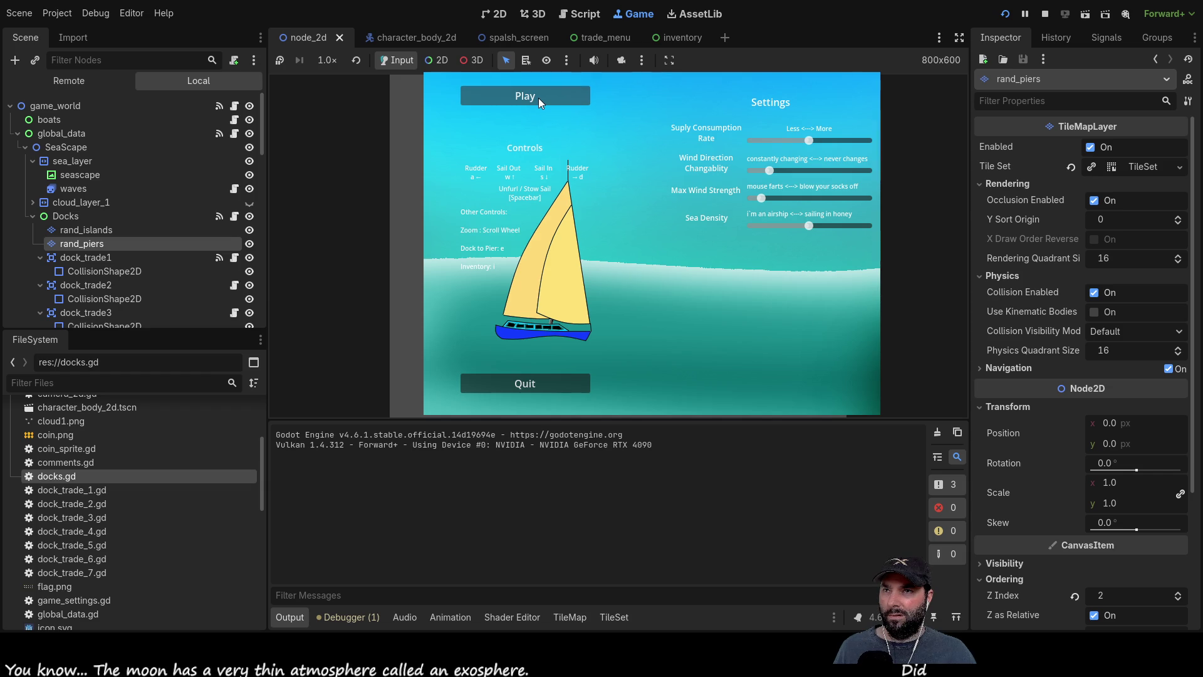
Play the test game and zoom around the pier at the island's eastern edge, then return to docks.gd.
left_click(538, 97)
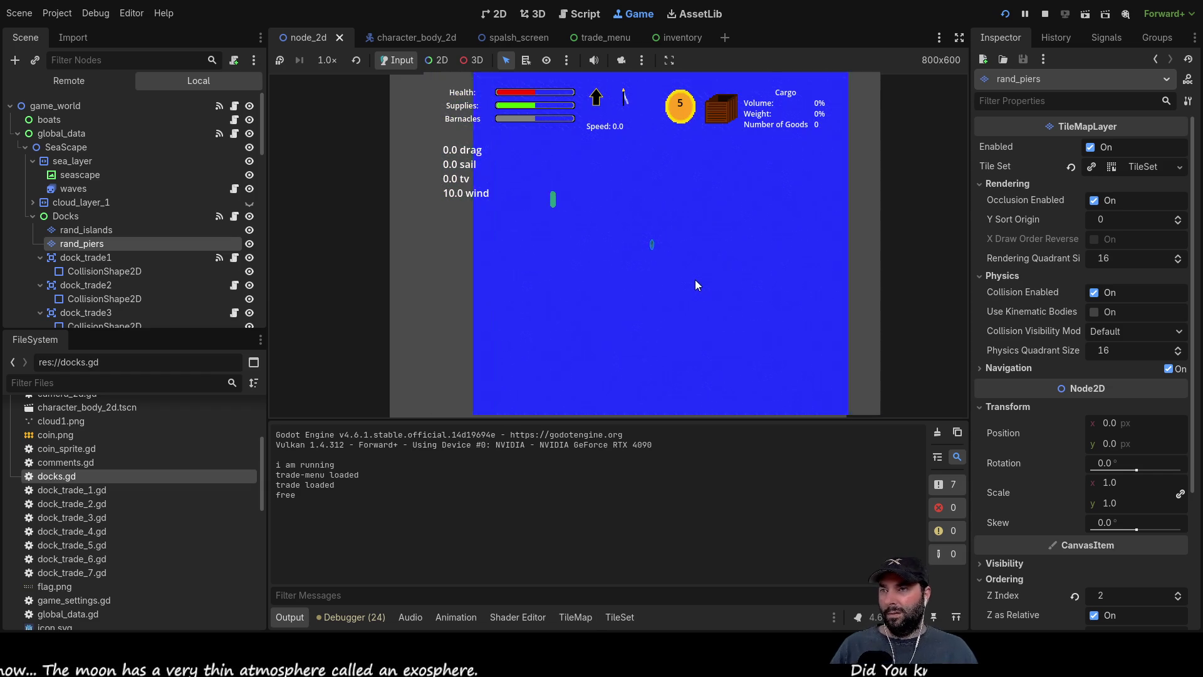
scroll(694, 279, "down", 5)
scroll(682, 290, "down", 2)
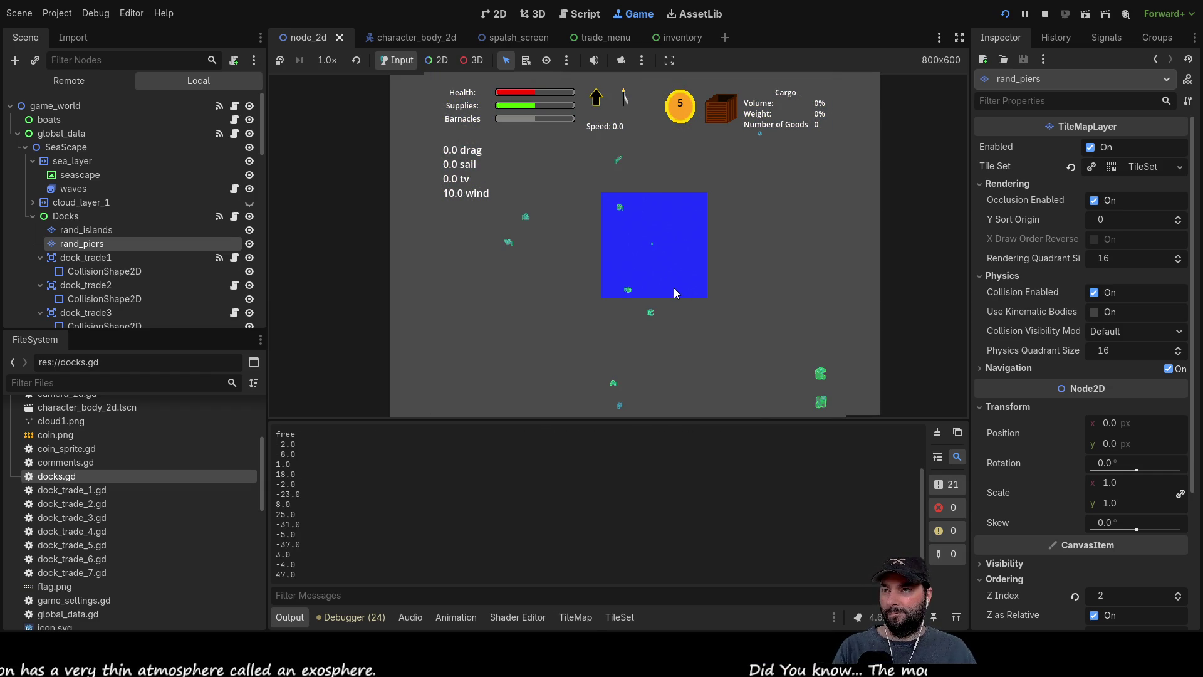
scroll(674, 287, "up", 2)
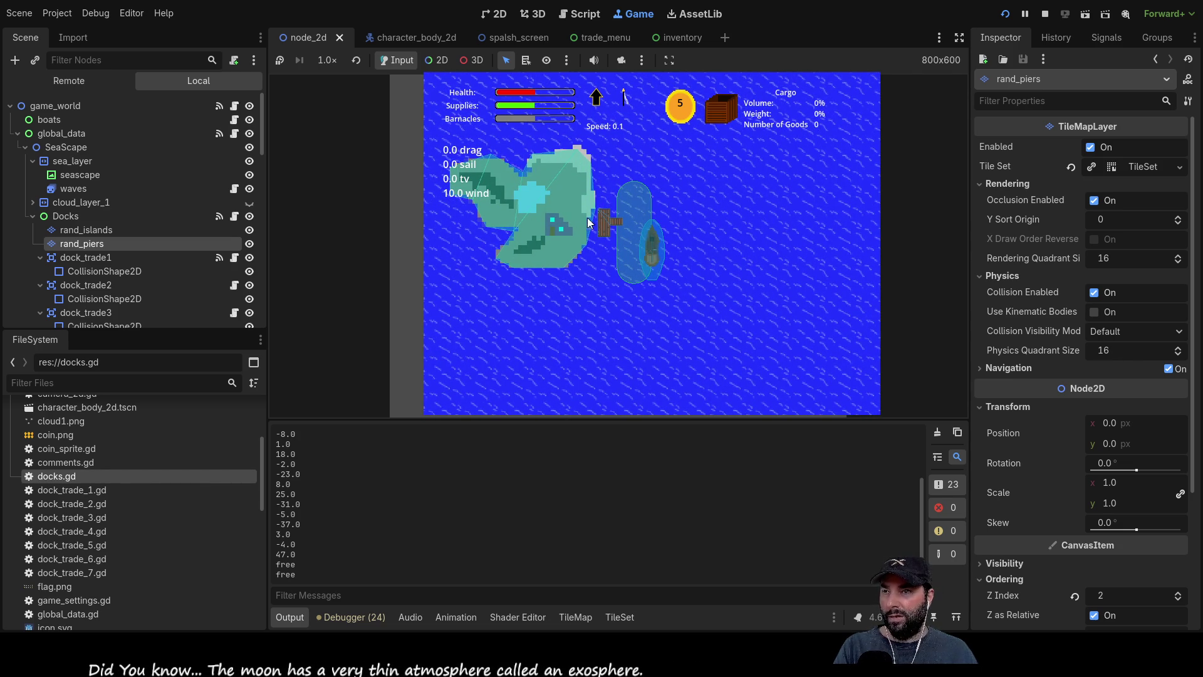
scroll(632, 241, "down", 5)
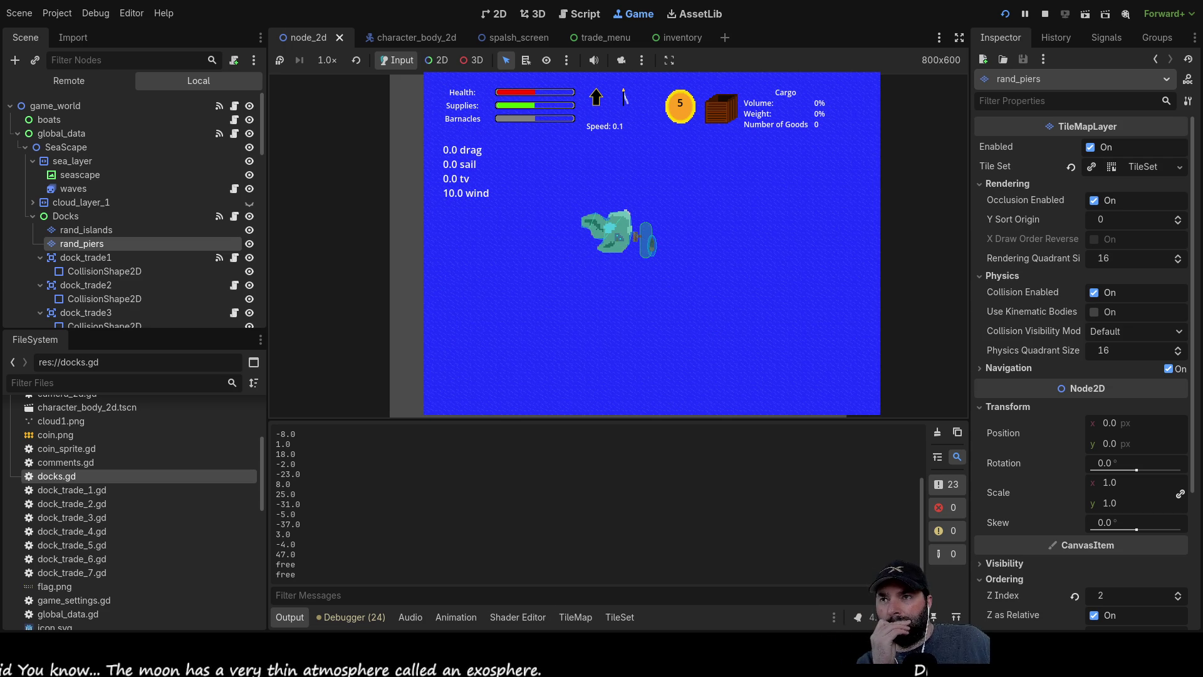
left_click(578, 13)
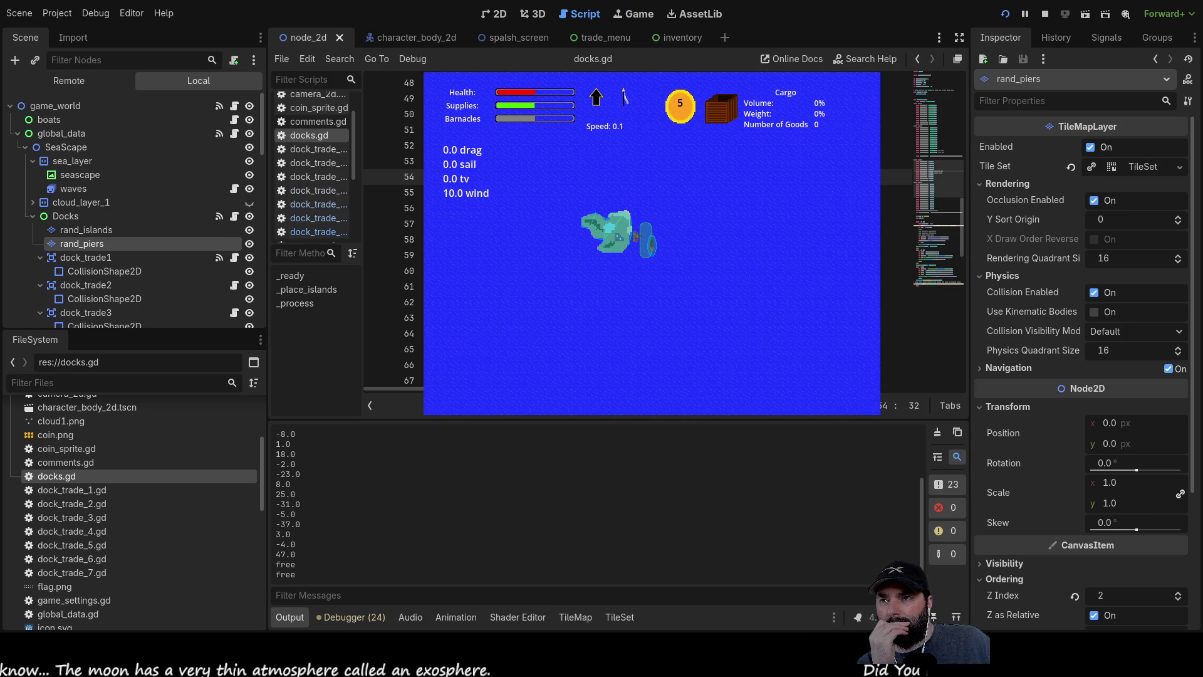
Edit the set_cell pier-placement while-loop around line 110 of docks.gd.
scroll(626, 238, "up", 2)
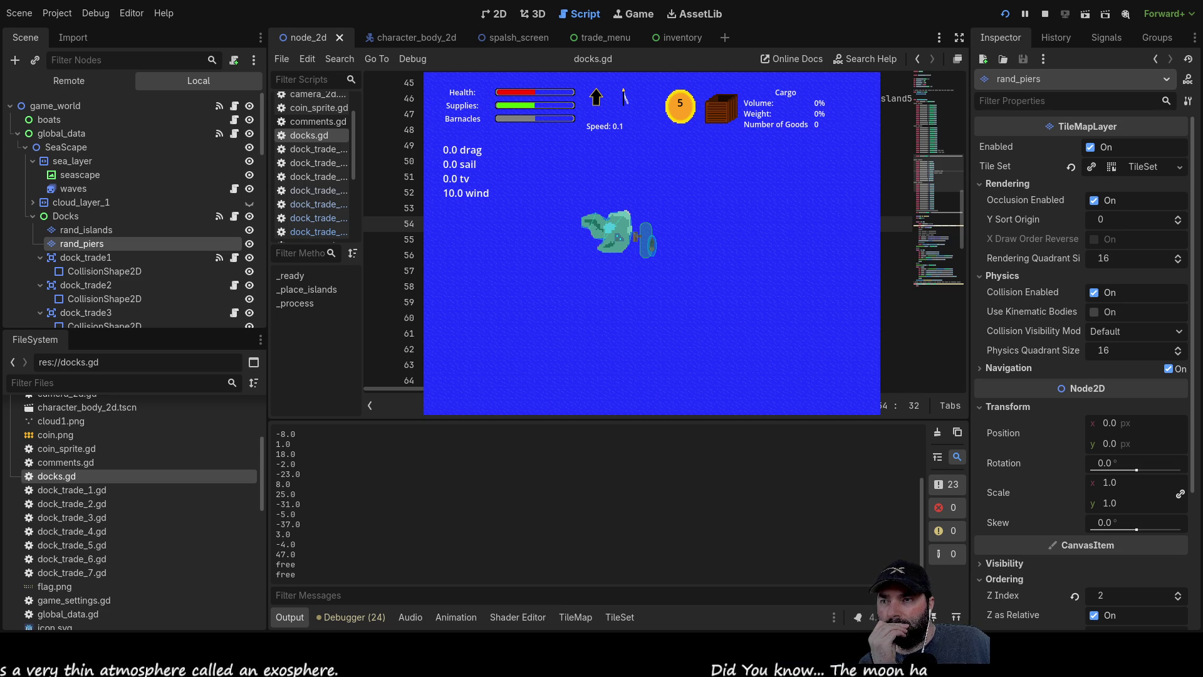
scroll(626, 238, "down", 6)
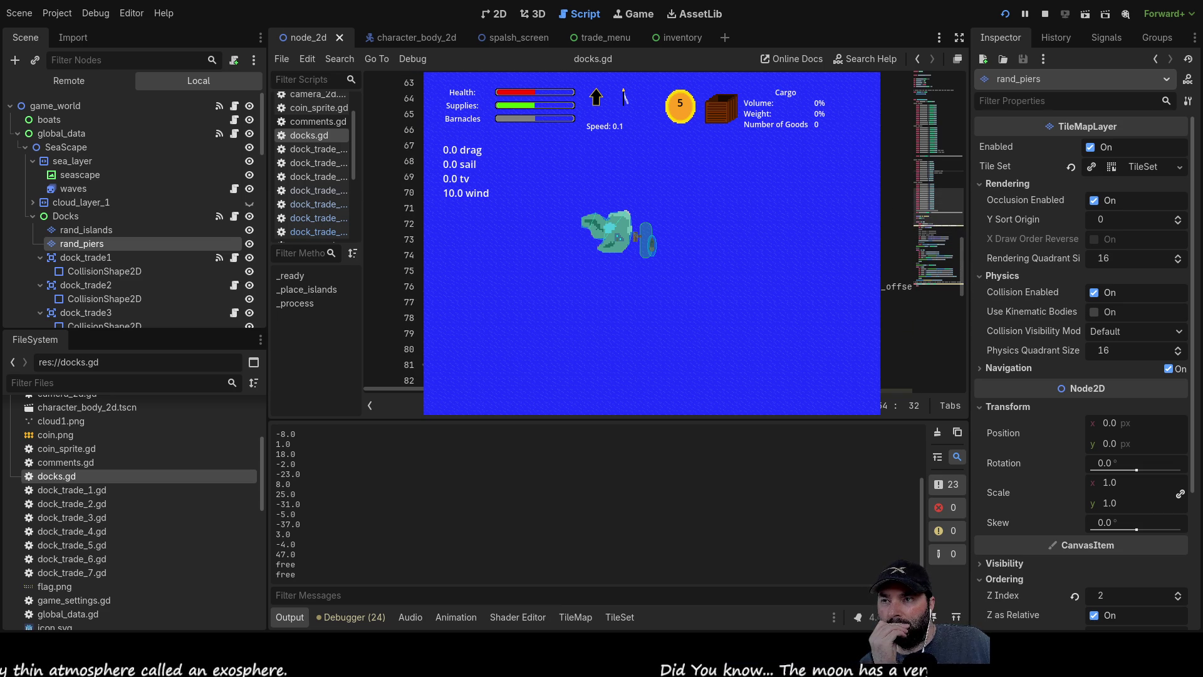
scroll(626, 238, "down", 3)
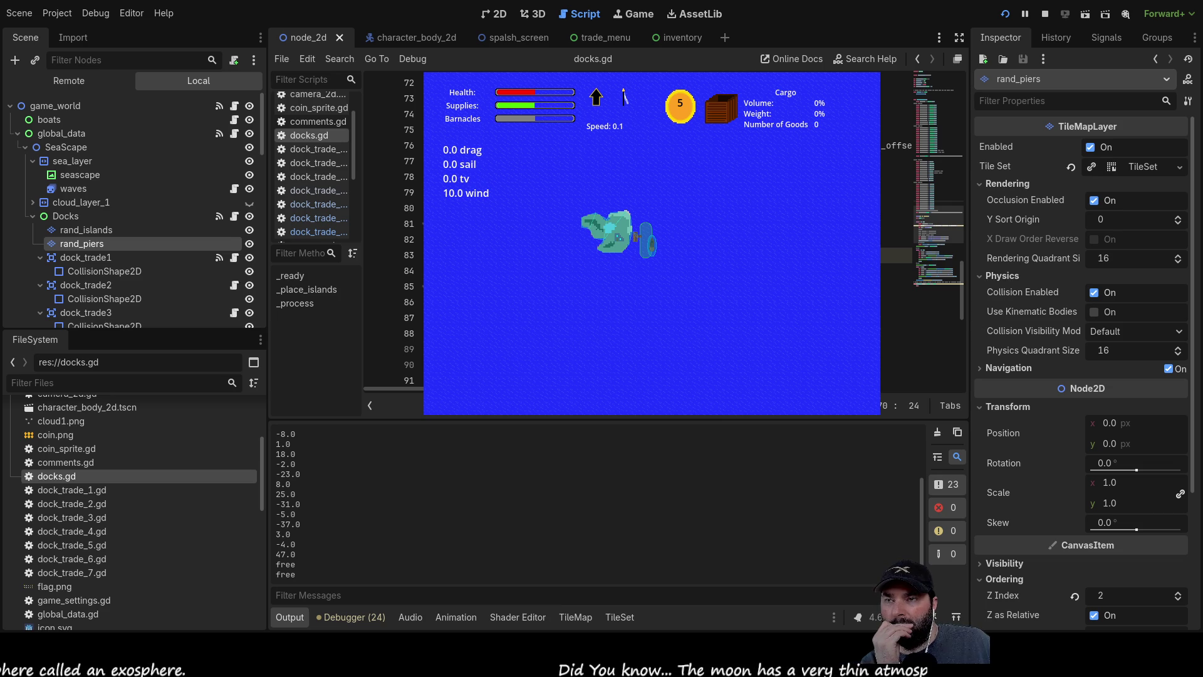
scroll(626, 238, "down", 8)
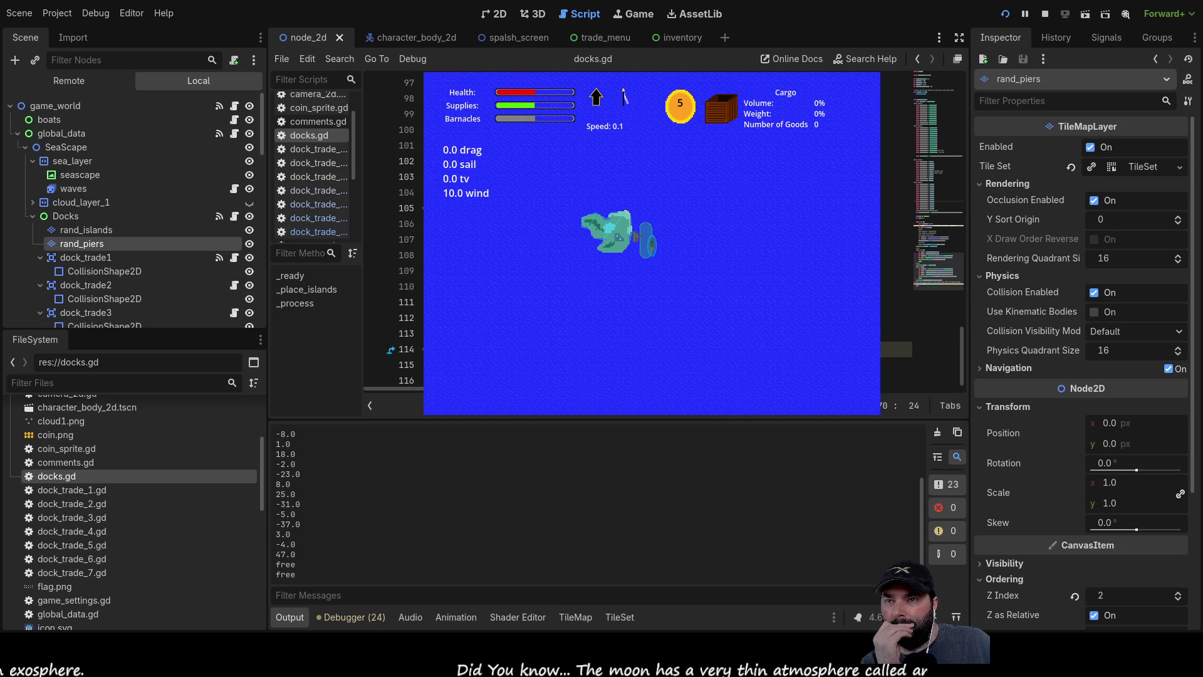
left_click(896, 286)
scroll(896, 250, "up", 12)
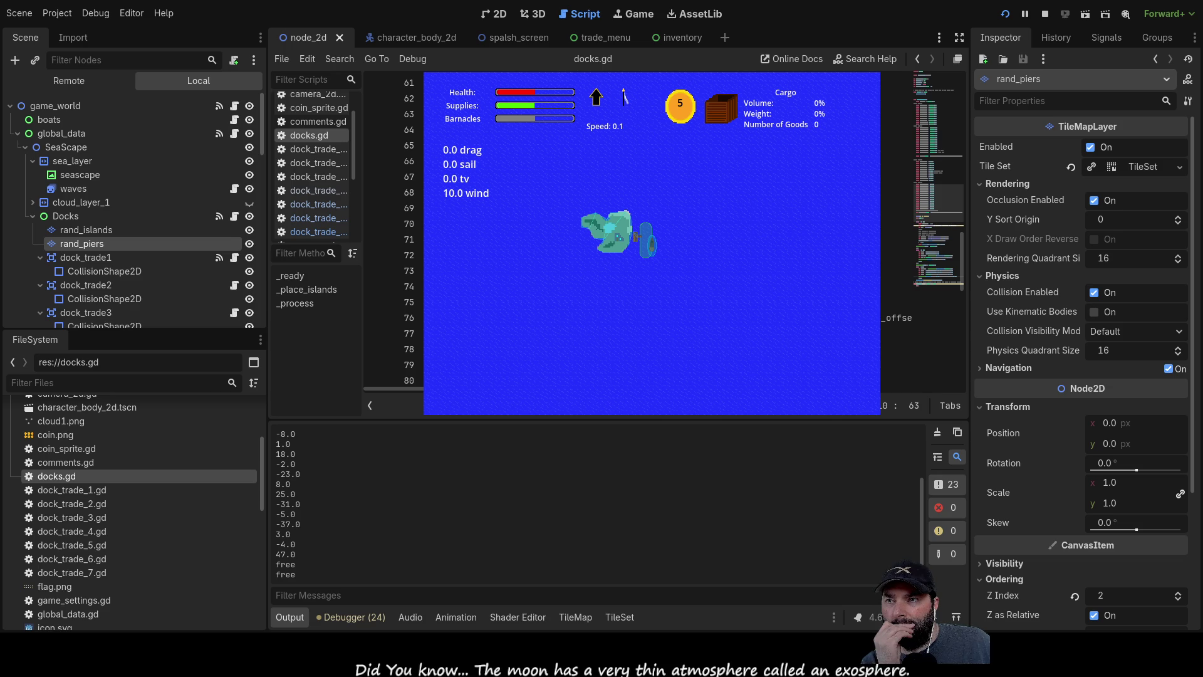
scroll(896, 251, "up", 7)
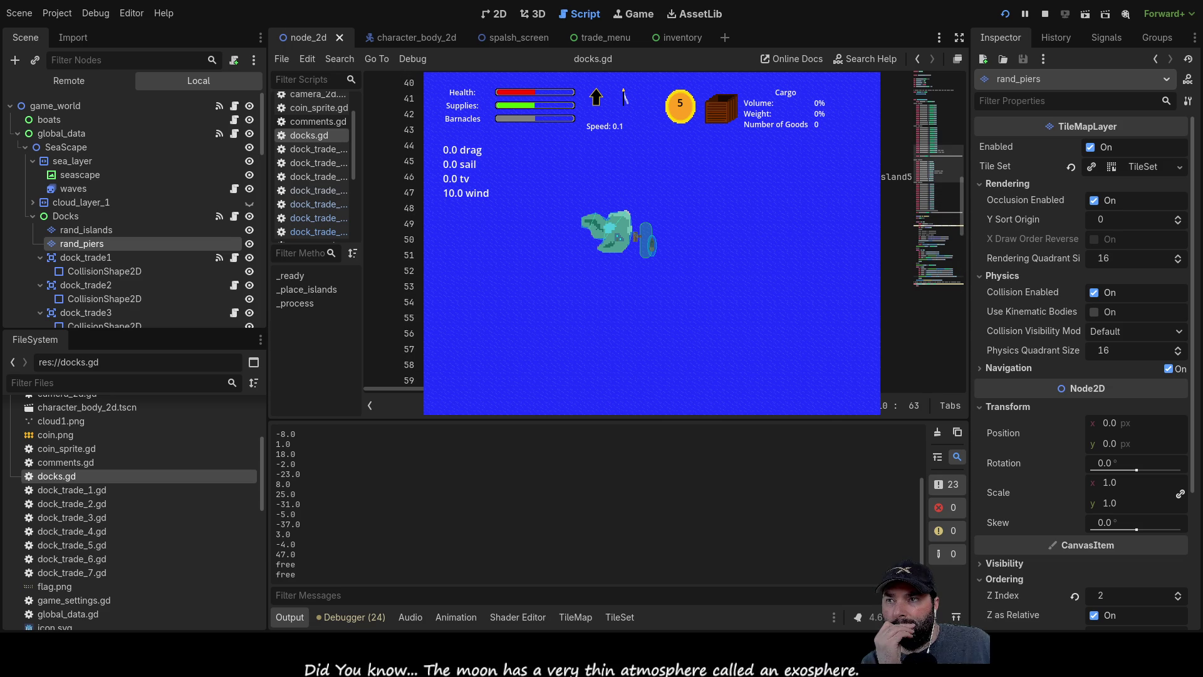
scroll(896, 251, "down", 19)
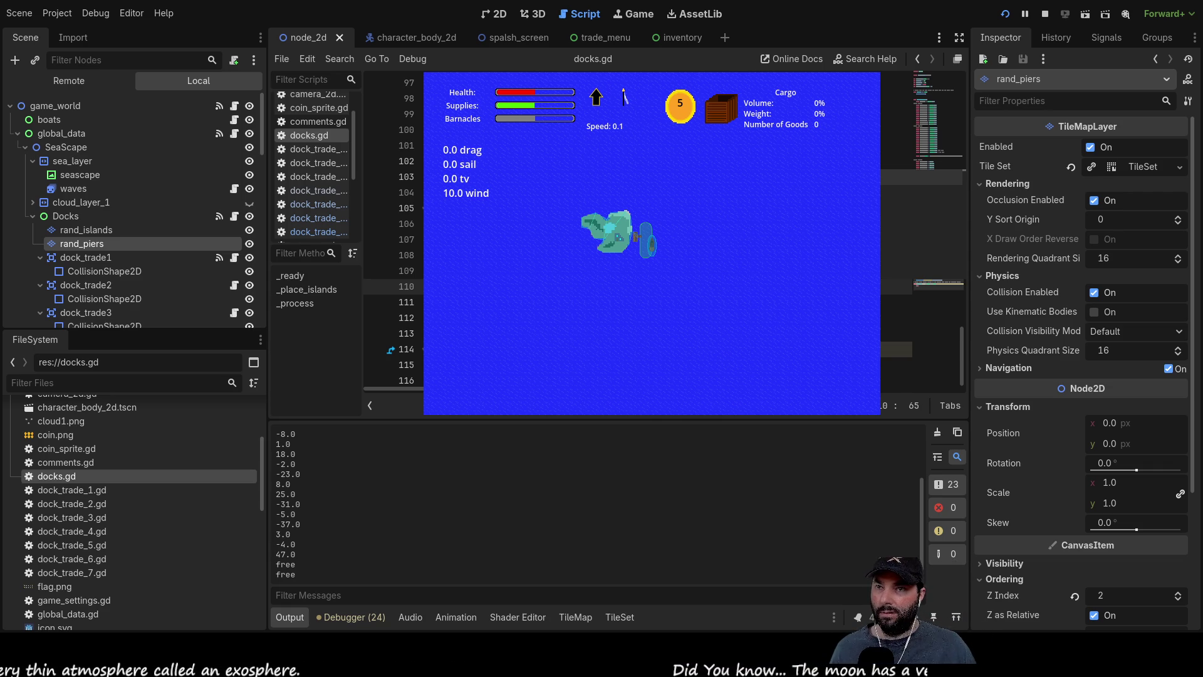
key("Return")
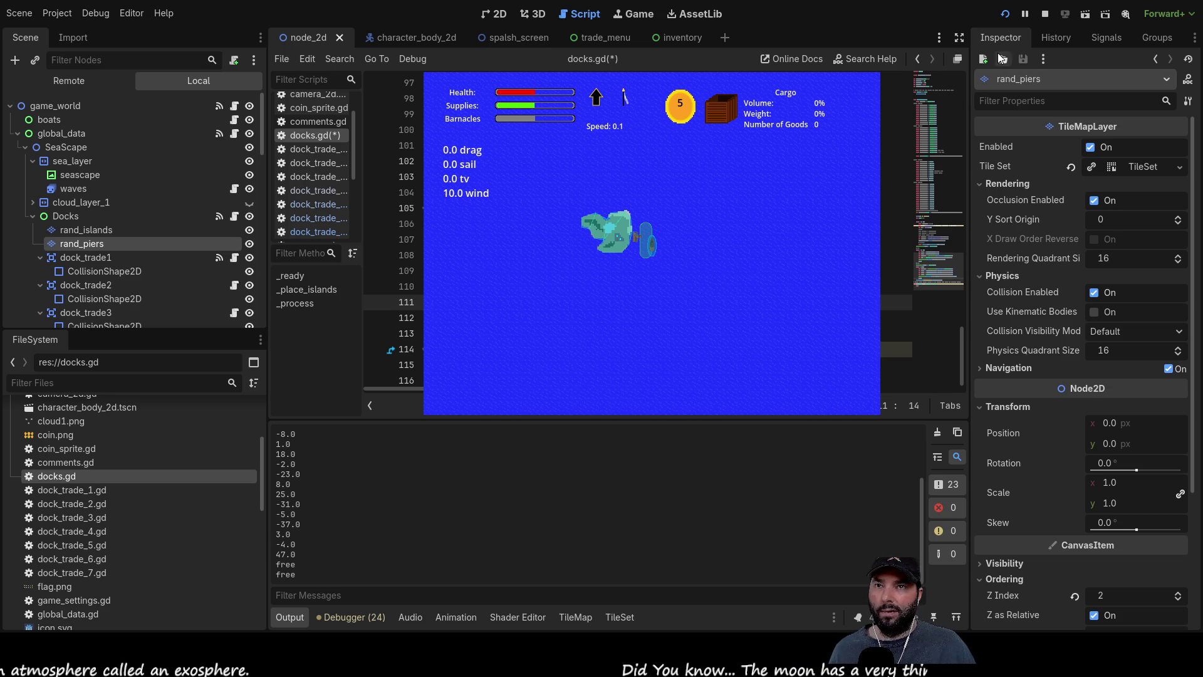
Restart the game with the loop edits and begin playing from the title menu.
left_click(1044, 15)
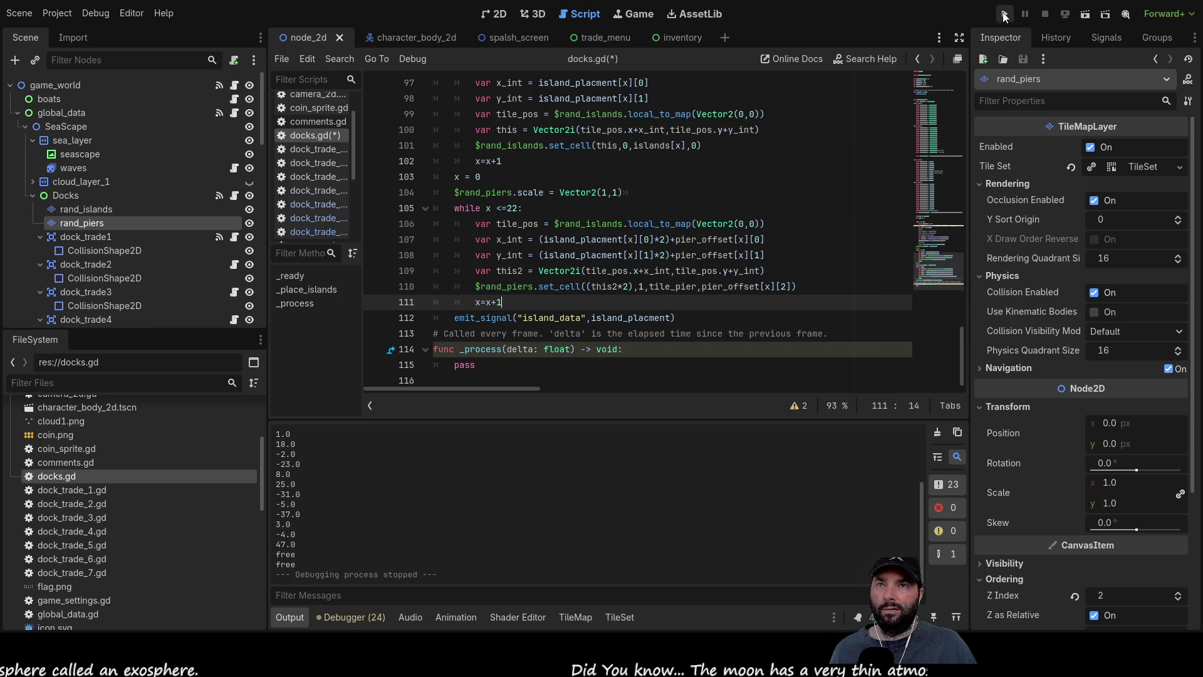
left_click(1006, 14)
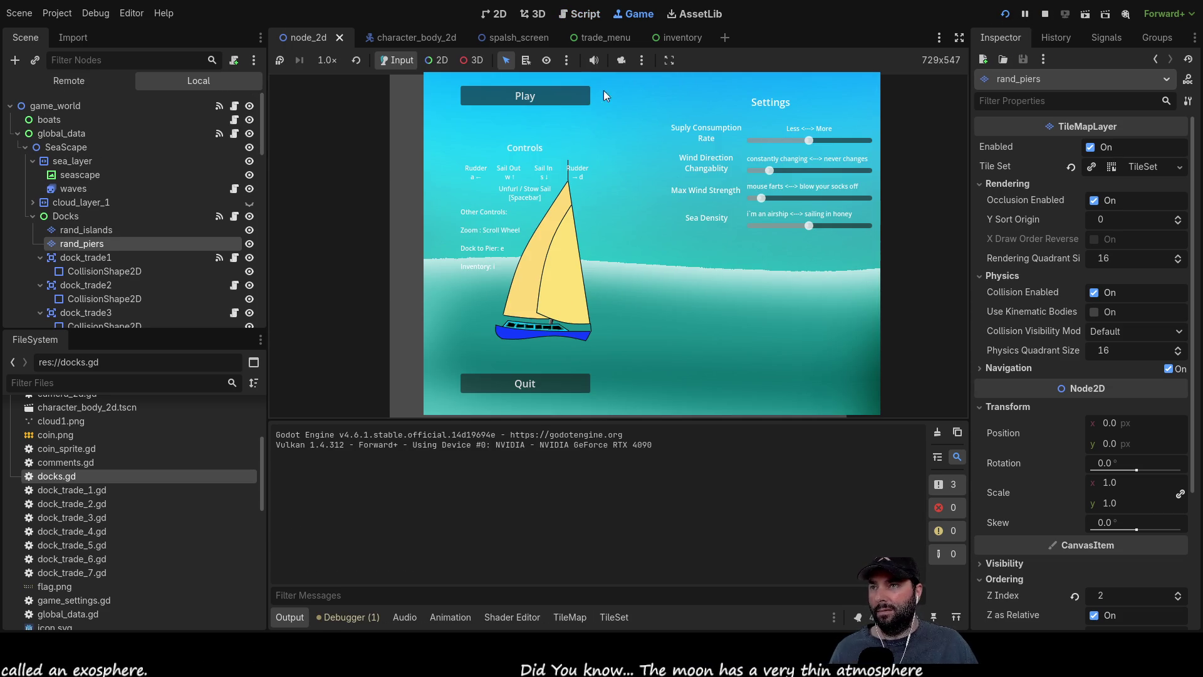
left_click(547, 93)
Zoom and pan around the sea to check each island's pier and dock zone, then stop the game.
scroll(689, 279, "down", 1)
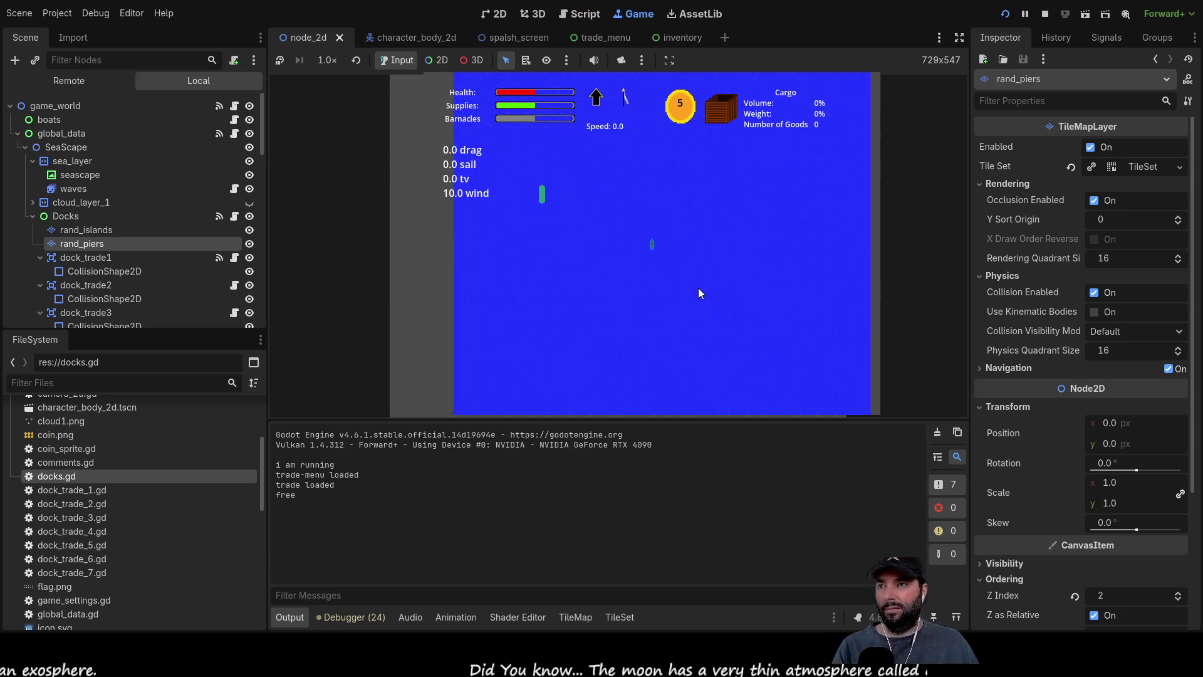
scroll(698, 288, "down", 2)
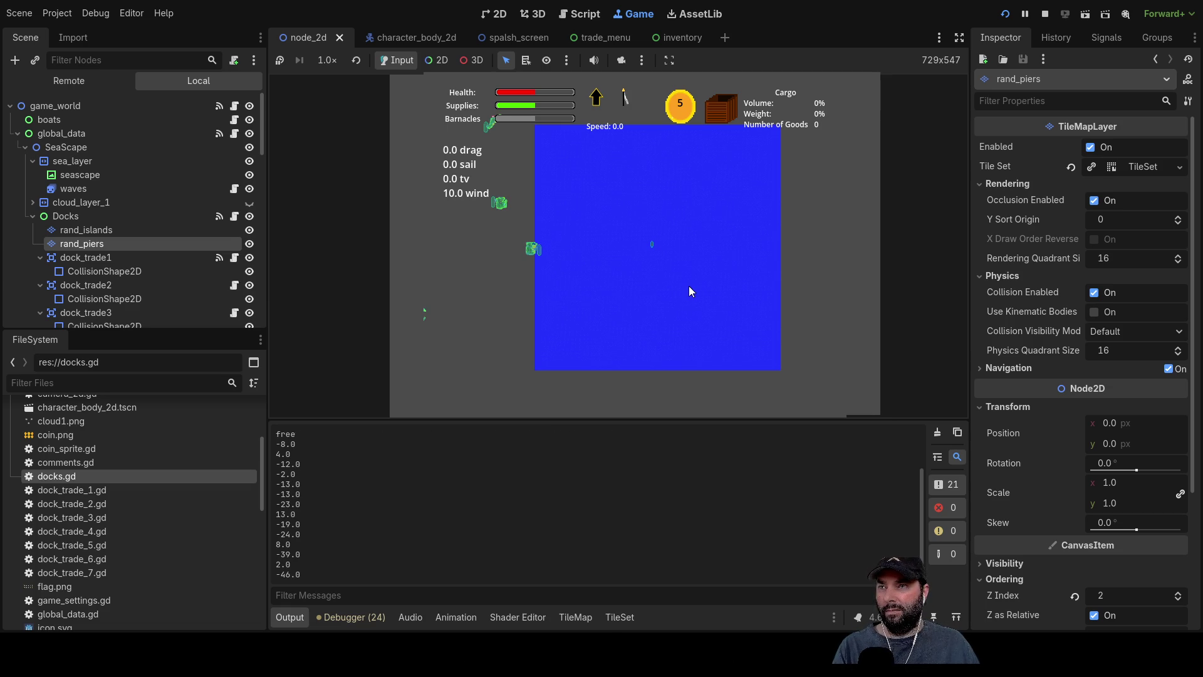
scroll(689, 286, "up", 3)
scroll(675, 285, "up", 4)
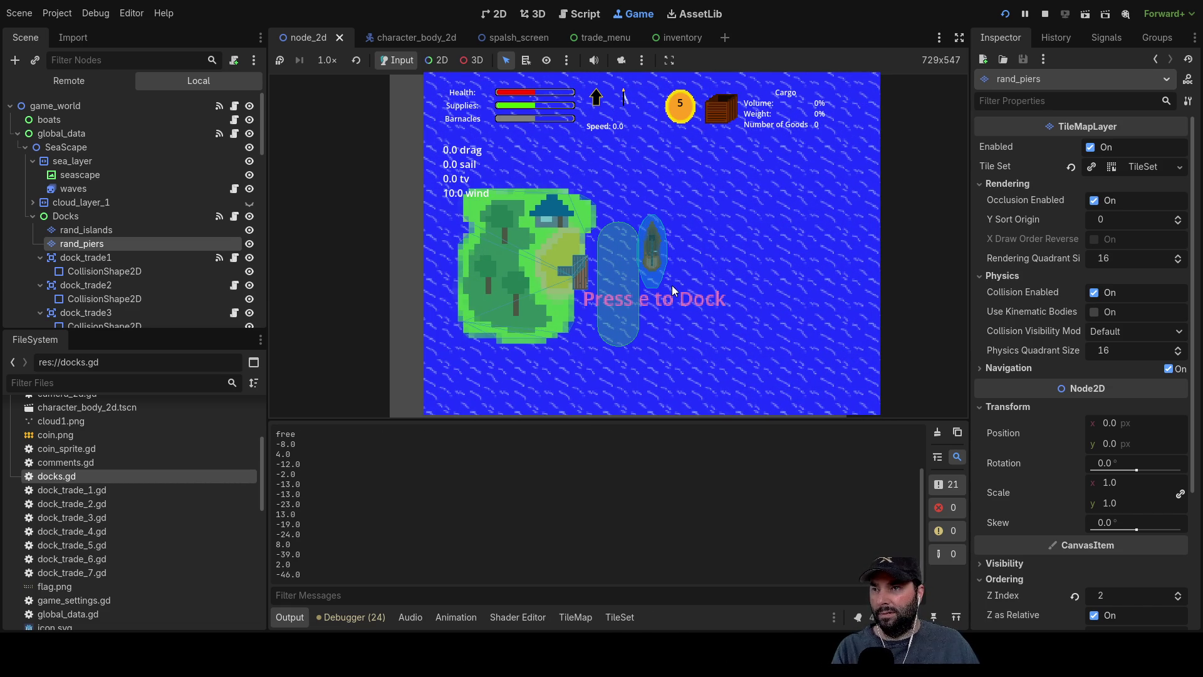
scroll(672, 284, "down", 5)
scroll(673, 296, "up", 5)
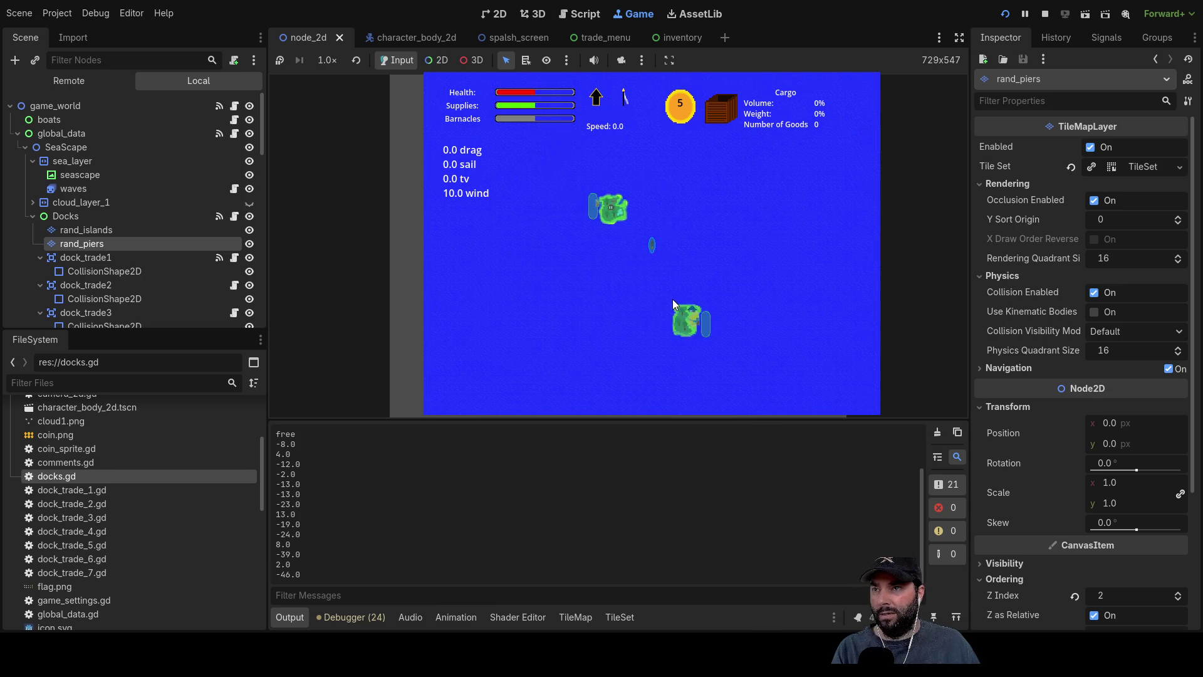
scroll(686, 298, "down", 4)
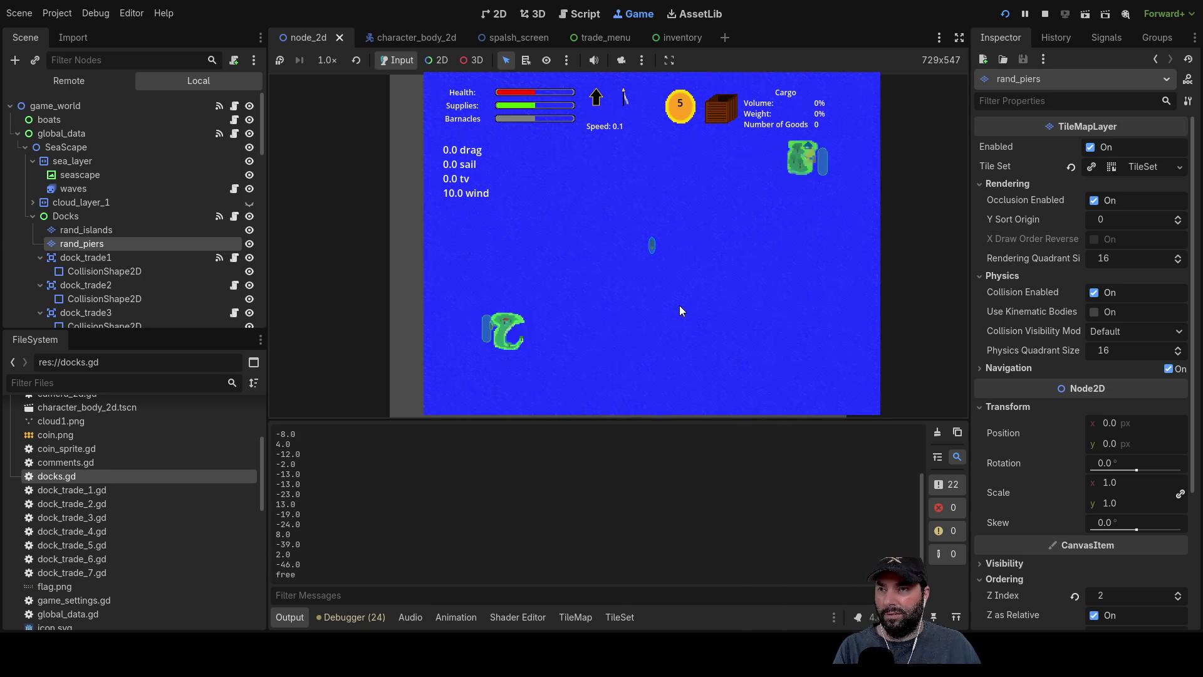
scroll(682, 302, "up", 4)
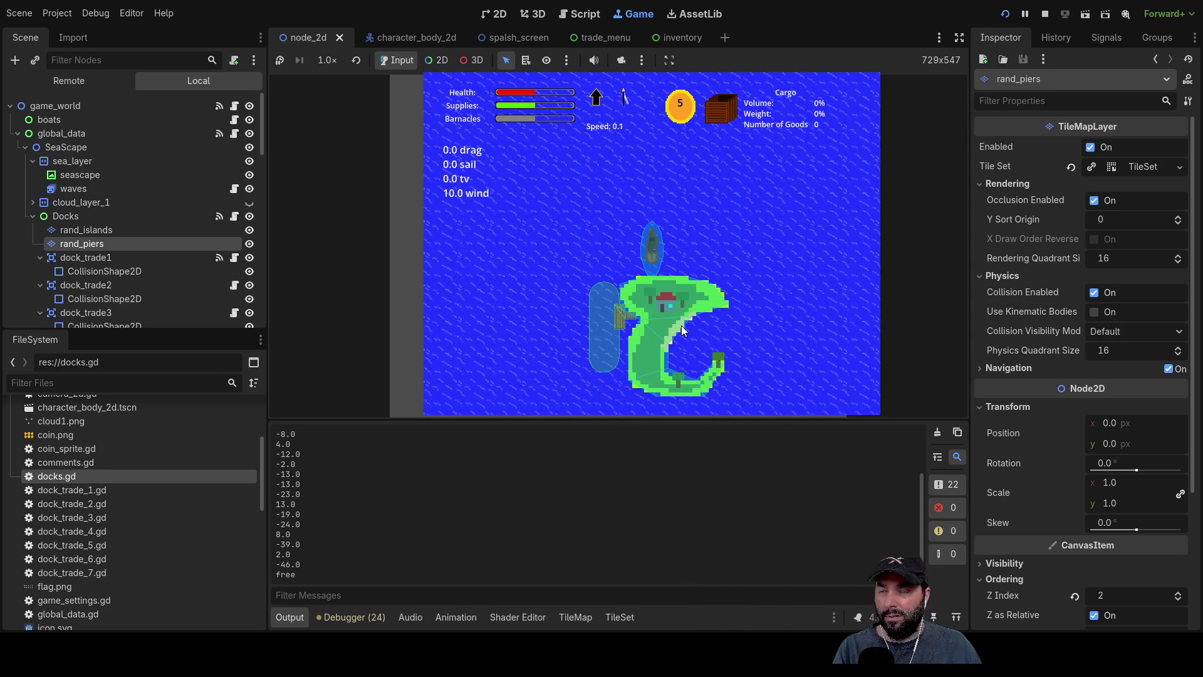
scroll(684, 316, "down", 4)
scroll(688, 318, "down", 4)
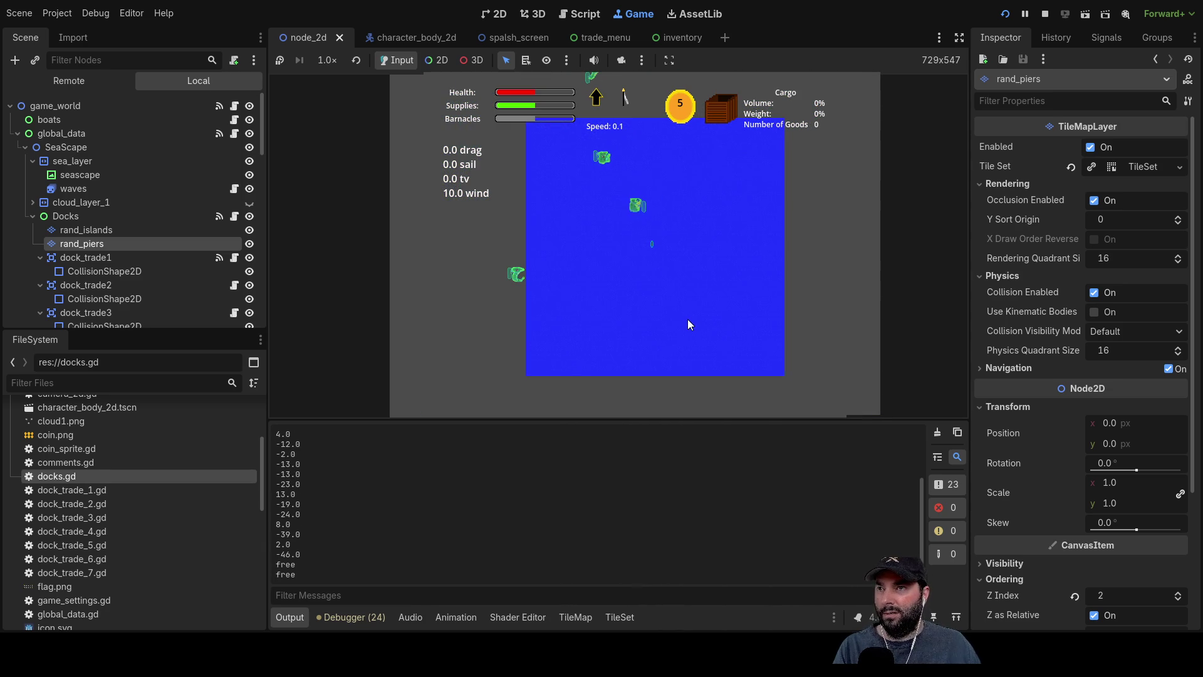
scroll(685, 310, "up", 5)
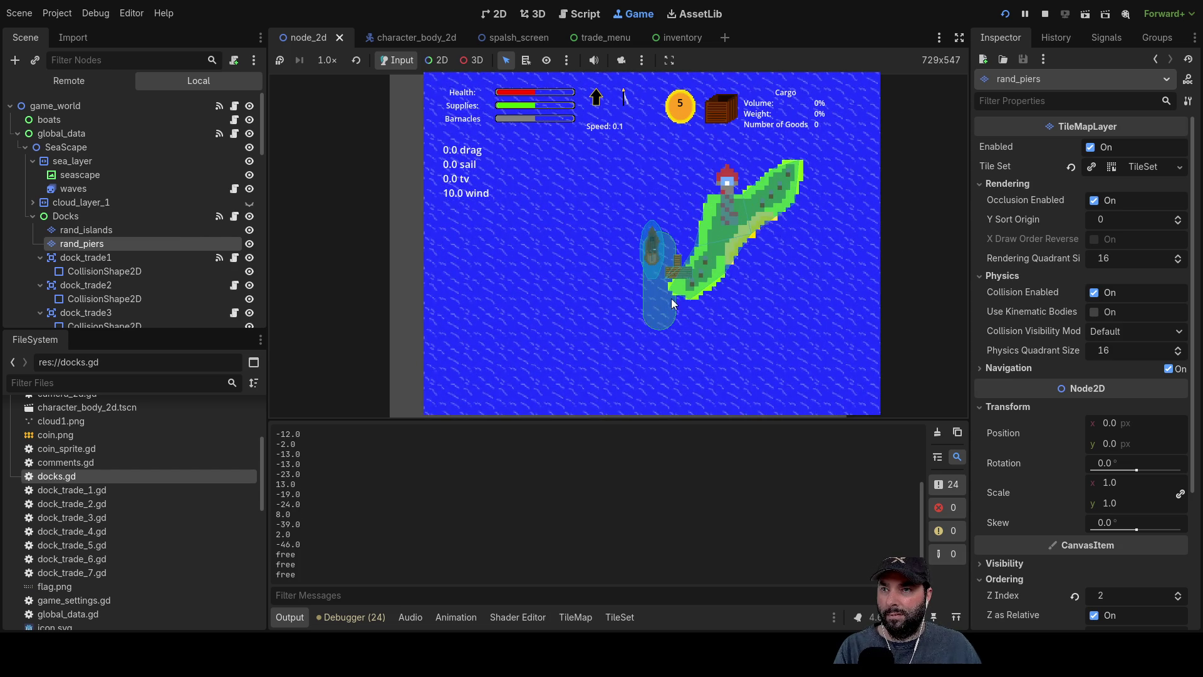
scroll(677, 297, "up", 3)
scroll(783, 213, "down", 1)
scroll(757, 289, "up", 1)
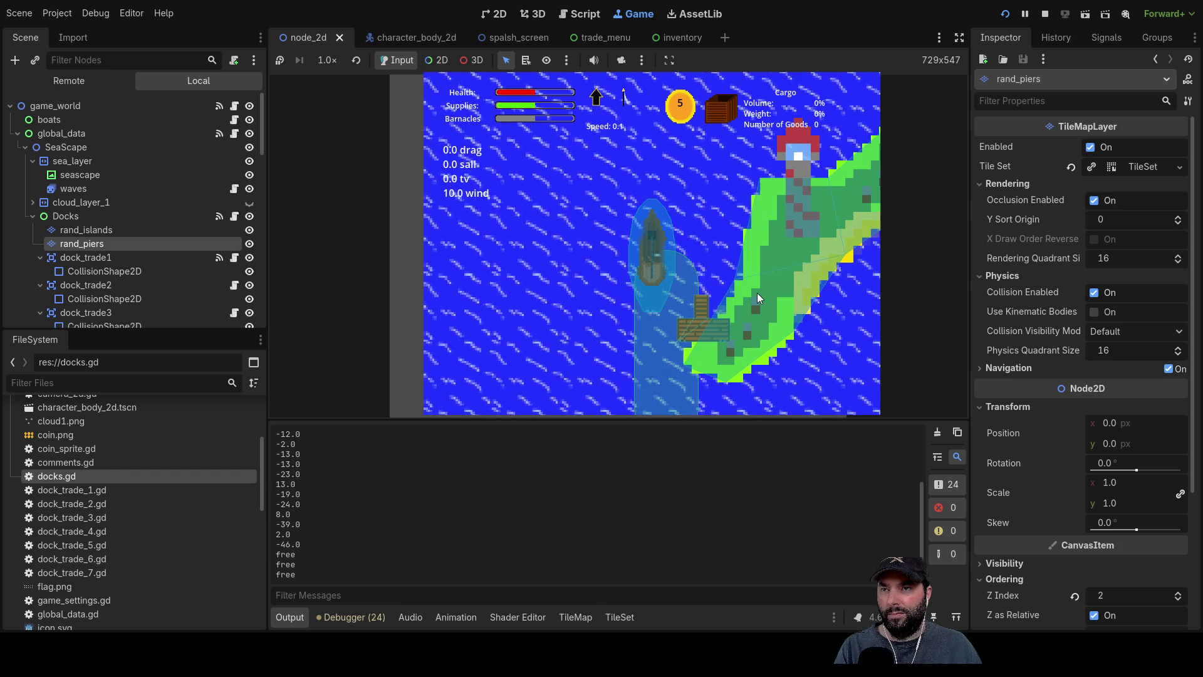
left_click_drag(694, 323, 699, 208)
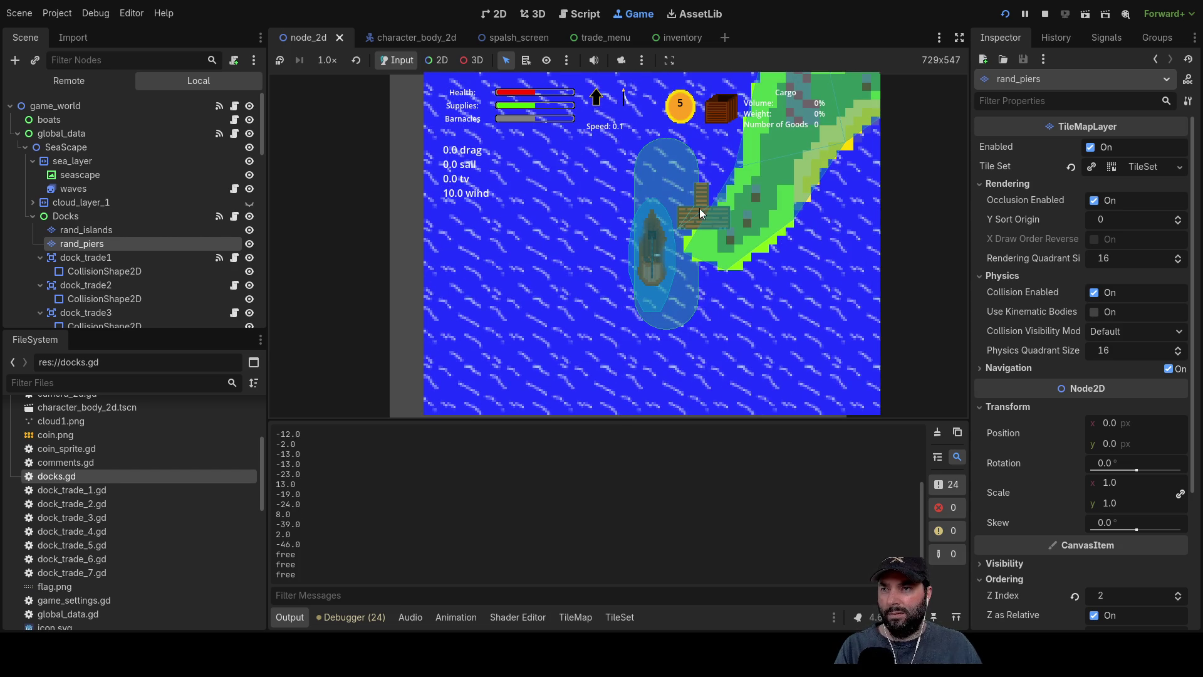
key("F8")
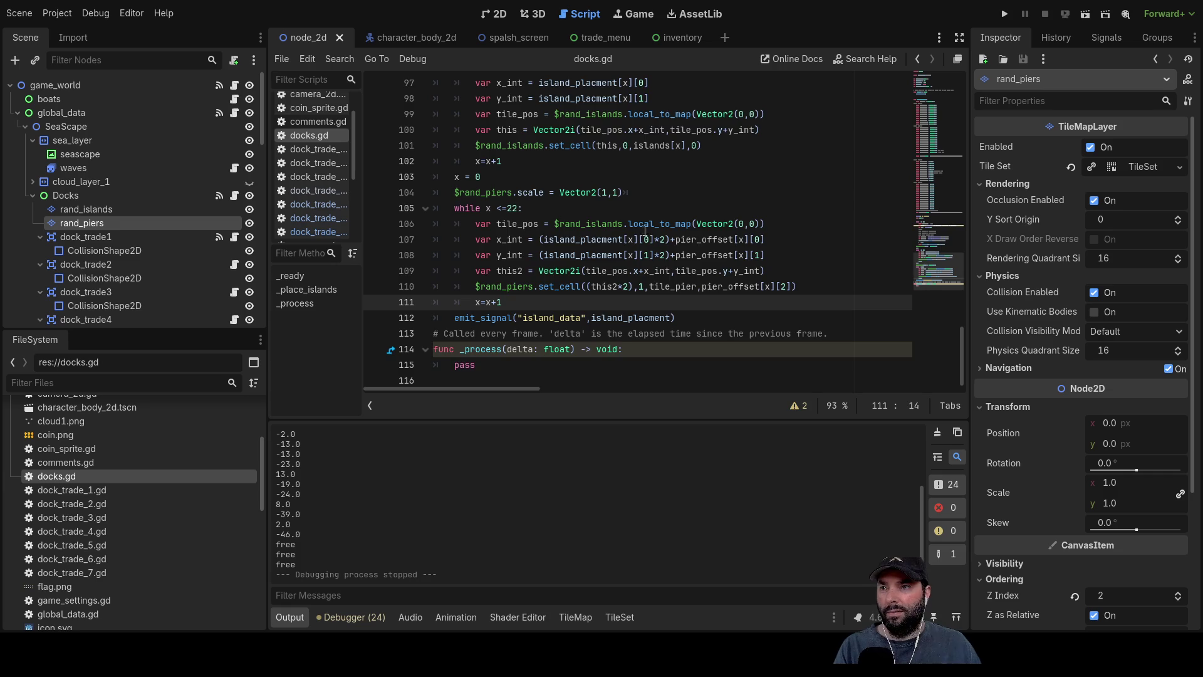
Show the rand_islands tiles in the TileMap panel beside the pier_offset constants in docks.gd.
scroll(595, 269, "up", 10)
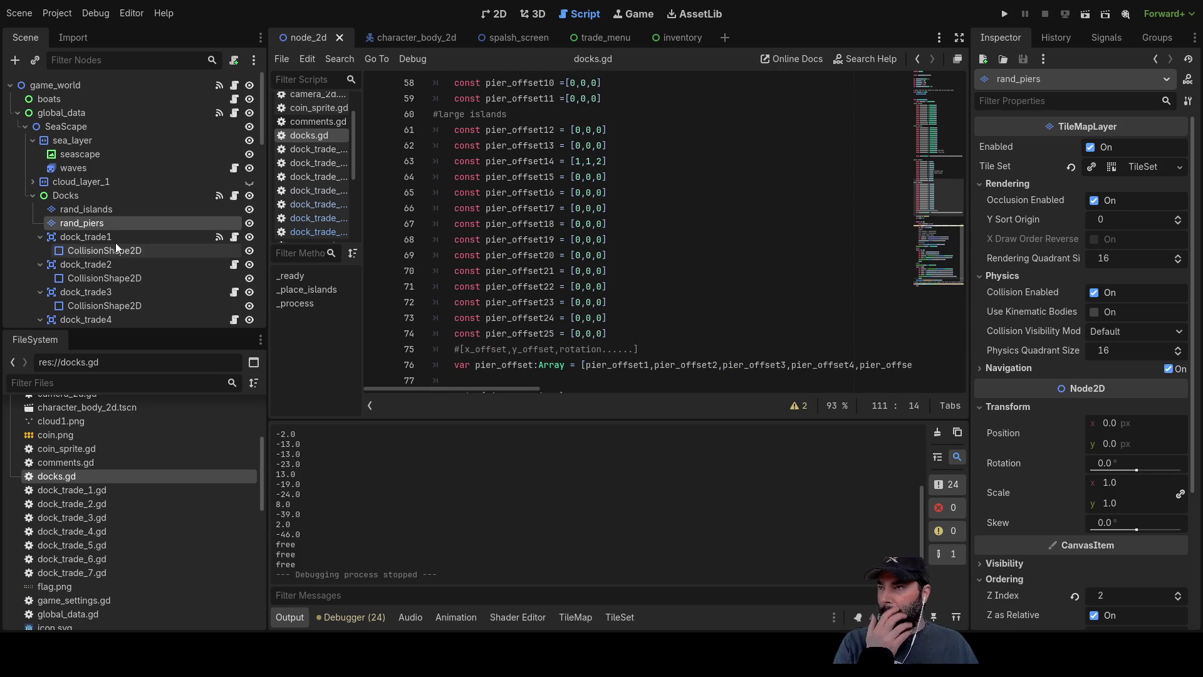
left_click(89, 210)
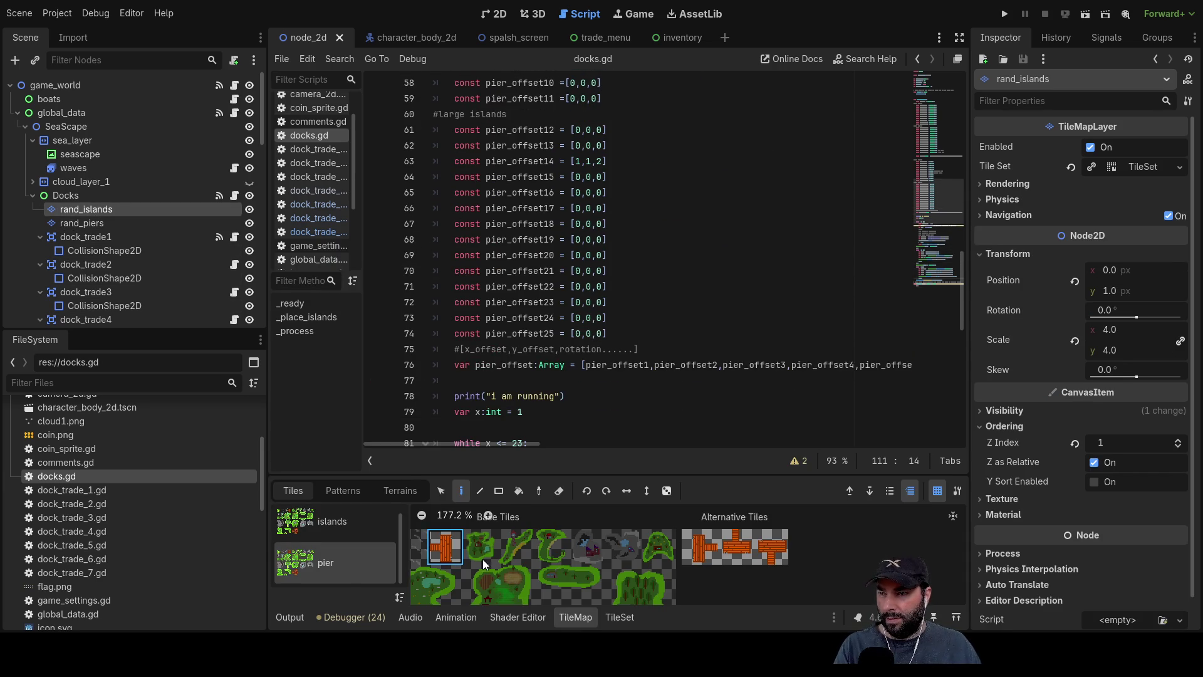
left_click(68, 196)
left_click(84, 209)
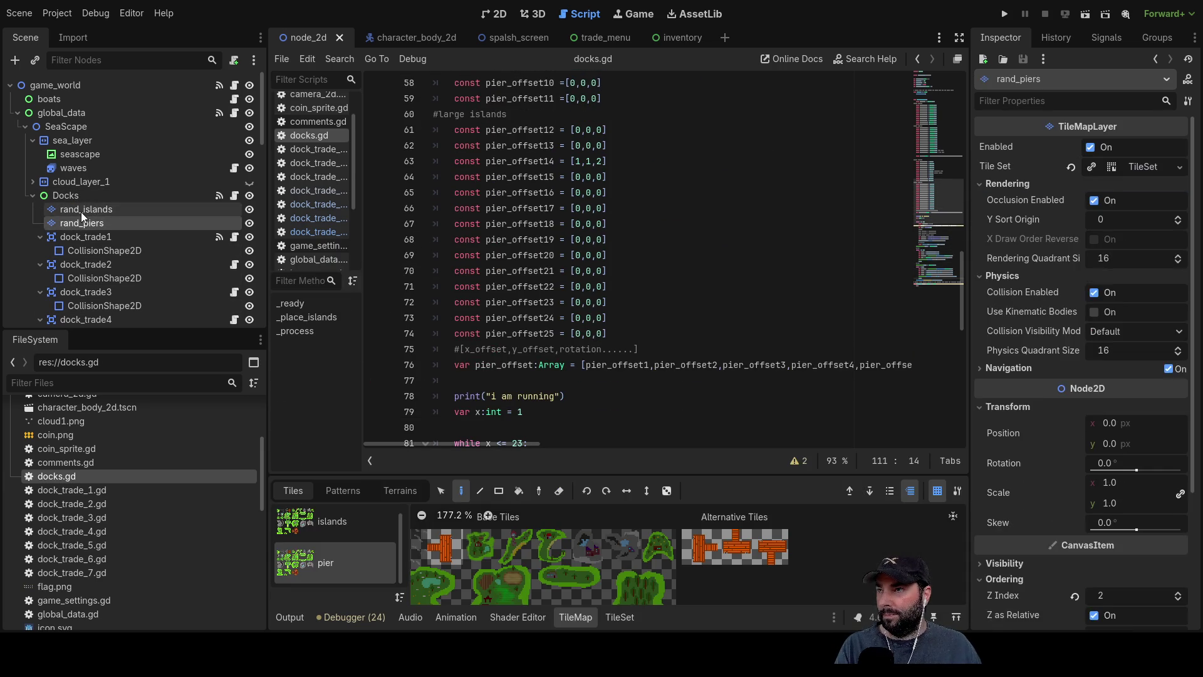
scroll(739, 598, "down", 5)
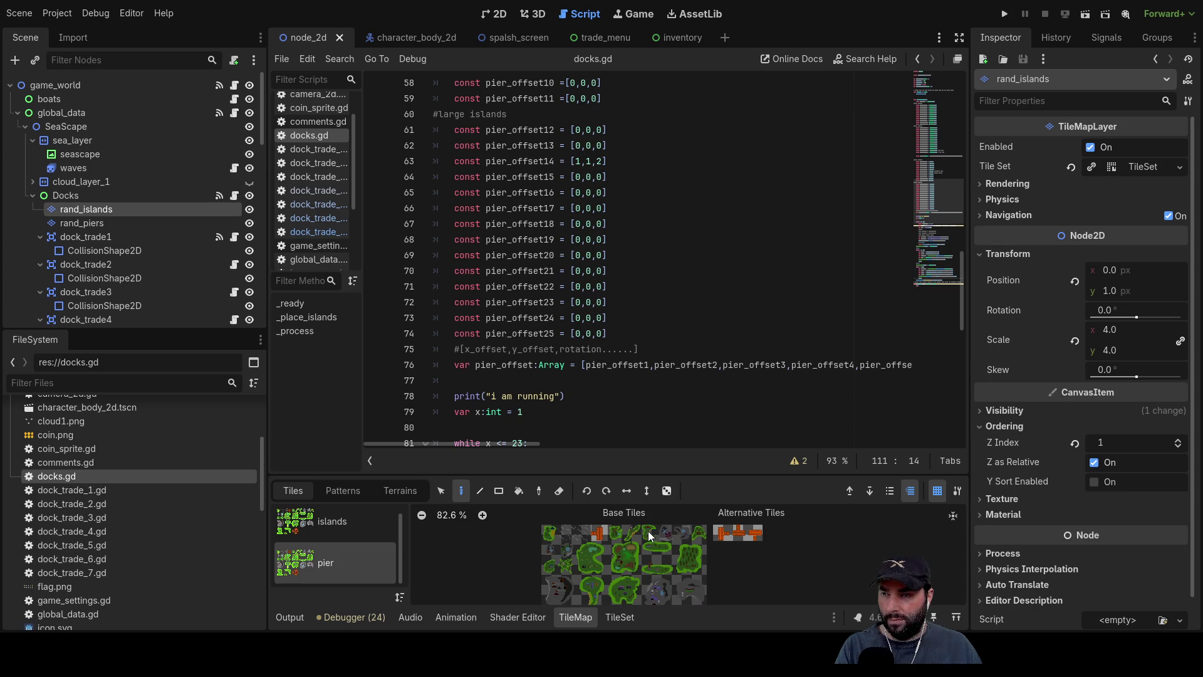
scroll(652, 206, "up", 7)
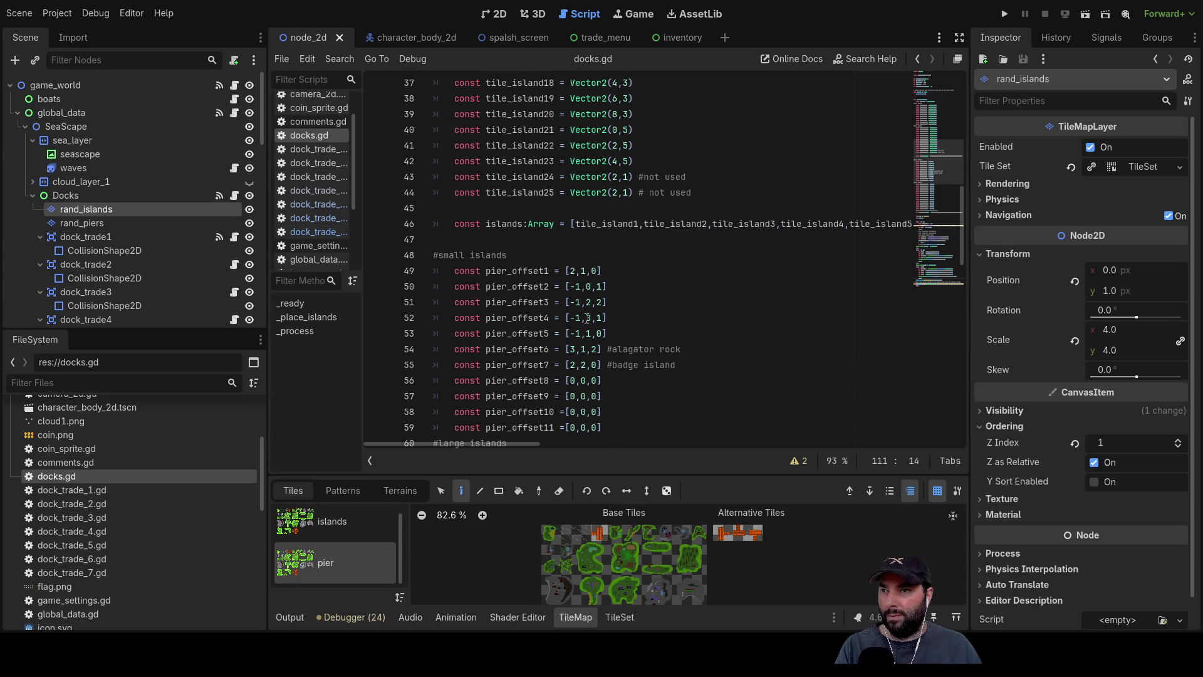
Label pier_offset4 '#lighthouse', set it to [-1,0,2], and run the game.
left_click(611, 317)
type("#l")
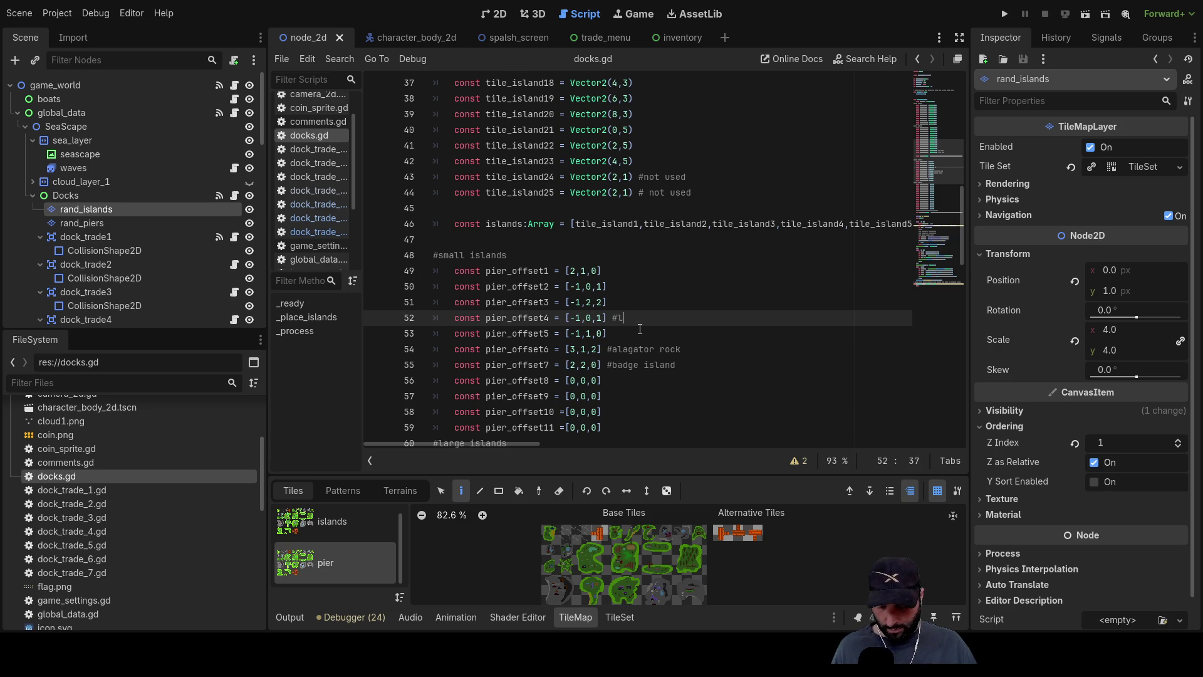
type("ighthouse")
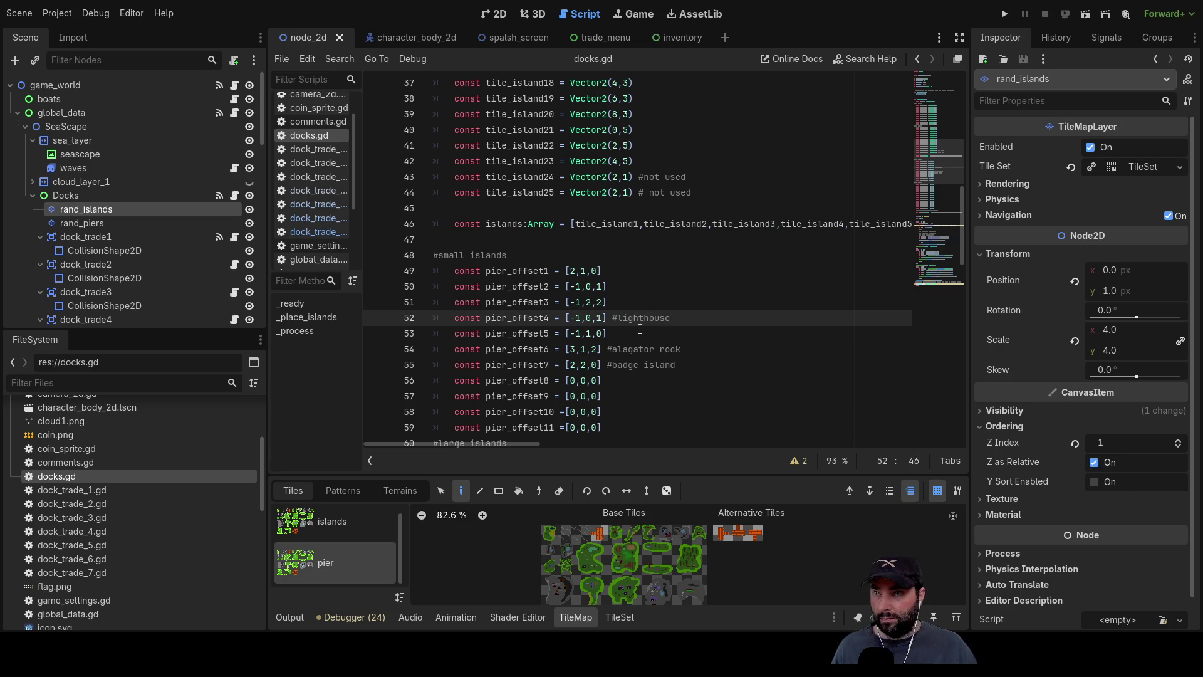
key("Left")
key("Left")
key("Left")
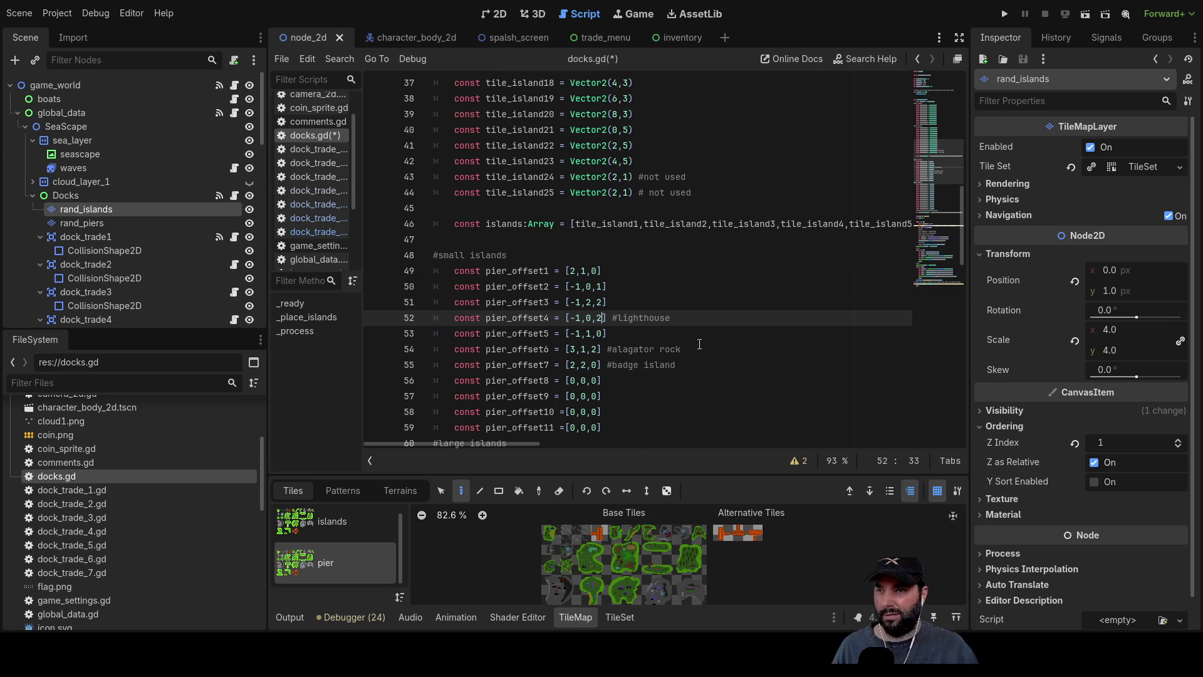
left_click(679, 333)
key("F5")
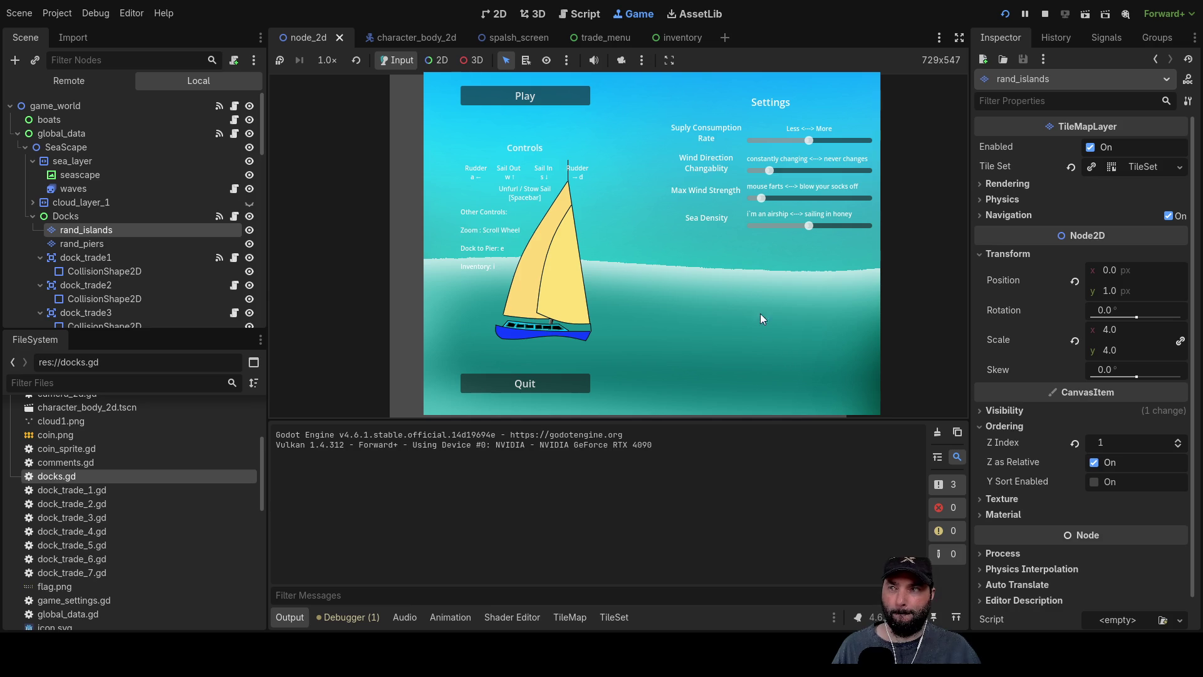
Play the game, zoom around the lighthouse island's pier, then stop the run.
left_click(573, 96)
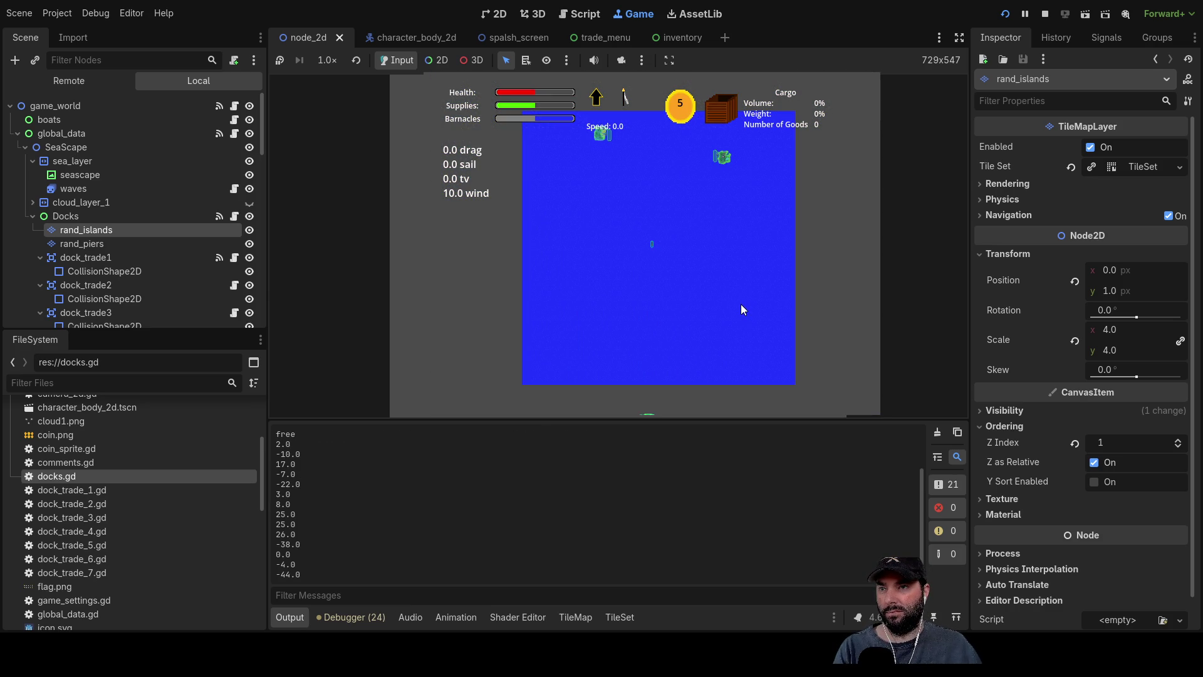
scroll(735, 307, "down", 2)
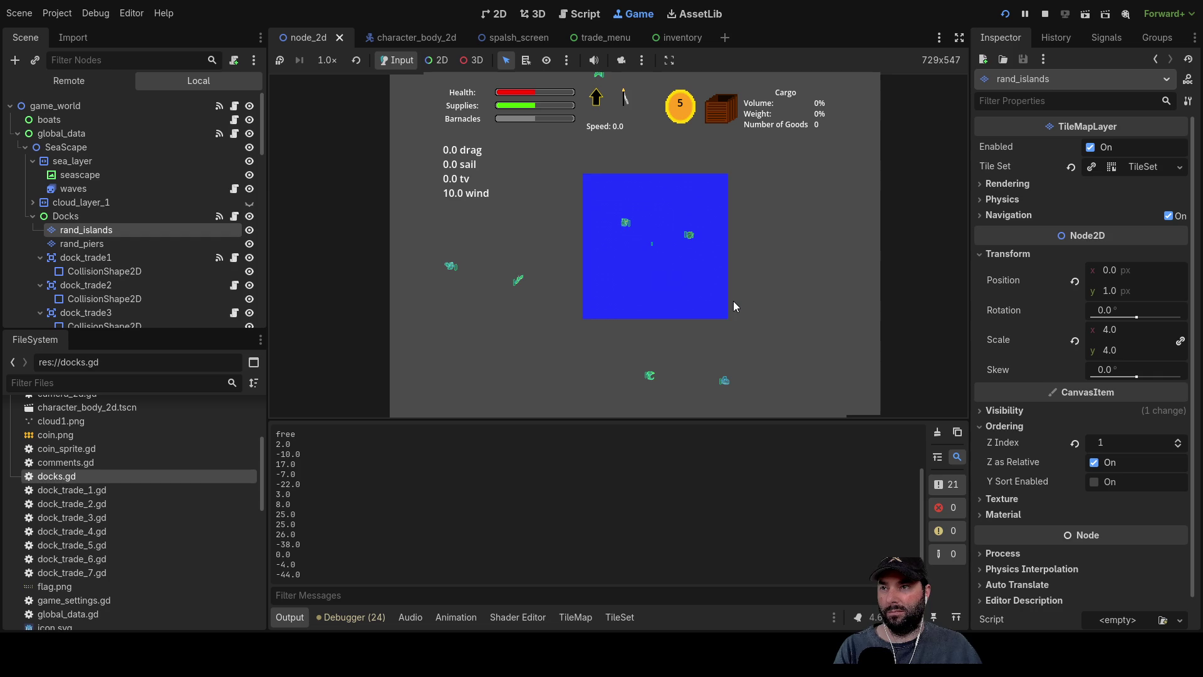
scroll(728, 305, "up", 2)
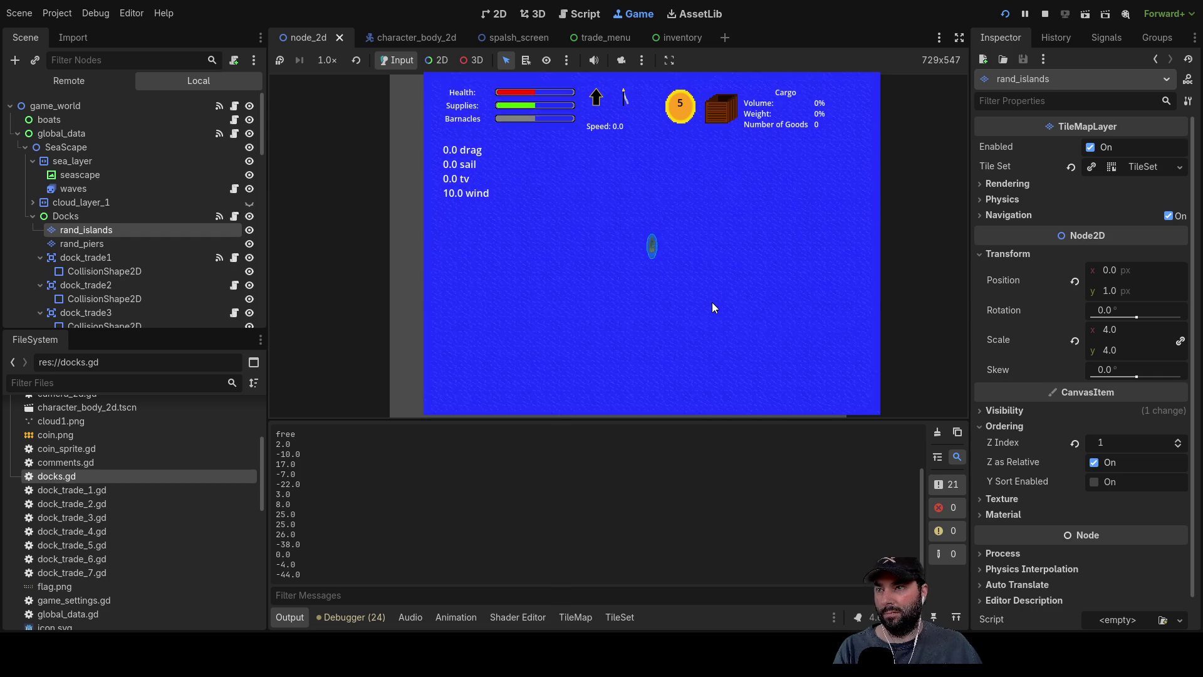
scroll(712, 297, "up", 4)
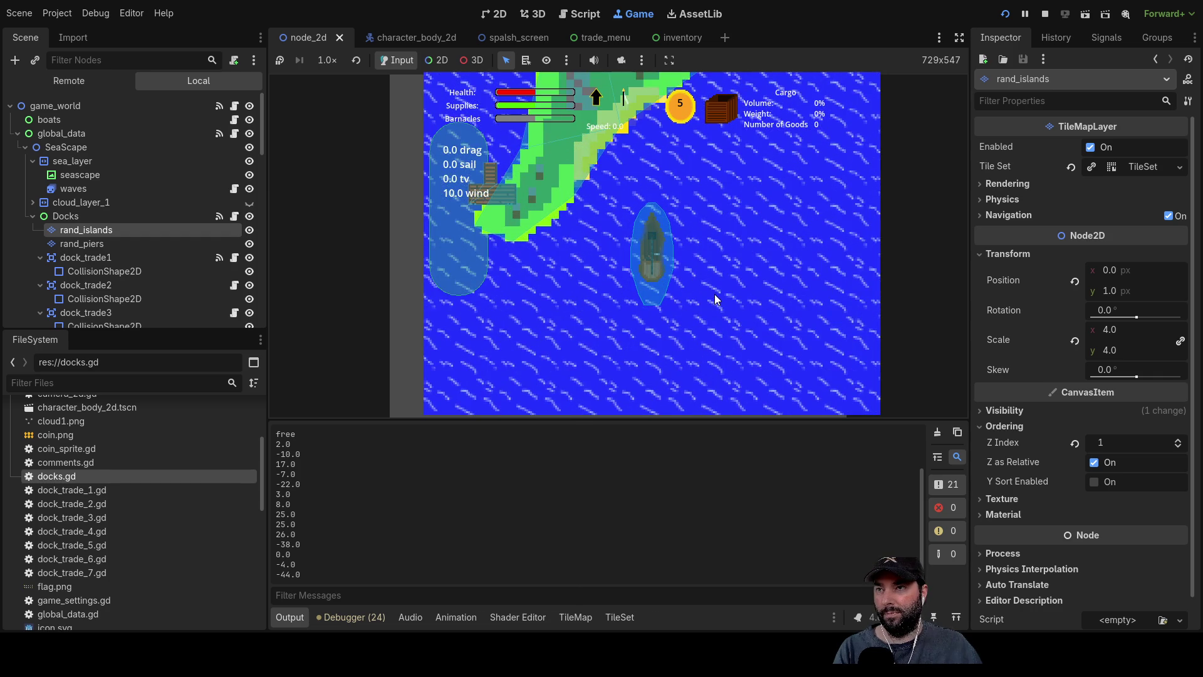
scroll(714, 294, "down", 2)
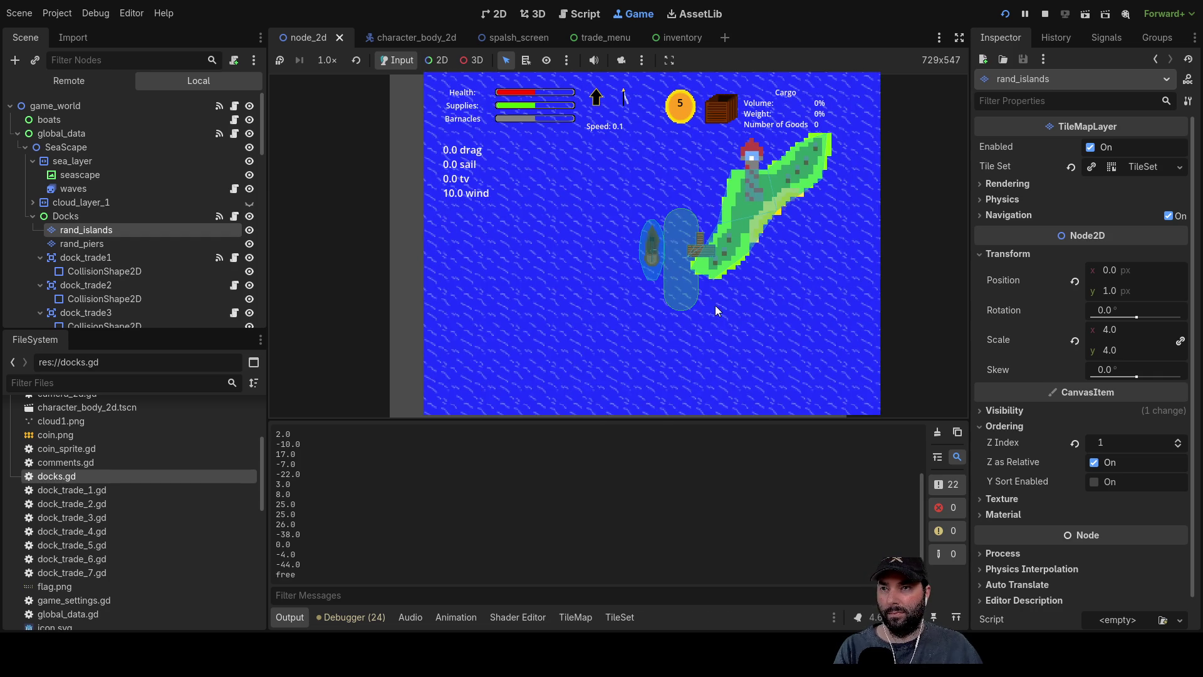
scroll(720, 329, "up", 3)
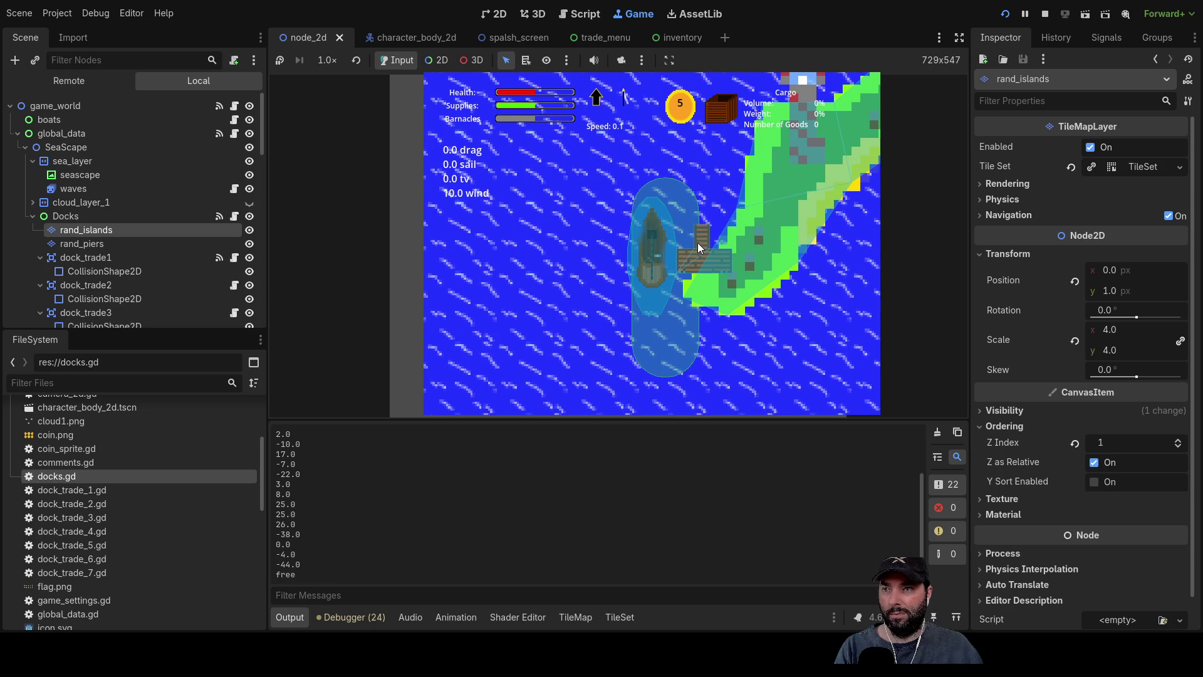
left_click(1045, 13)
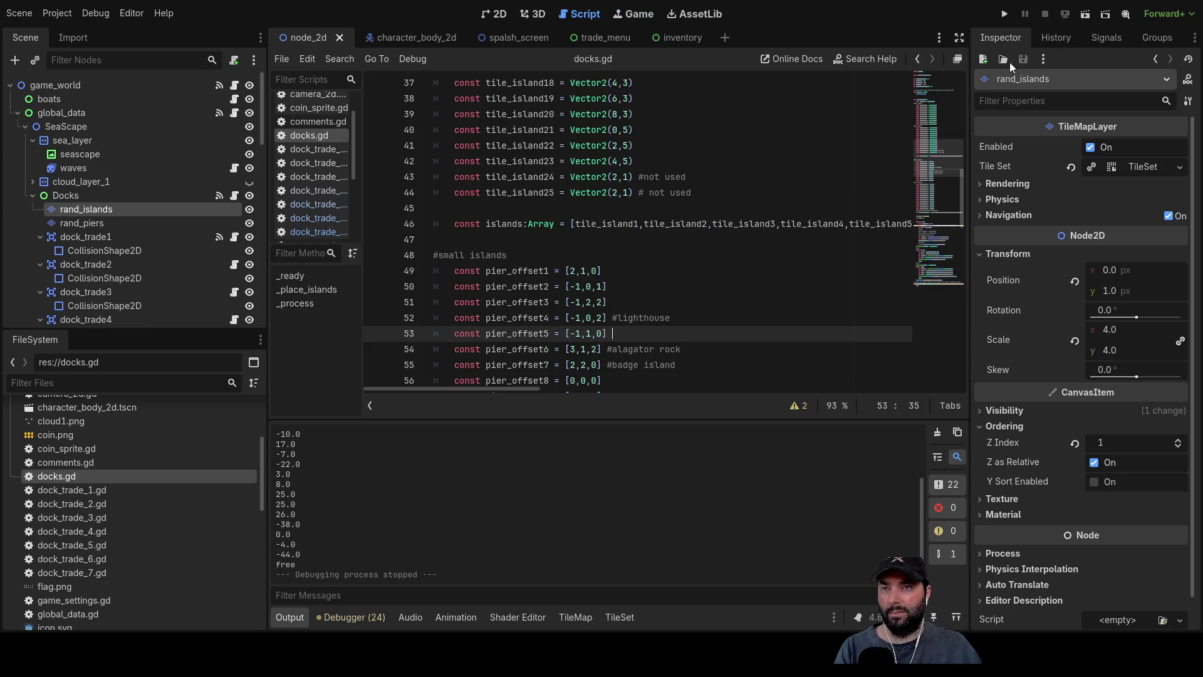
Revert the lighthouse pier_offset4 to [-1,0,1] and relaunch the project.
left_click(81, 223)
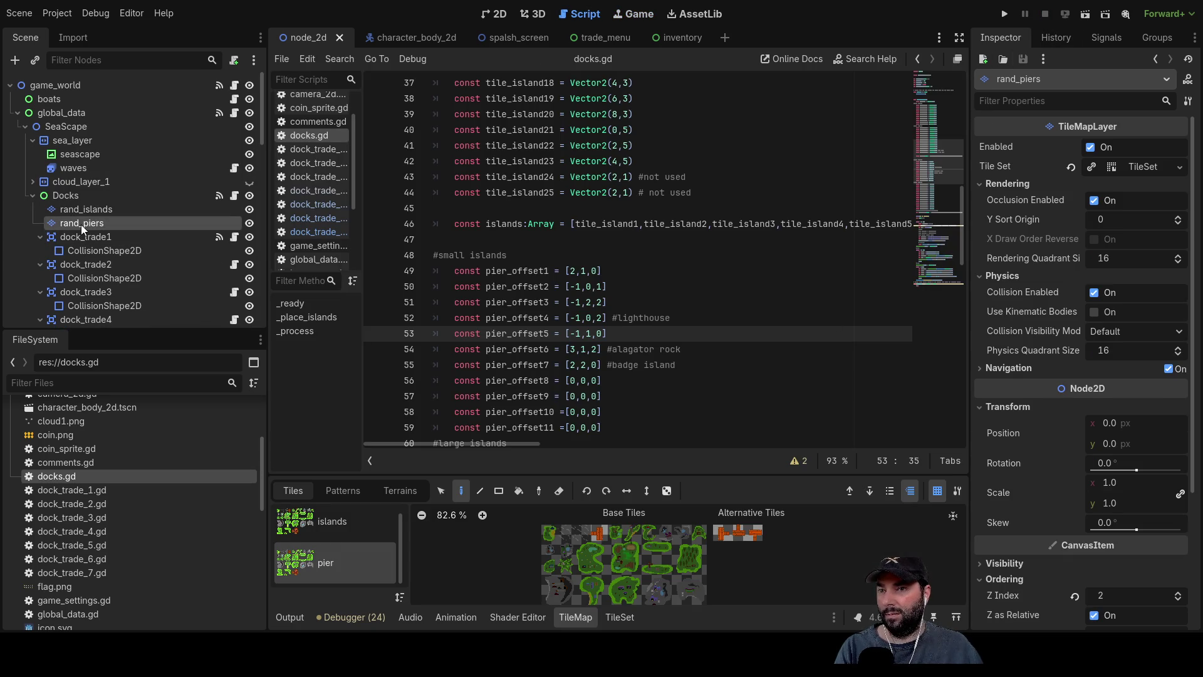
left_click(604, 317)
key("BackSpace")
type("1")
left_click(658, 339)
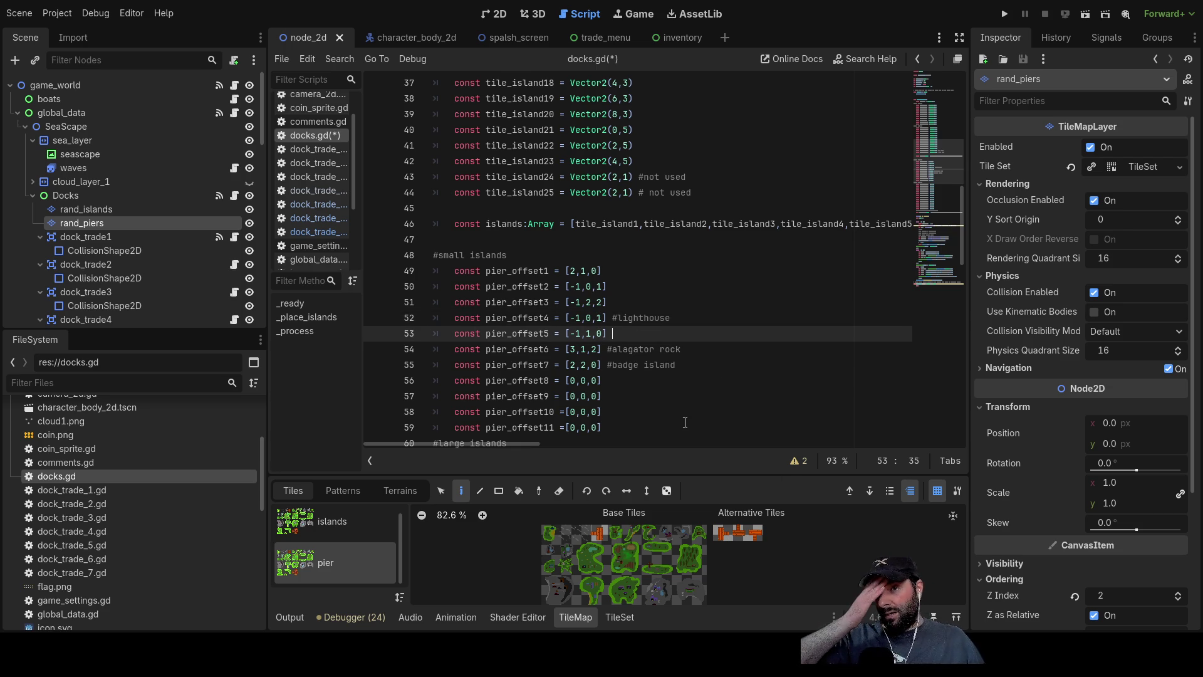
left_click(1002, 13)
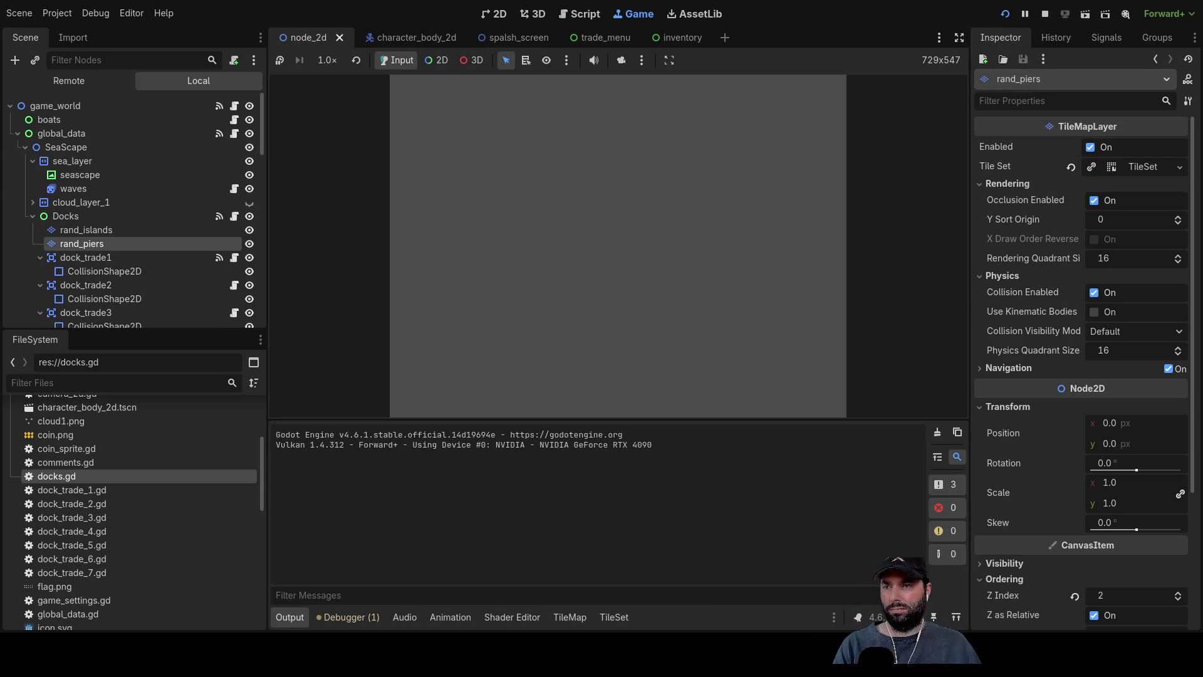
Play the game, zoom in on the next small island's pier, then stop the run.
left_click(560, 98)
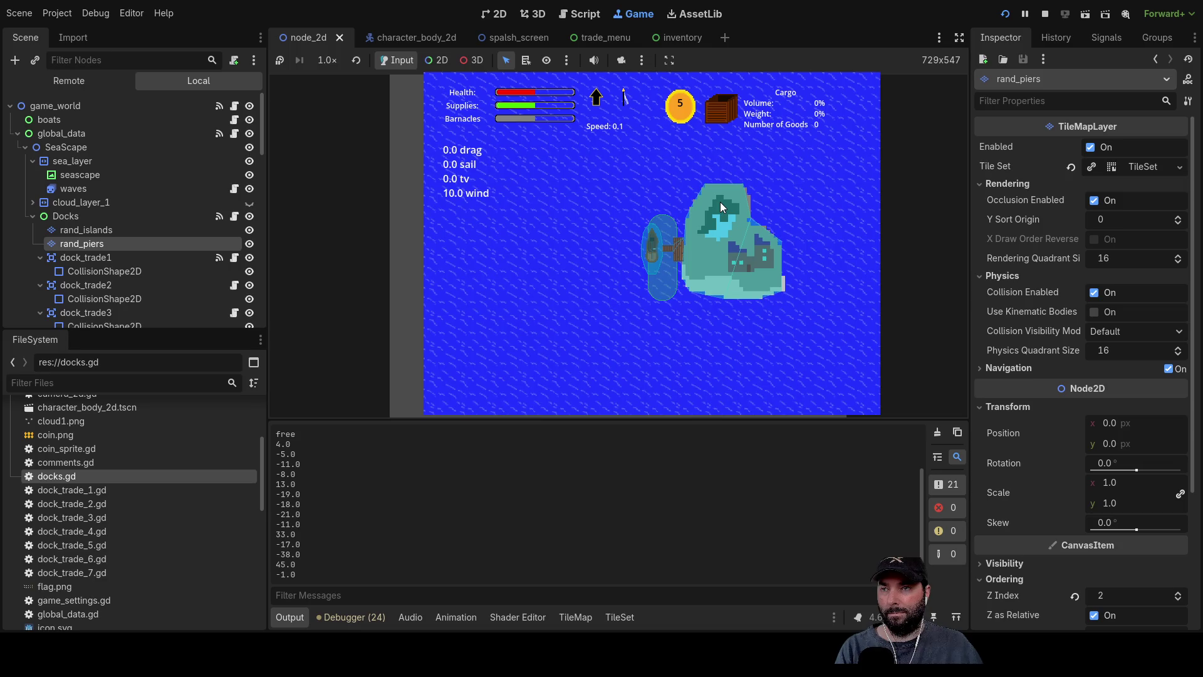
scroll(762, 261, "up", 1)
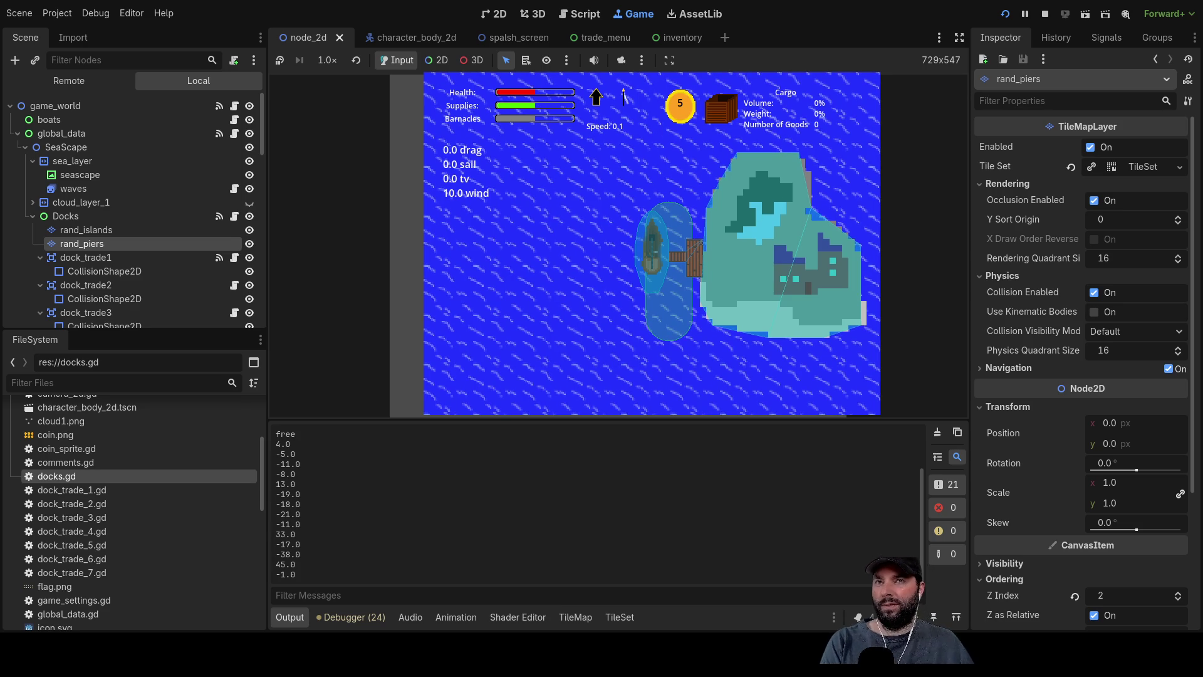
key("F8")
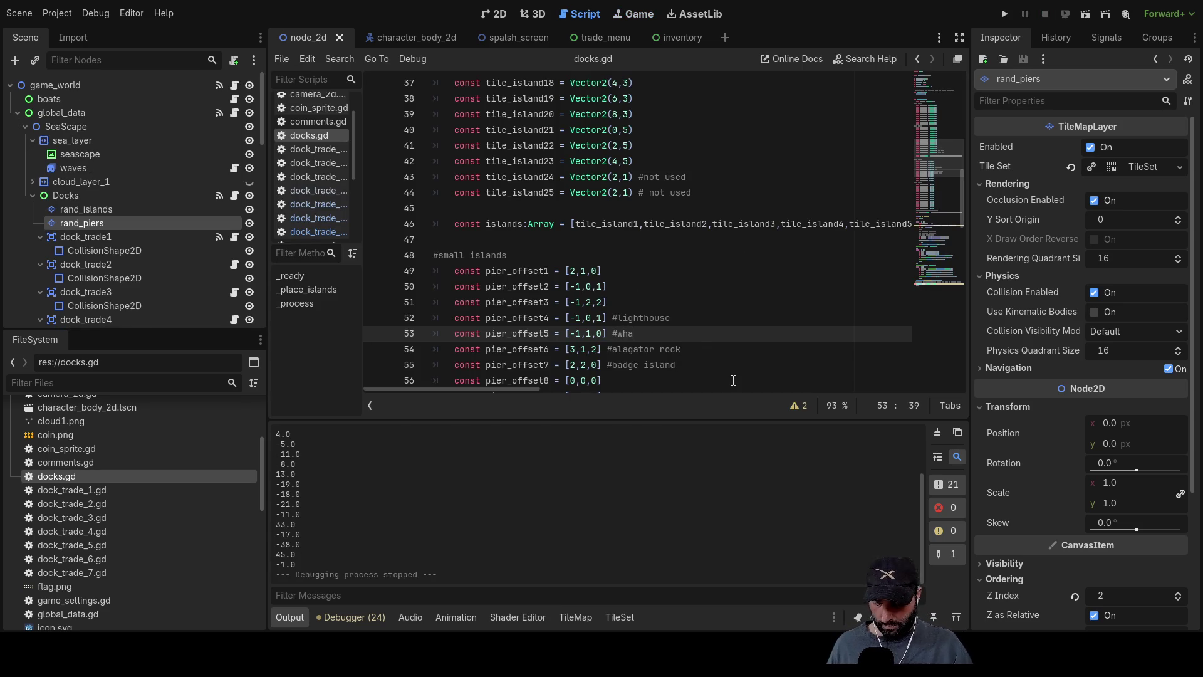
Finish the '#whalerock' comment on pier_offset5, set it to [-1,1,1], and run the game.
type("lerock")
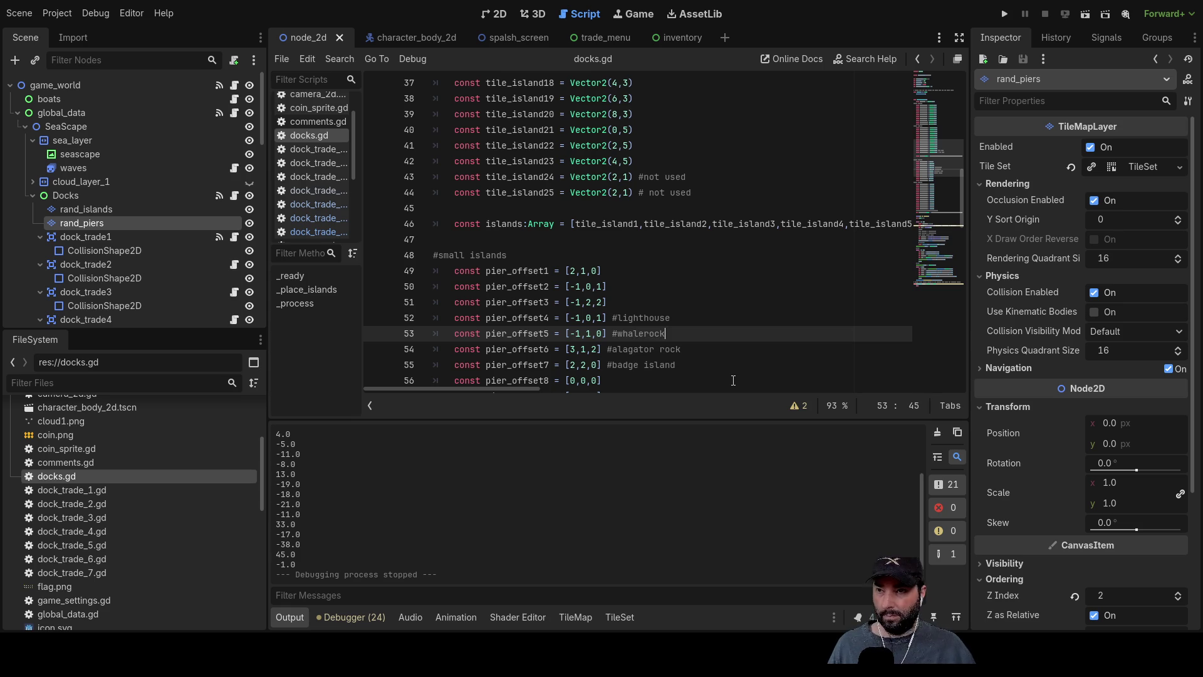
left_click(90, 212)
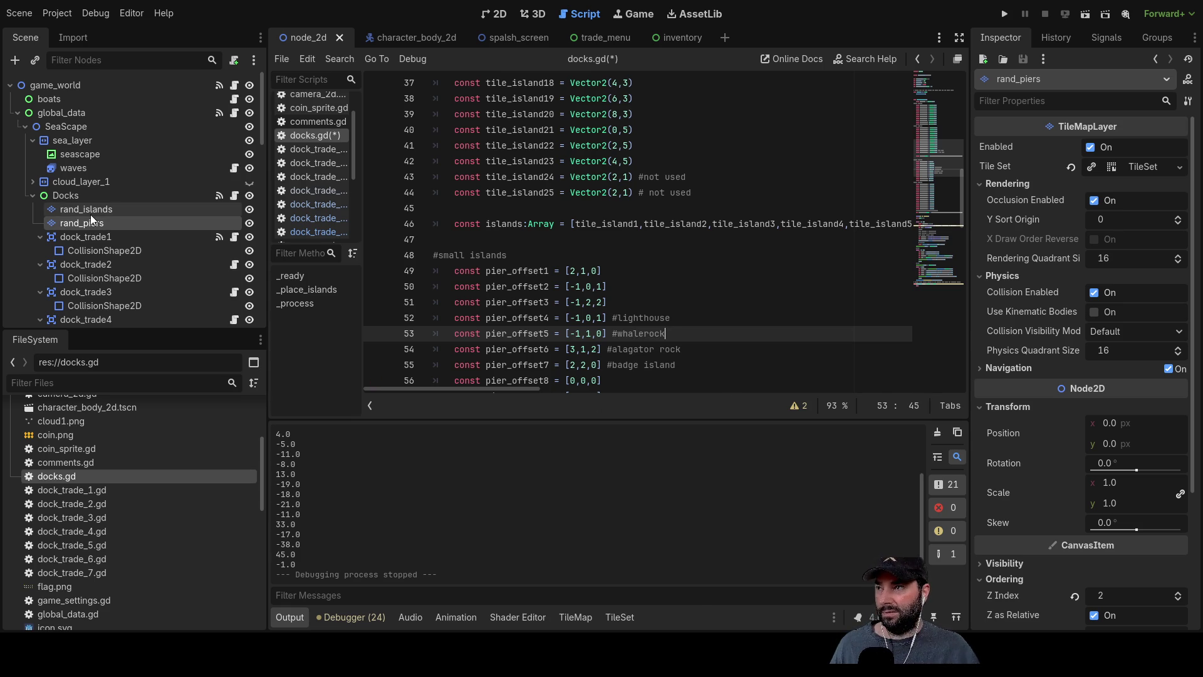
left_click(92, 223)
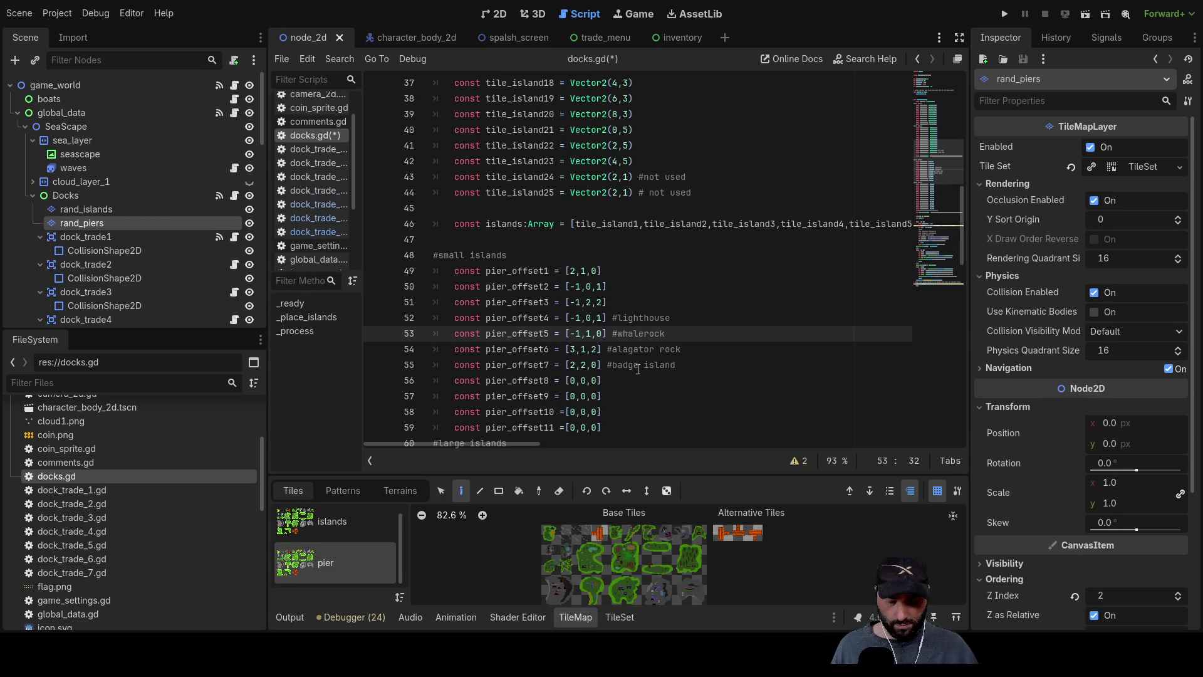
type("1")
left_click(633, 399)
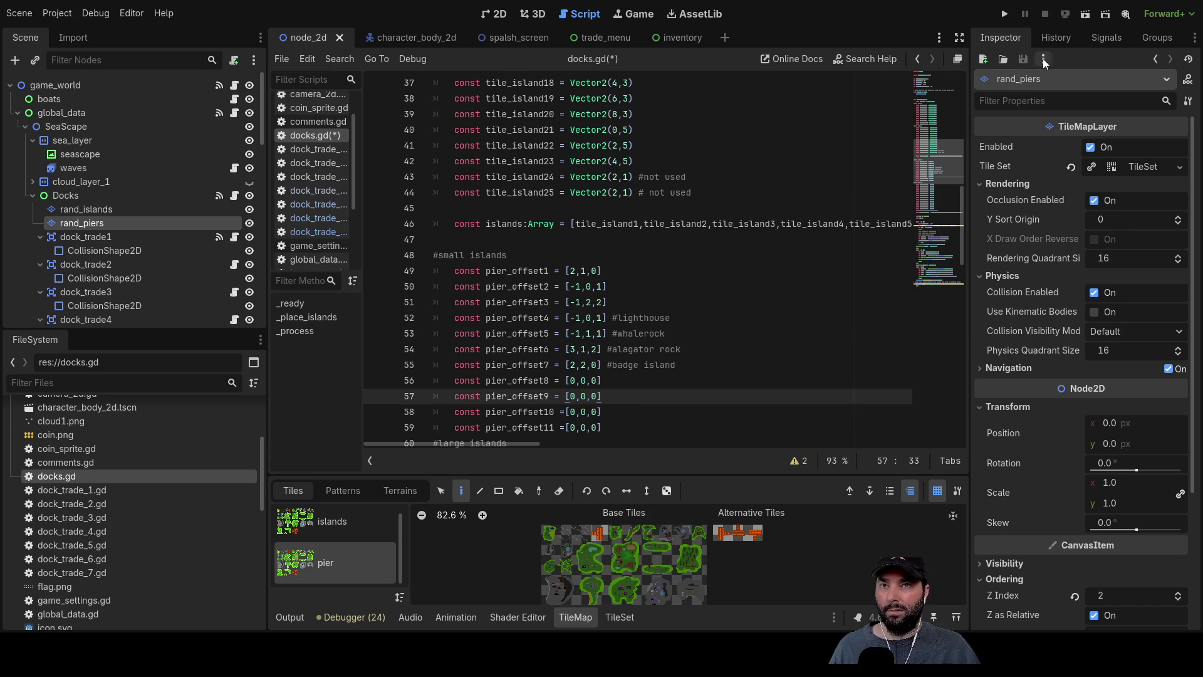
left_click(1007, 14)
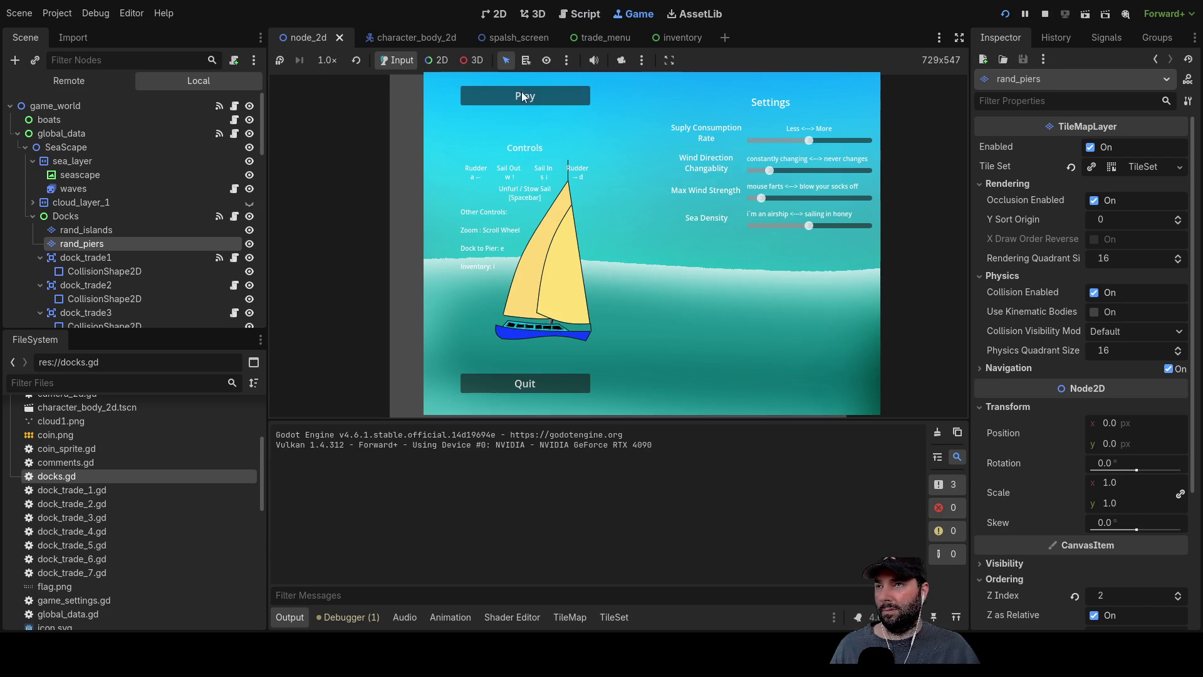
Start a new game and zoom the view to inspect the piers beside the islands.
left_click(529, 96)
scroll(686, 287, "down", 5)
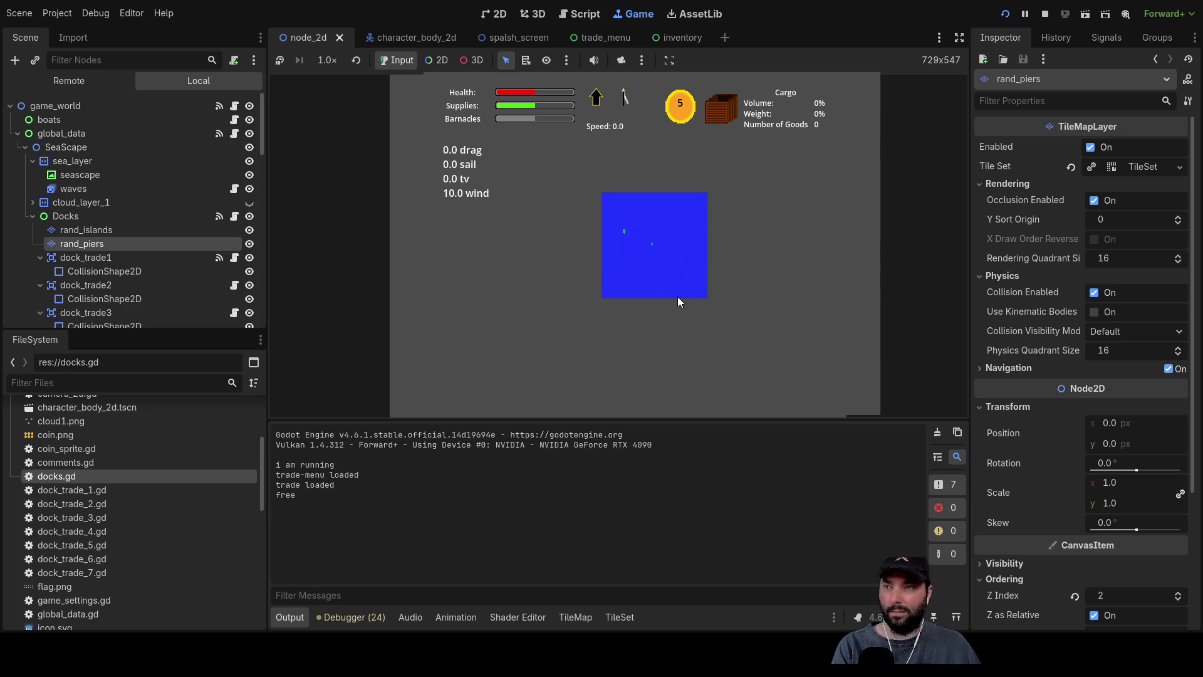
scroll(678, 296, "up", 5)
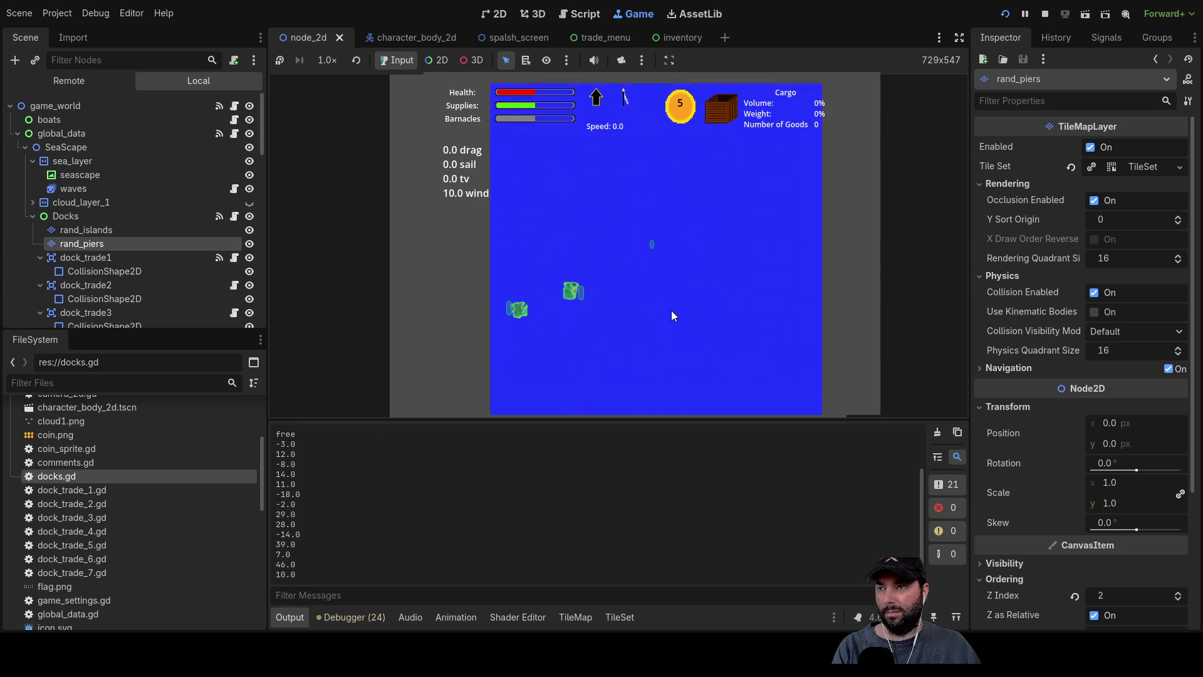
scroll(675, 301, "up", 3)
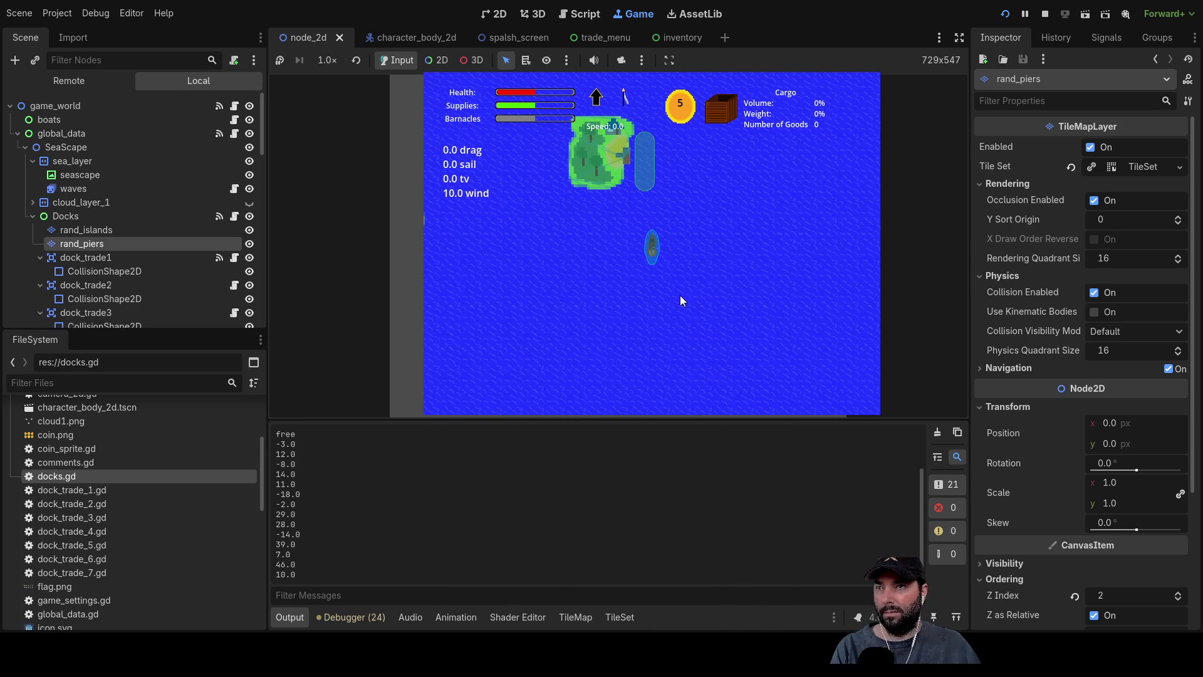
scroll(680, 293, "down", 1)
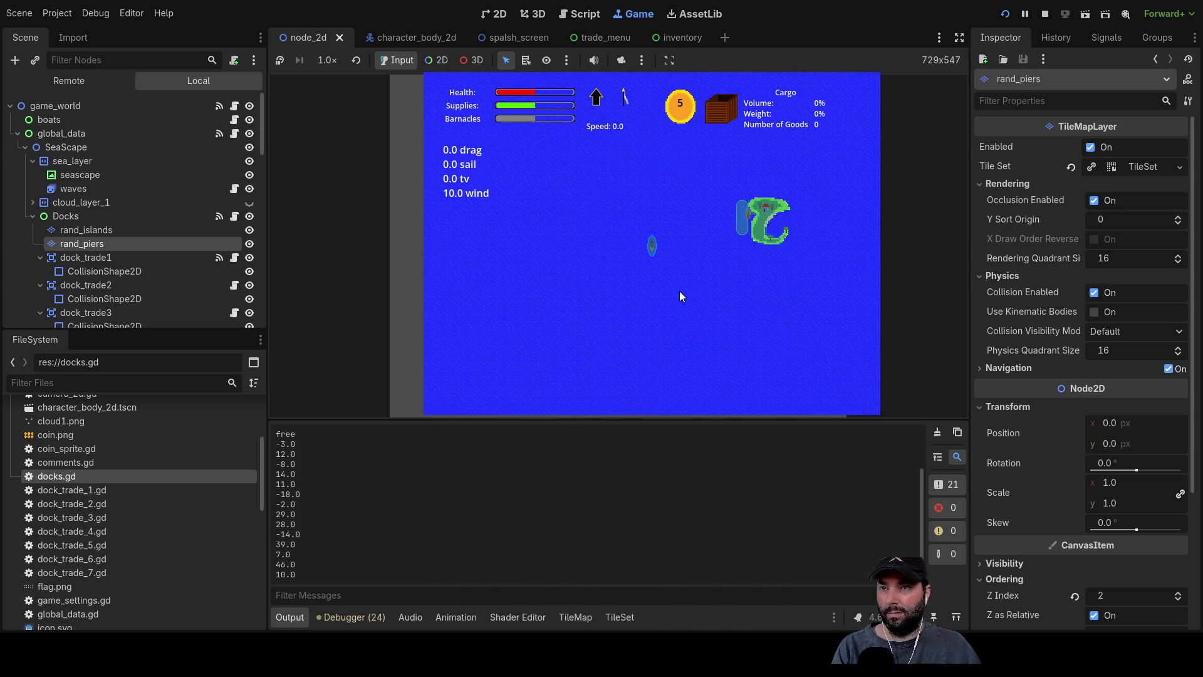
scroll(683, 304, "down", 2)
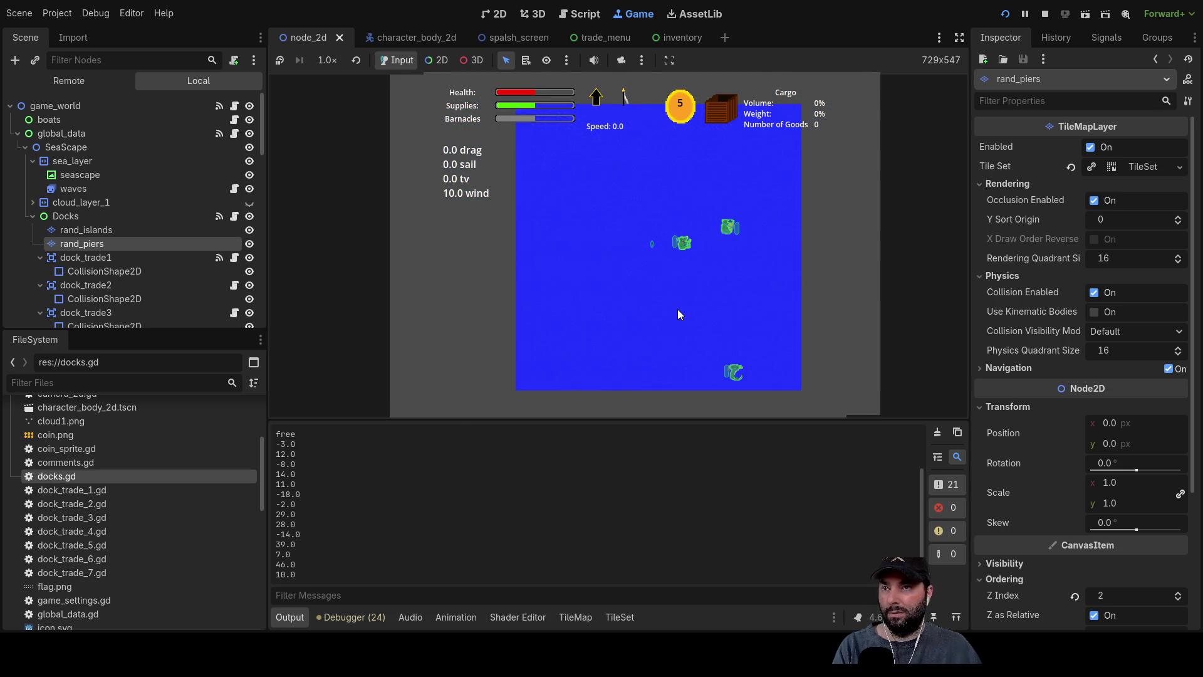
scroll(678, 309, "down", 2)
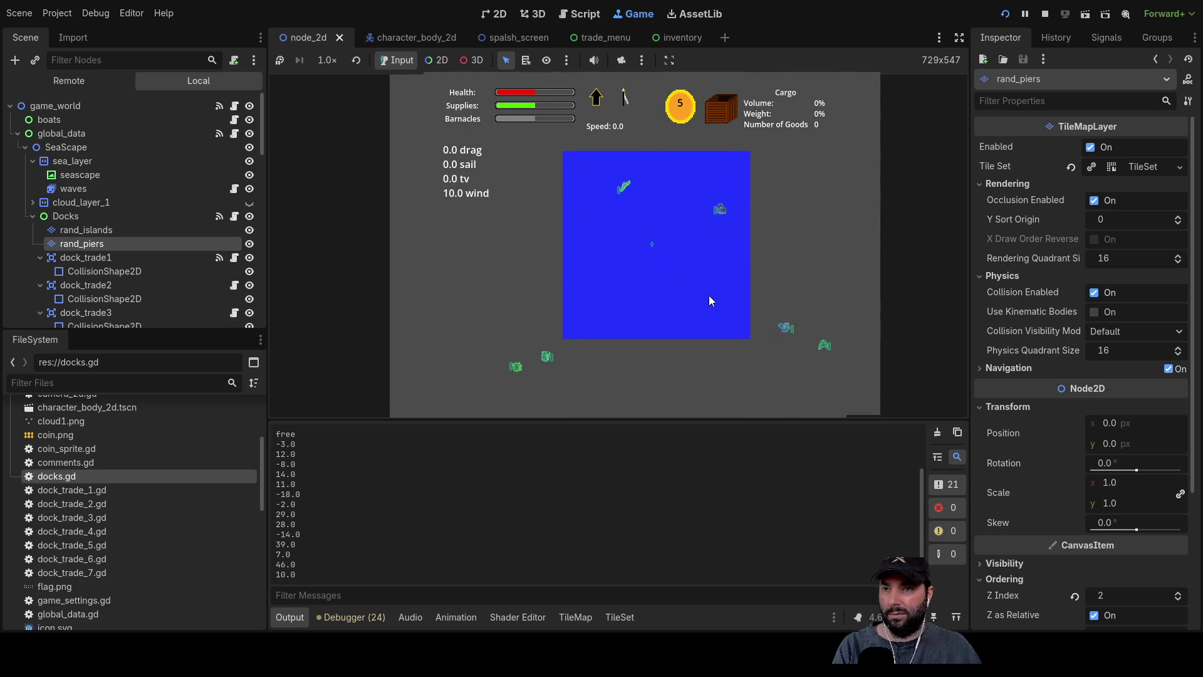
Finish checking pier placement, then stop the game to return to docks.gd.
scroll(710, 294, "up", 5)
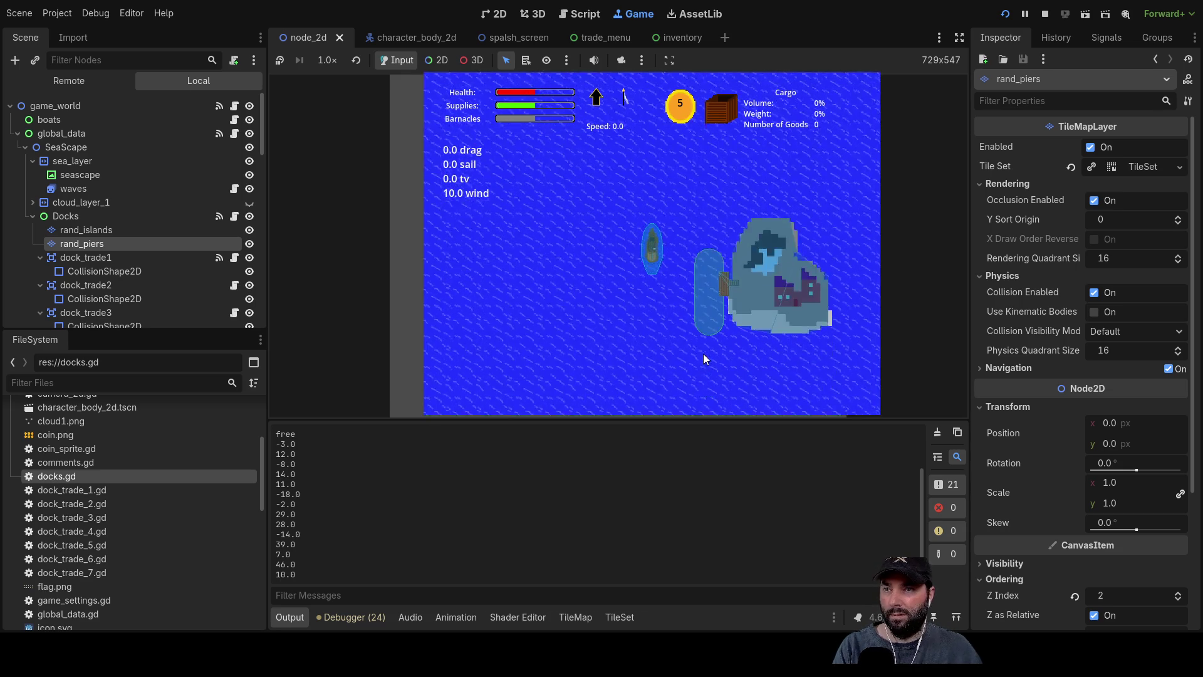
scroll(703, 354, "down", 3)
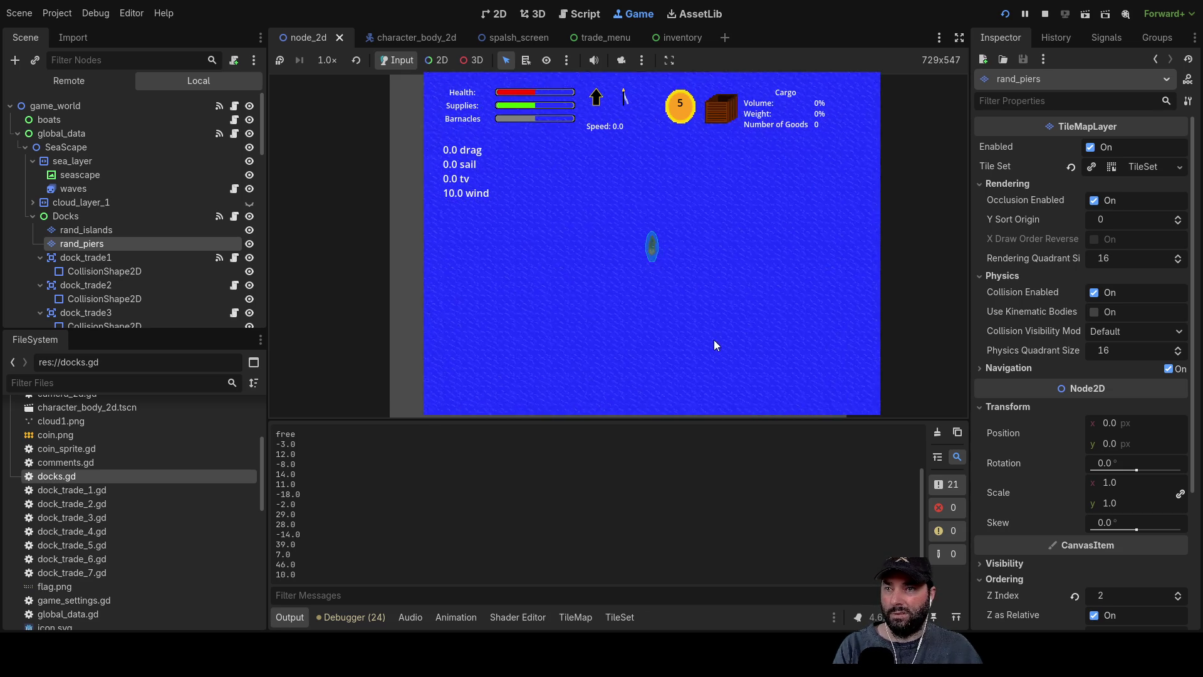
scroll(709, 342, "up", 5)
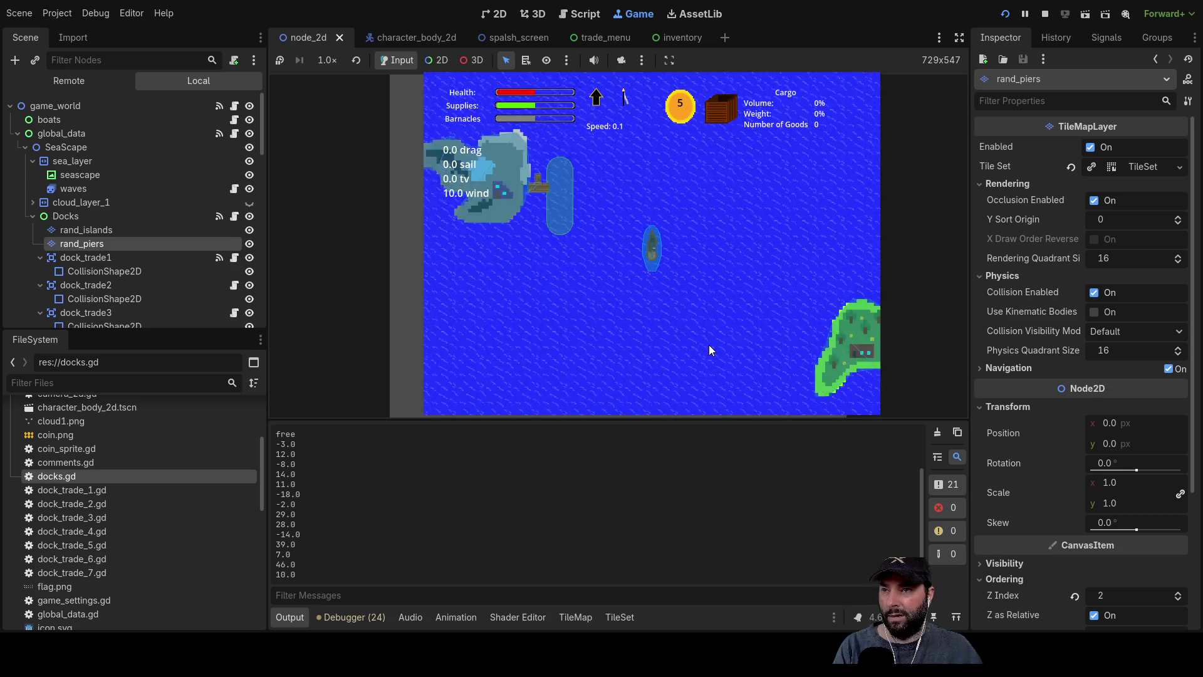
scroll(707, 344, "up", 3)
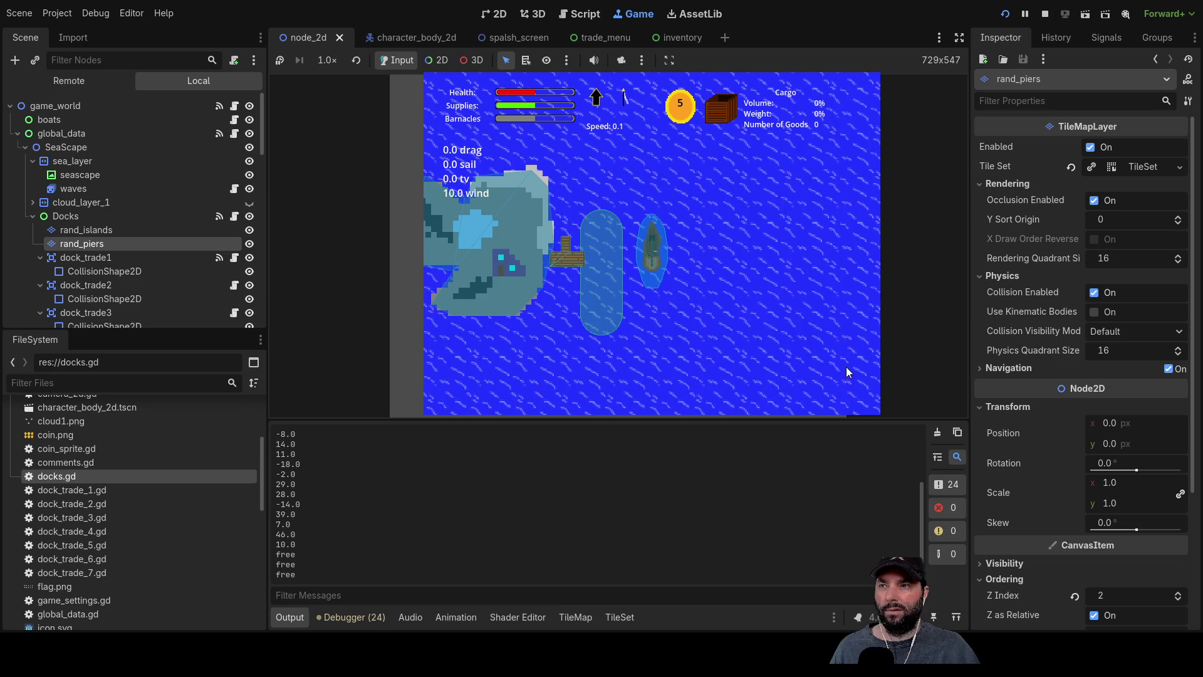
scroll(764, 340, "down", 4)
scroll(767, 333, "up", 4)
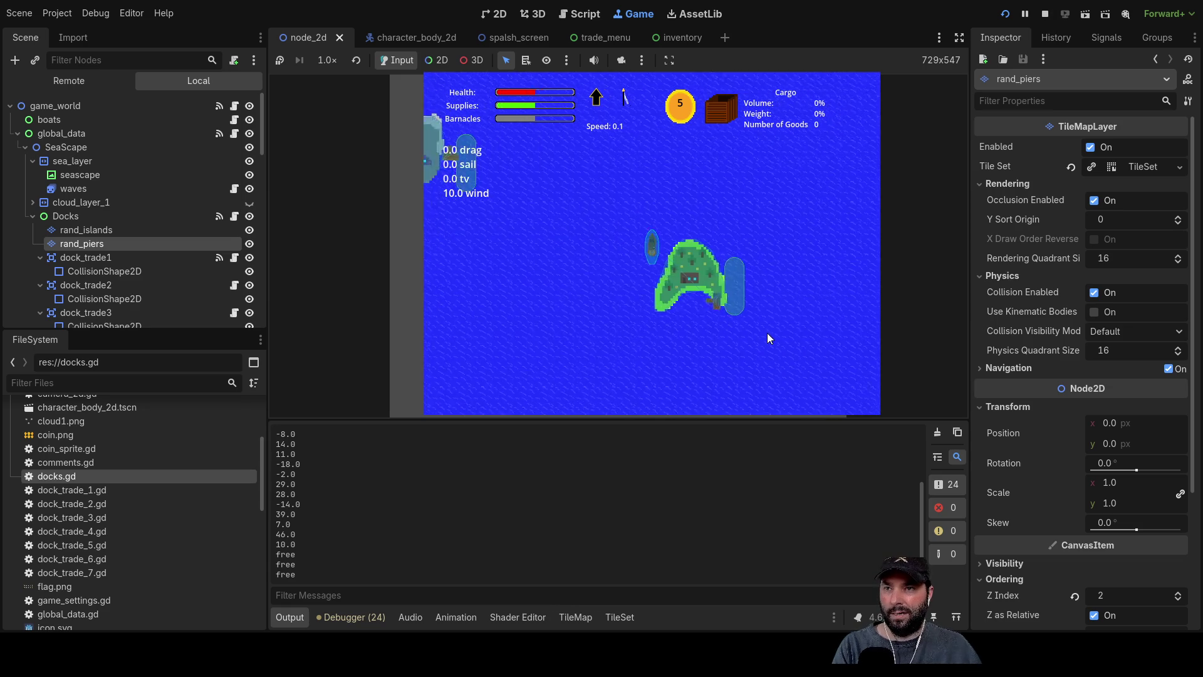
scroll(644, 278, "up", 2)
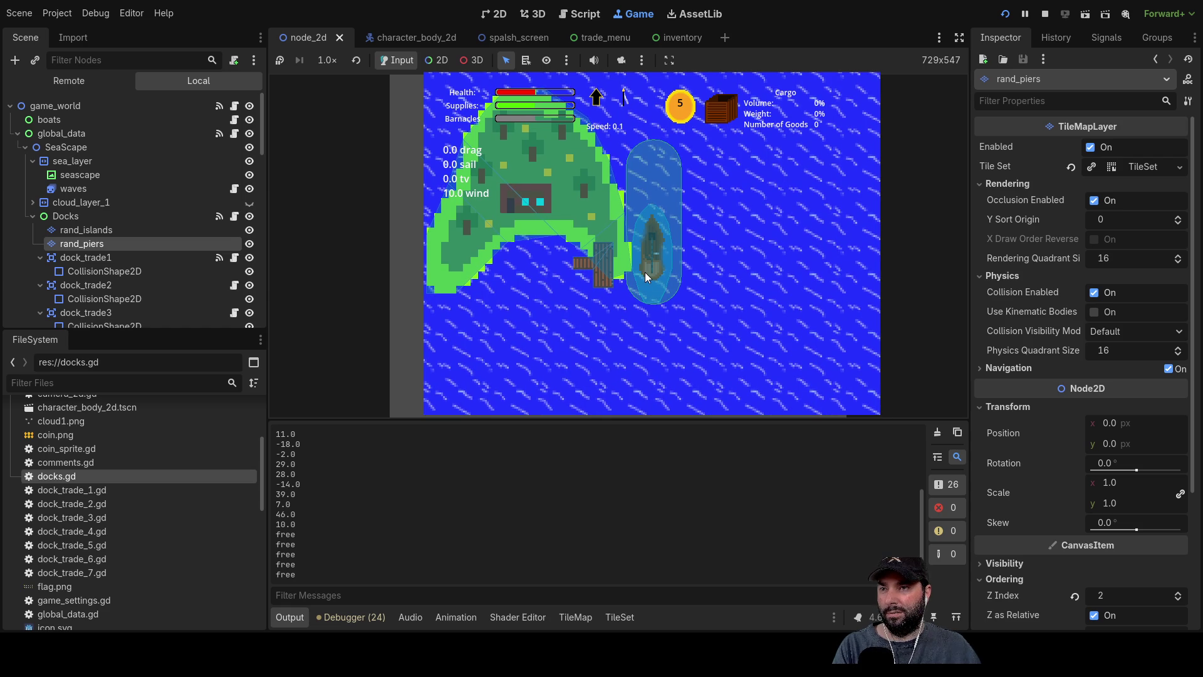
left_click(1044, 13)
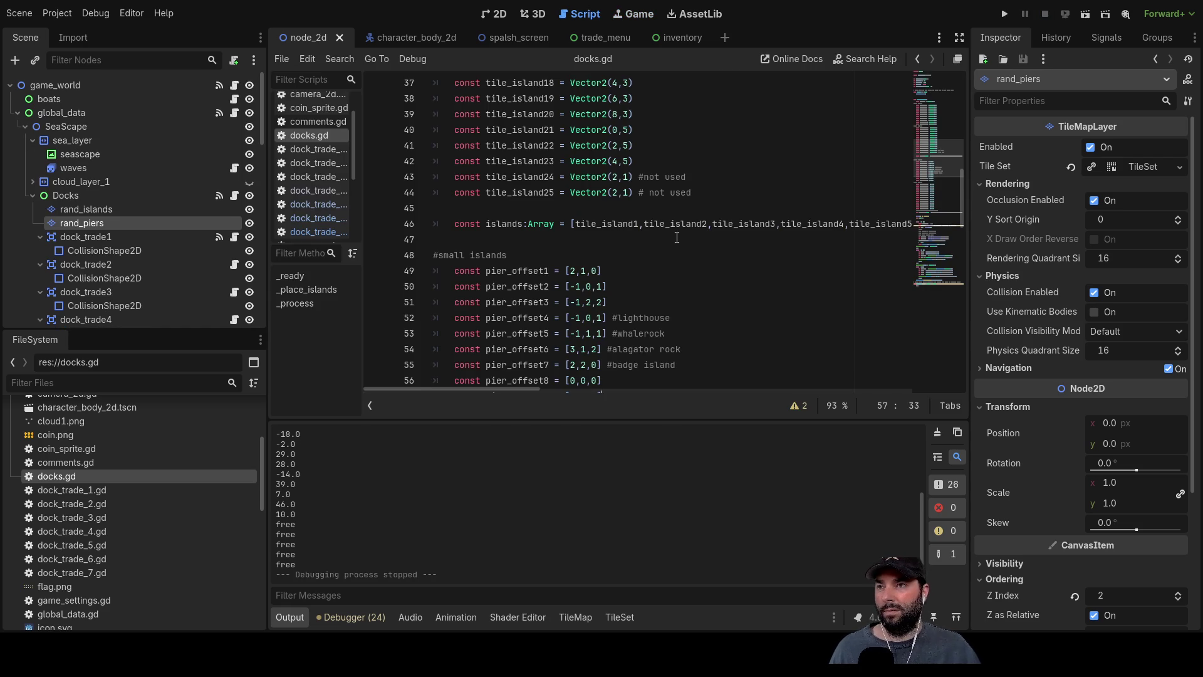
Change the badge island pier_offset7 in docks.gd to [3,2,0].
scroll(598, 280, "down", 1)
left_click(572, 223)
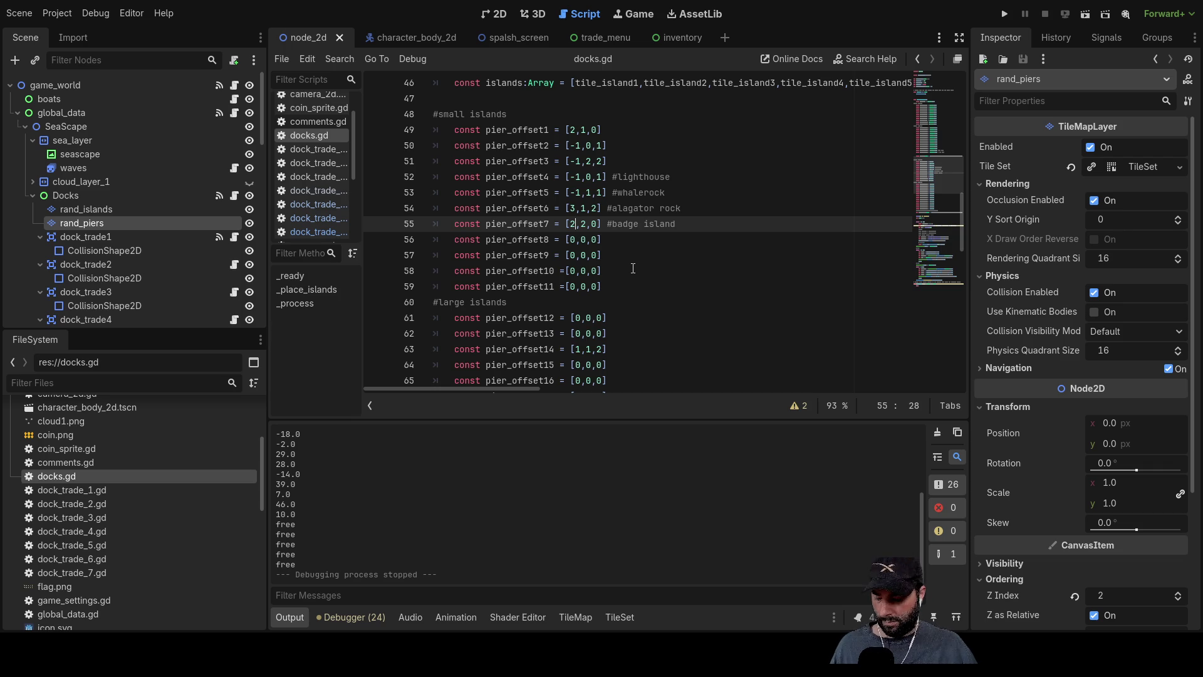
type("3")
key("Up")
key("Right")
key("Right")
key("Right")
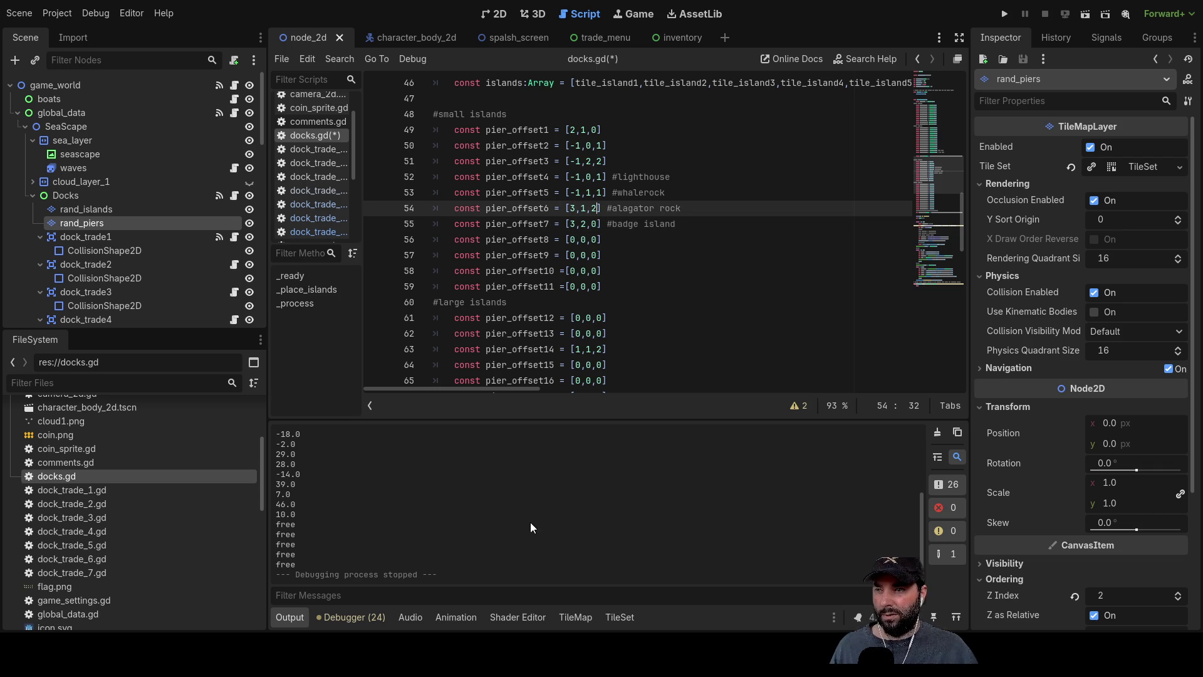
Set the alagator rock pier_offset6 to [3,1,0] and run the project.
left_click(88, 211)
left_click(84, 225)
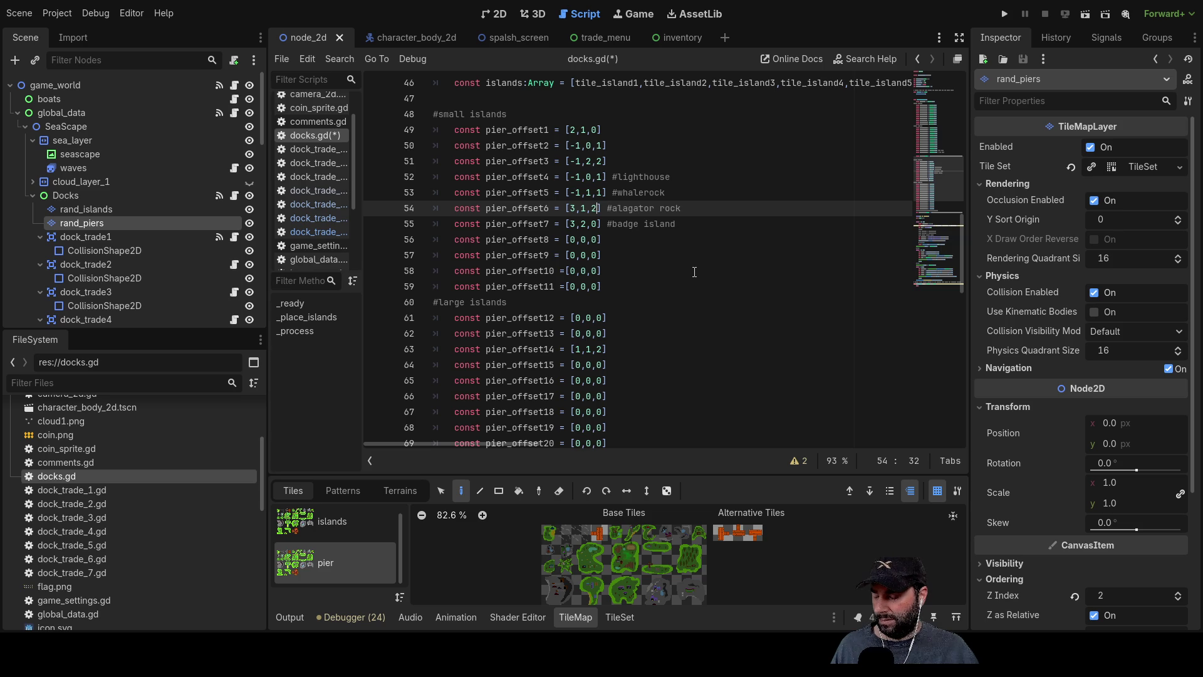
key("BackSpace")
type("0")
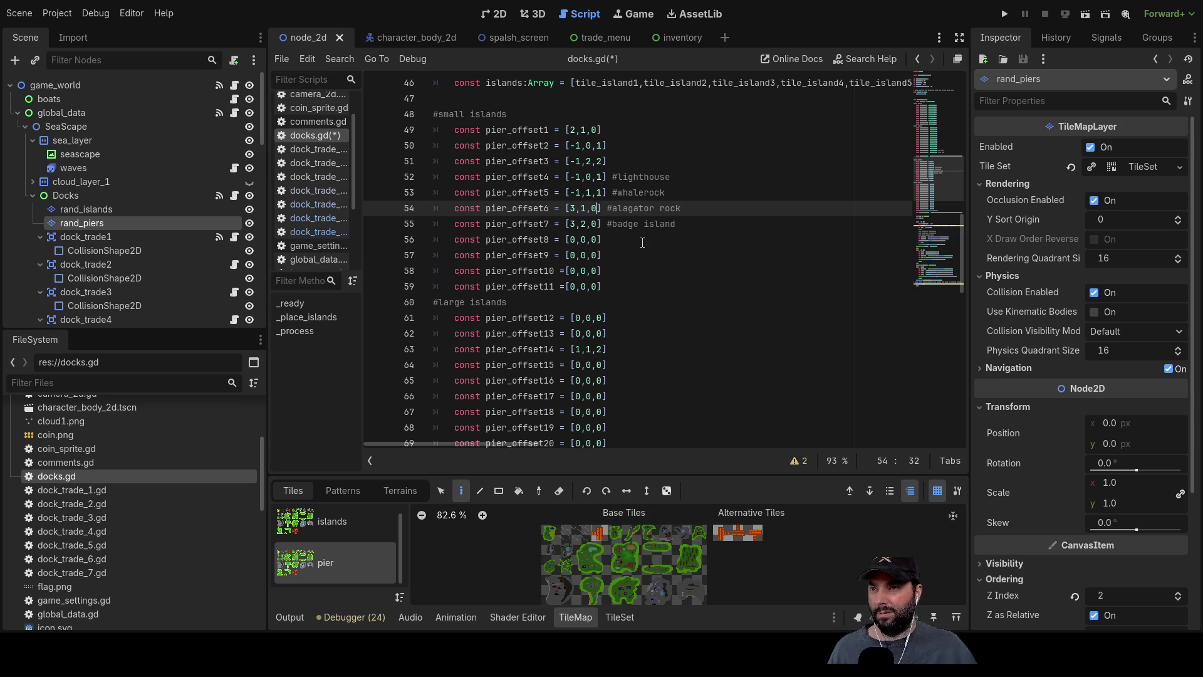
left_click(642, 243)
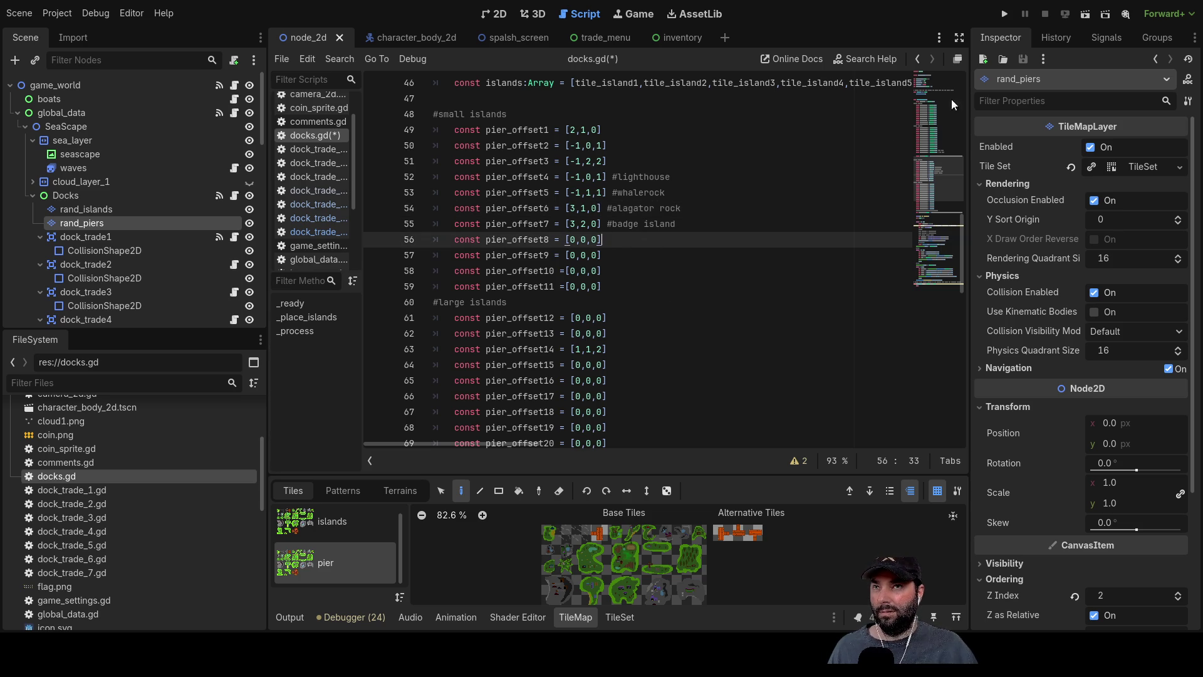
left_click(1009, 17)
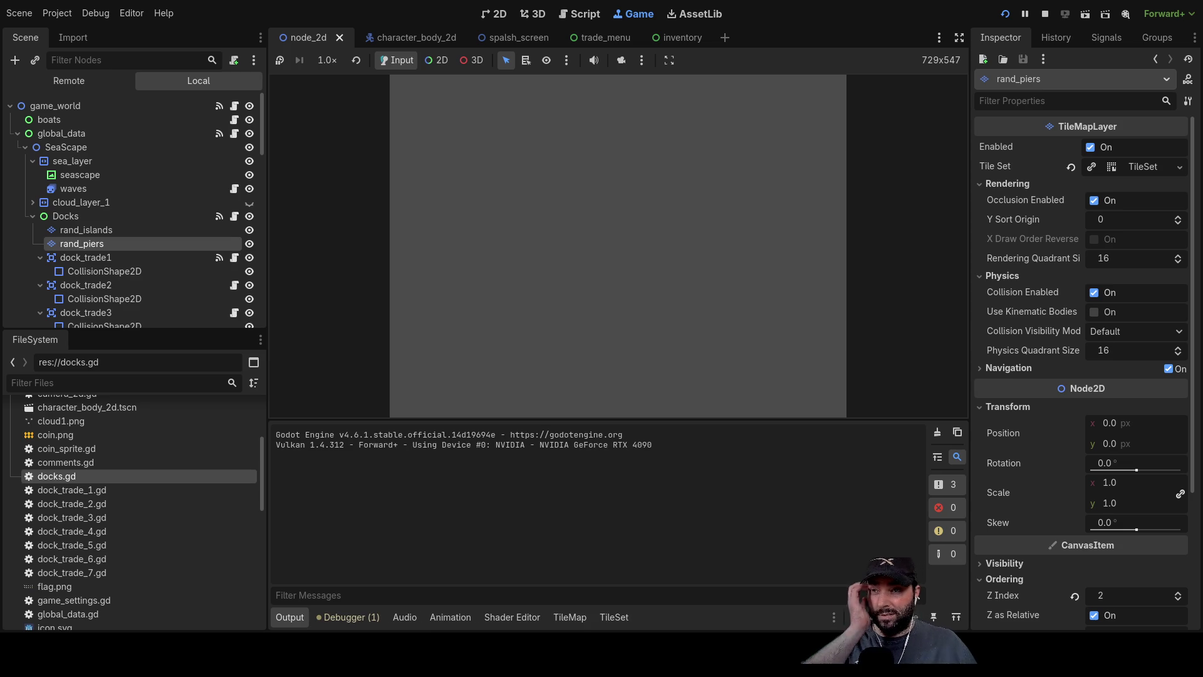
Play the game to check the revised pier beside the island, then stop it.
left_click(551, 96)
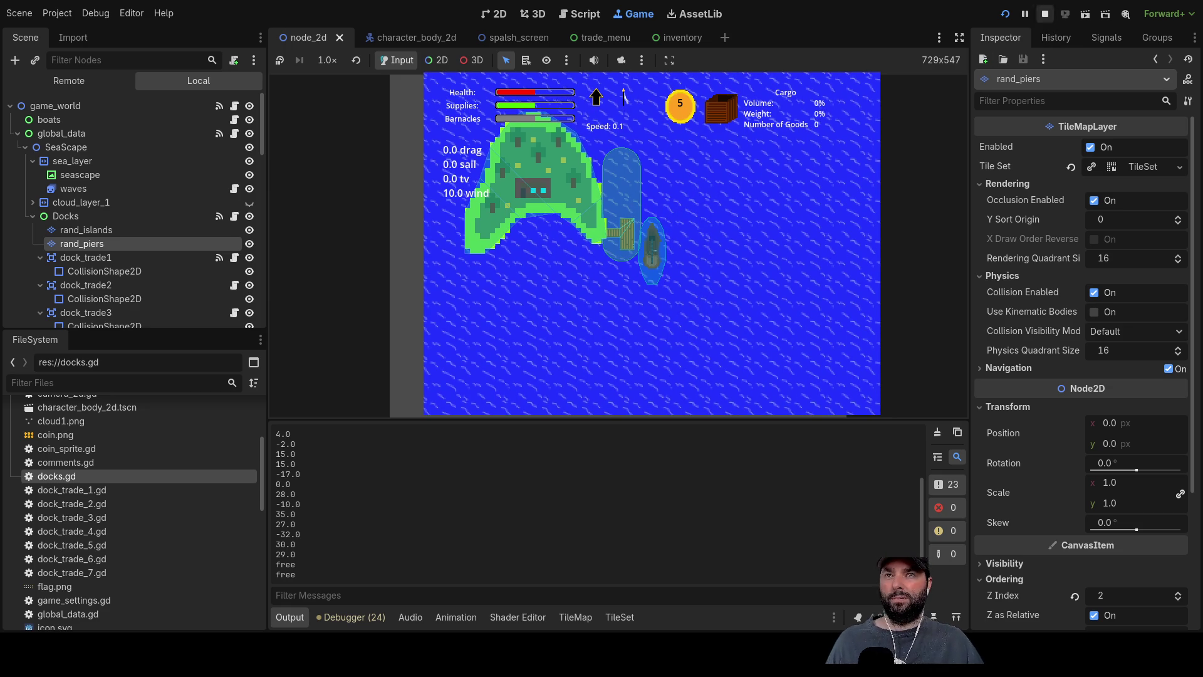
left_click(1044, 13)
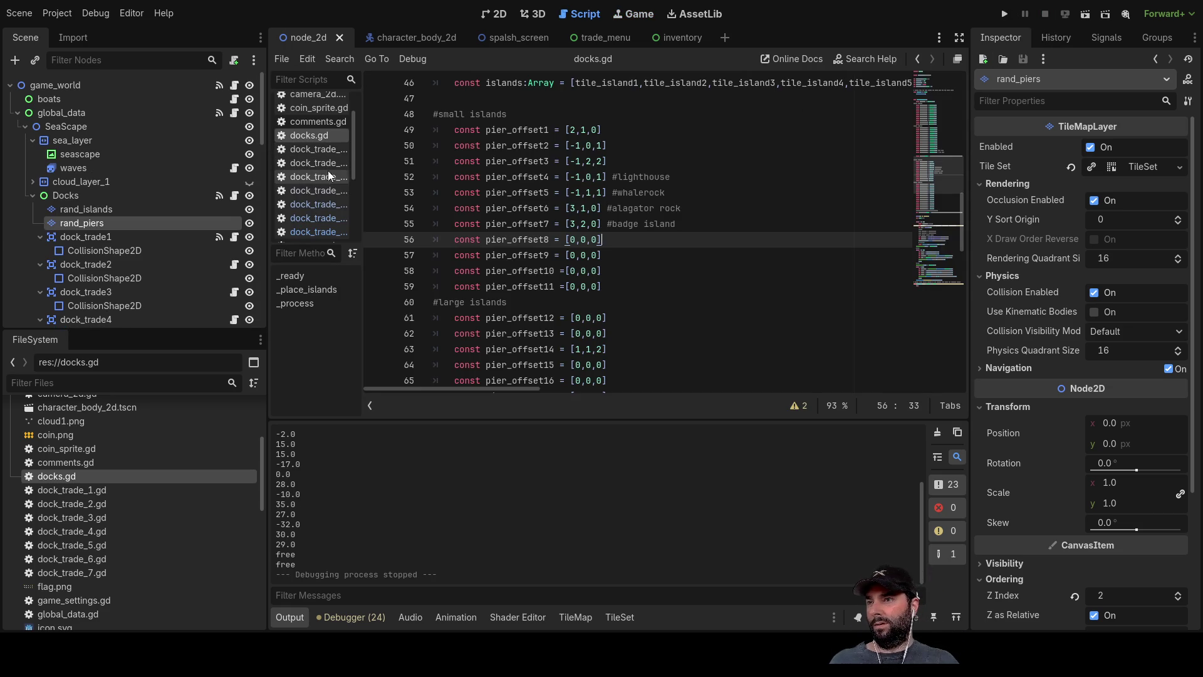
In dock_trade_7.gd, set local_x_transform to 120 and local_y_transform to 70.
left_click(320, 206)
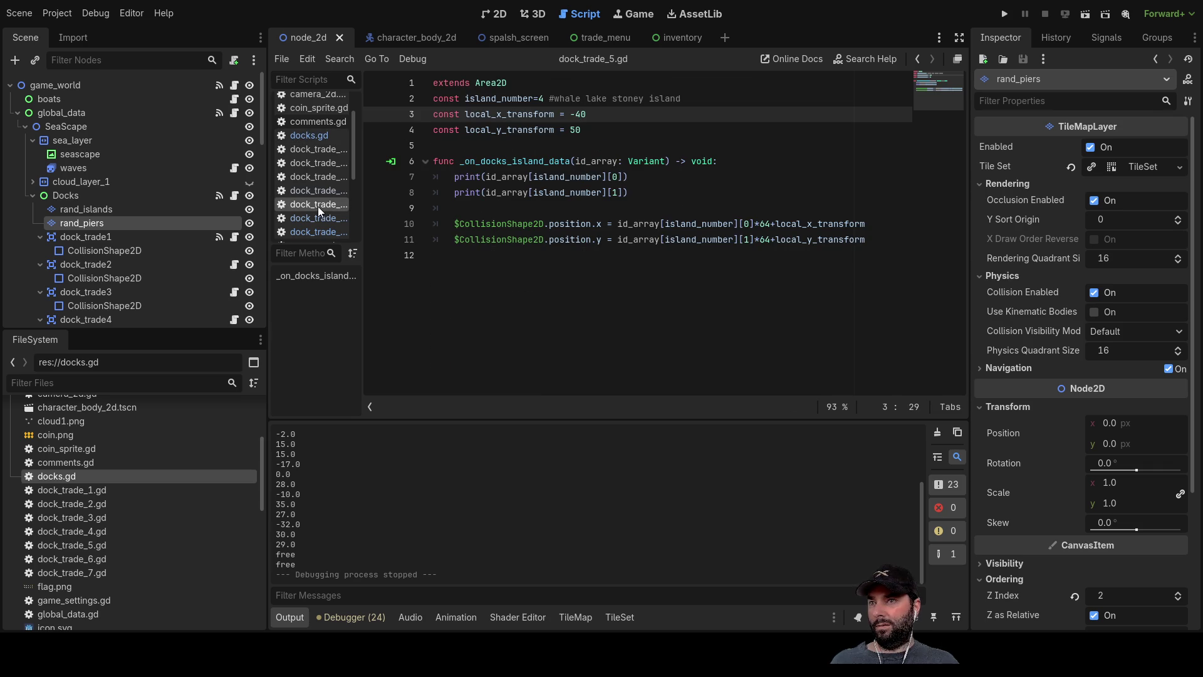
left_click(319, 218)
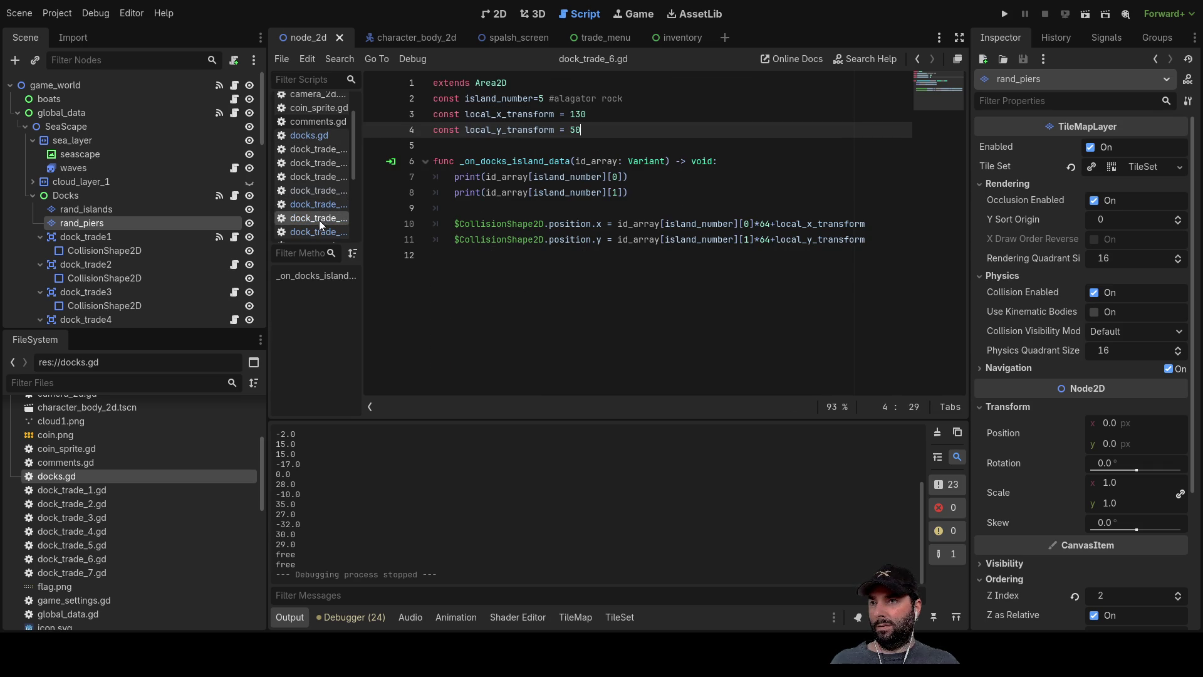
left_click(318, 231)
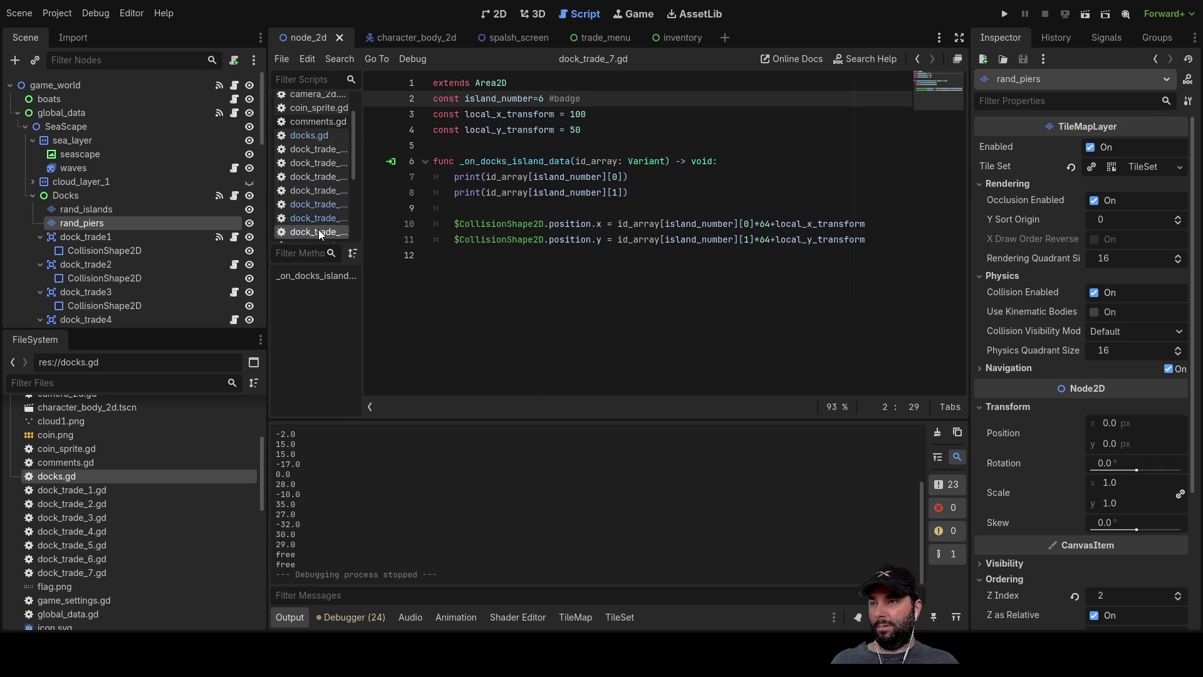
left_click(585, 115)
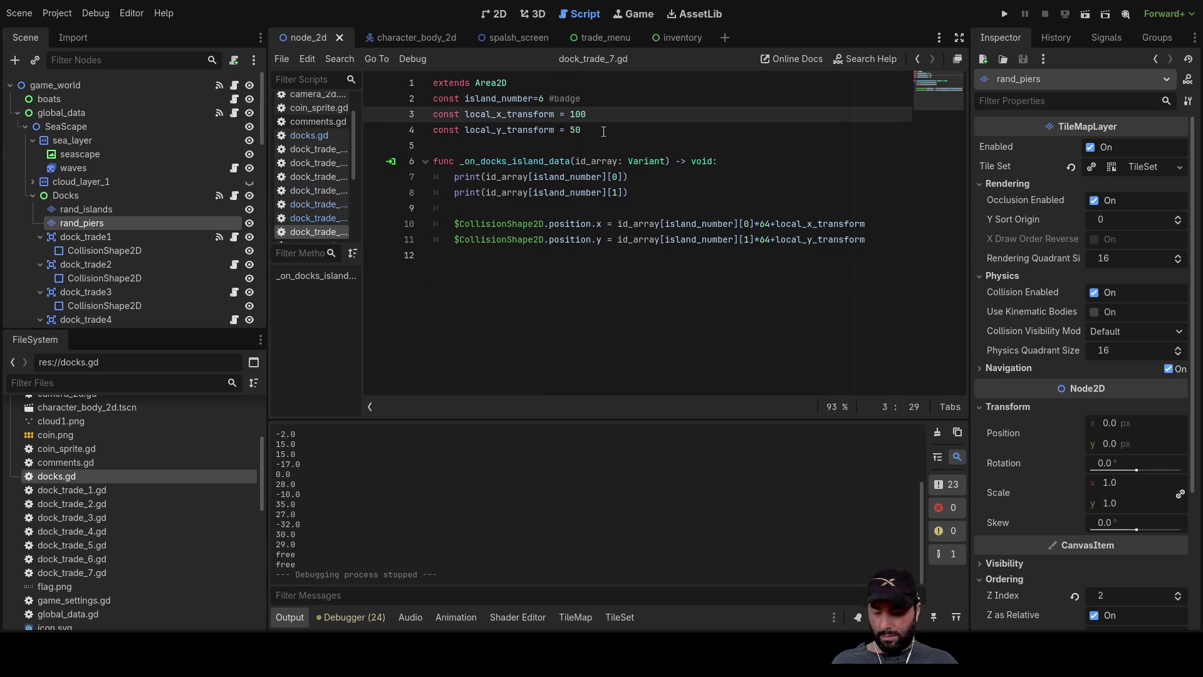
type("2")
key("Down")
key("Left")
key("BackSpace")
type("7")
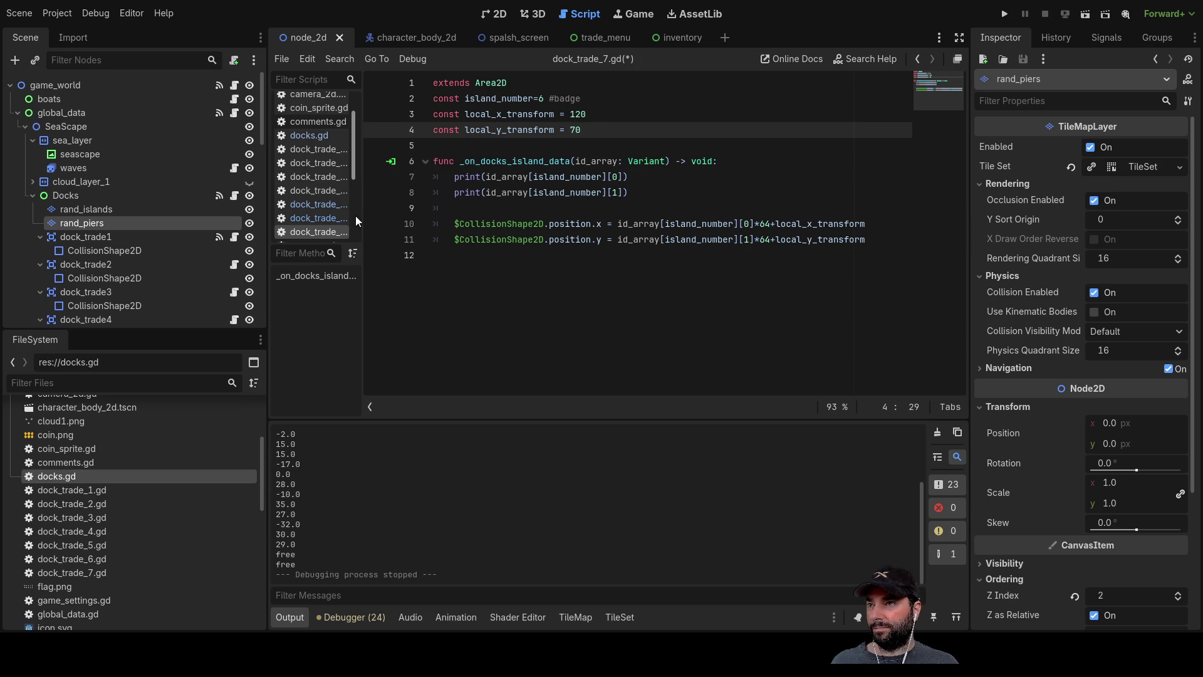
Run the project and start gameplay to test the badge island dock zone.
scroll(341, 190, "down", 2)
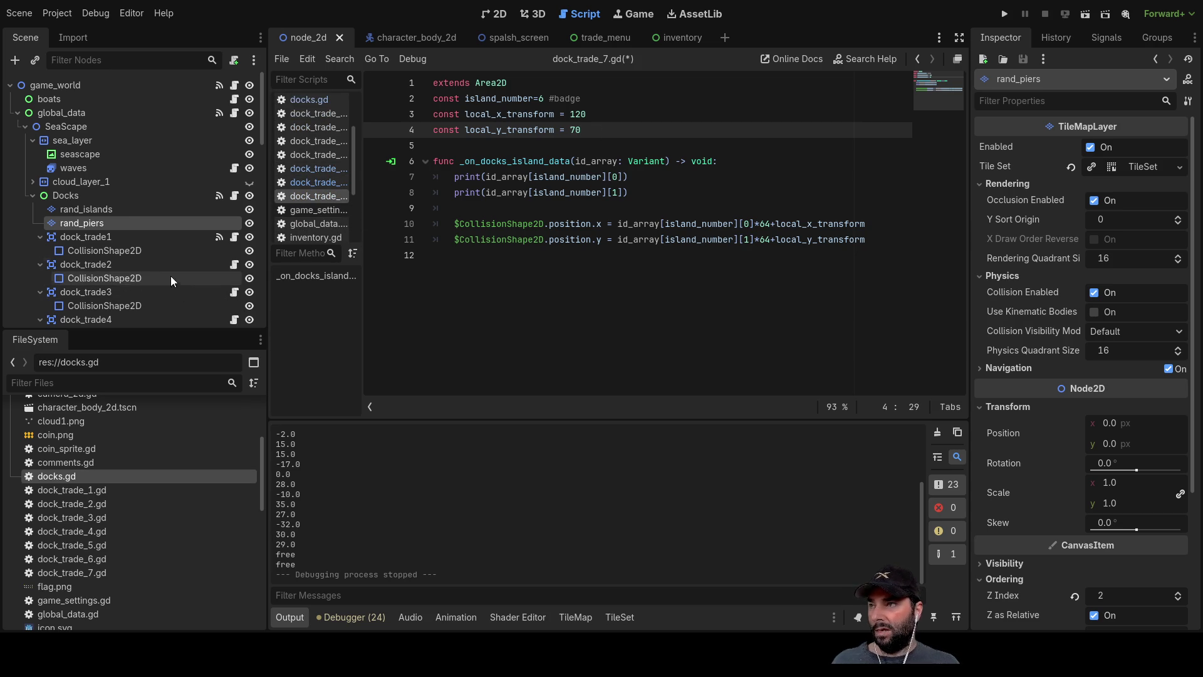
scroll(179, 261, "down", 5)
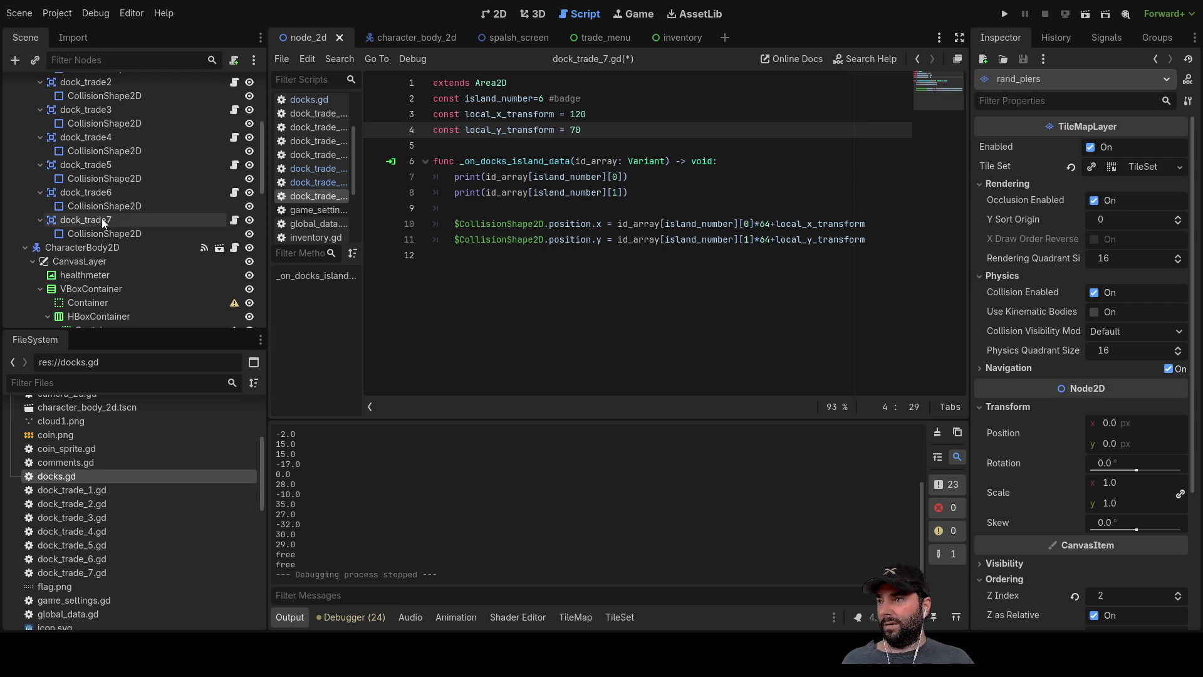
left_click(1004, 14)
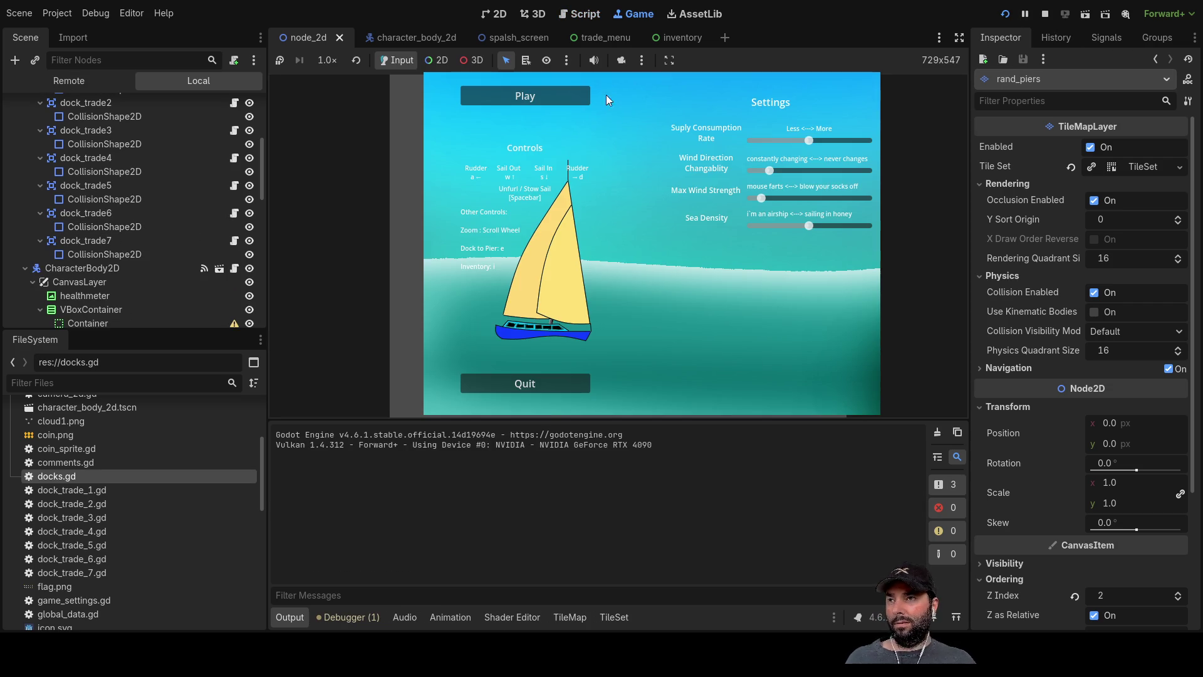
left_click(525, 95)
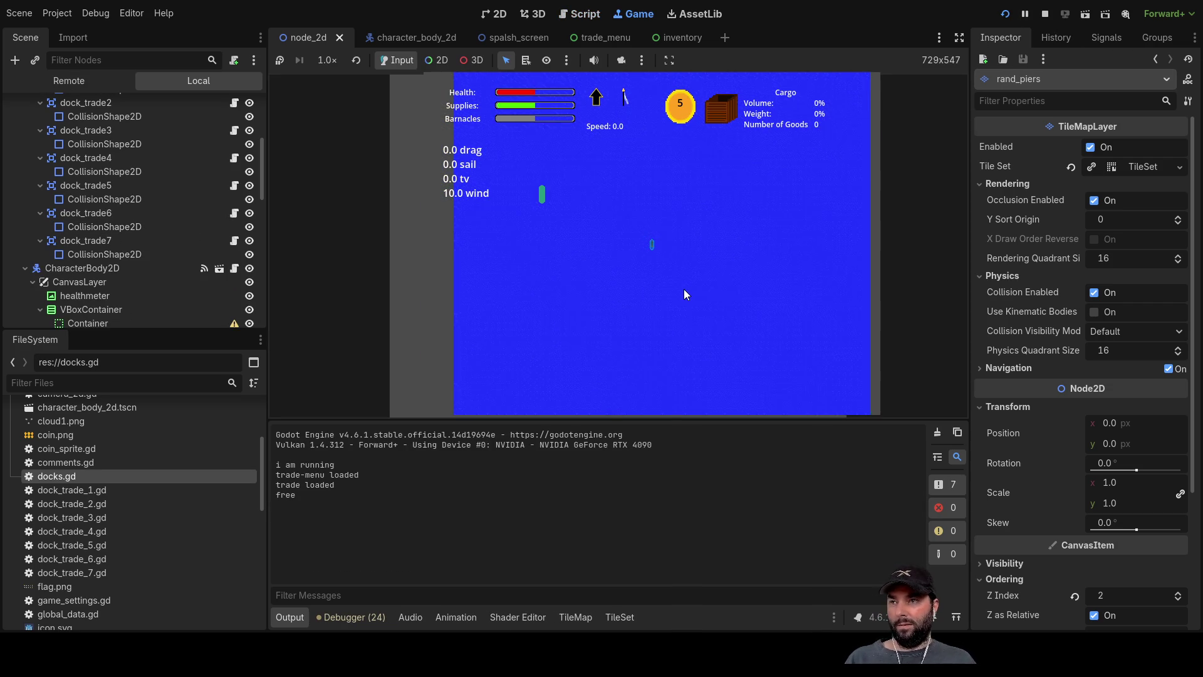
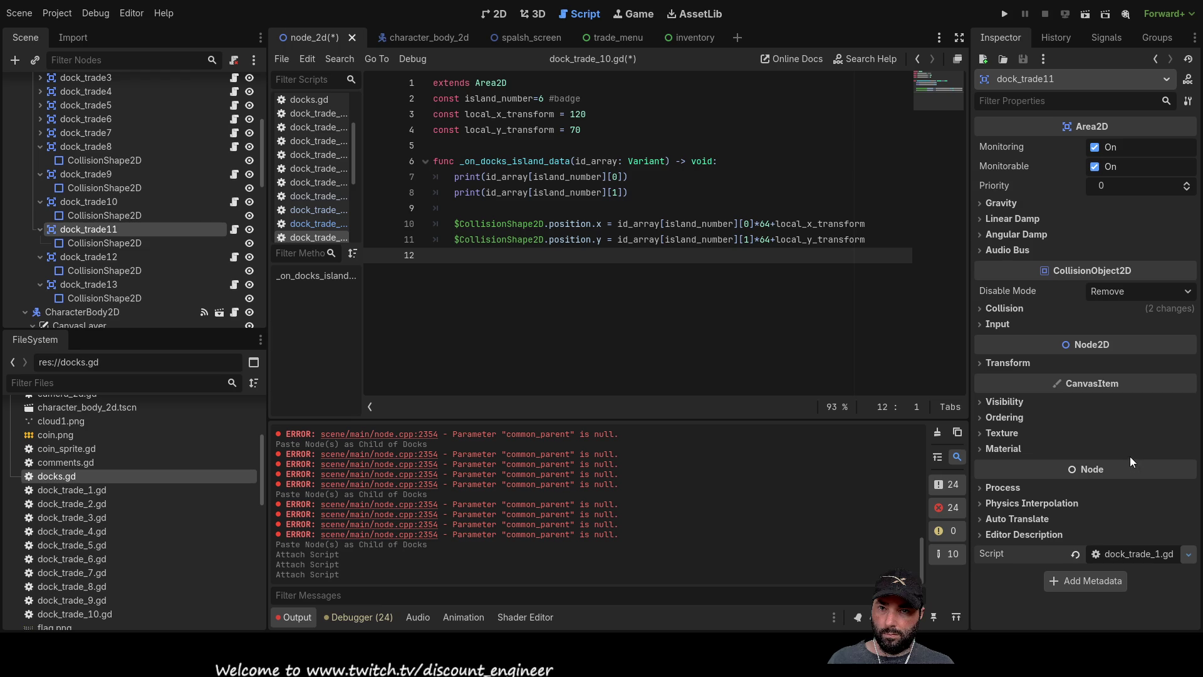
Attach new scripts to dock_trade11 and dock_trade12, replacing each template with the pasted island code.
left_click(544, 437)
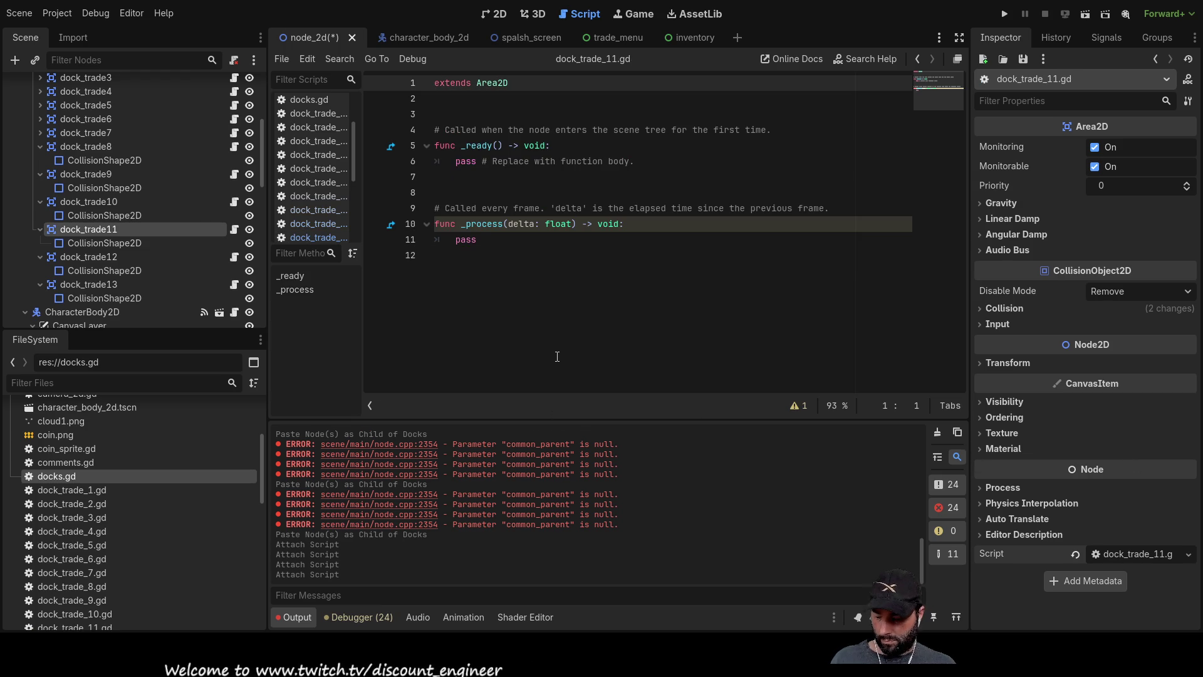
key("ctrl+a")
type("extends Area2D const island_number=6 #badge const local_x_transform = 120 const local_y_transform = 70  func _on_docks_island_data(id_array: Variant) -> void: \tprint(id_array[island_number][0]) \tprint(id_array[island_number][1]) \t \t$CollisionShape2D.position.x = id_array[island_number][0]*64+local_x_transform \t$CollisionShape2D.position.y = id_array[island_number][1]*64+local_y_transform")
left_click(125, 257)
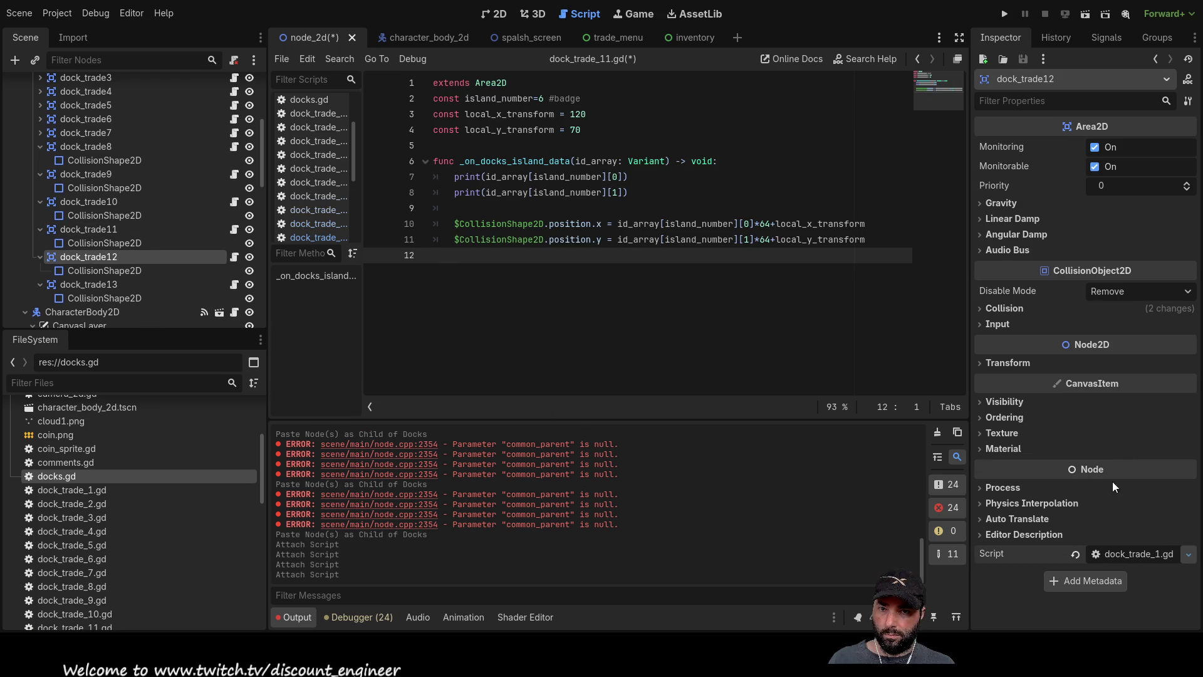
left_click(542, 442)
key("ctrl+a")
type("extends Area2D const island_number=6 #badge const local_x_transform = 120 const local_y_transform = 70  func _on_docks_island_data(id_array: Variant) -> void: \tprint(id_array[island_number][0]) \tprint(id_array[island_number][1]) \t \t$CollisionShape2D.position.x = id_array[island_number][0]*64+local_x_transform \t$CollisionShape2D.position.y = id_array[island_number][1]*64+local_y_transform")
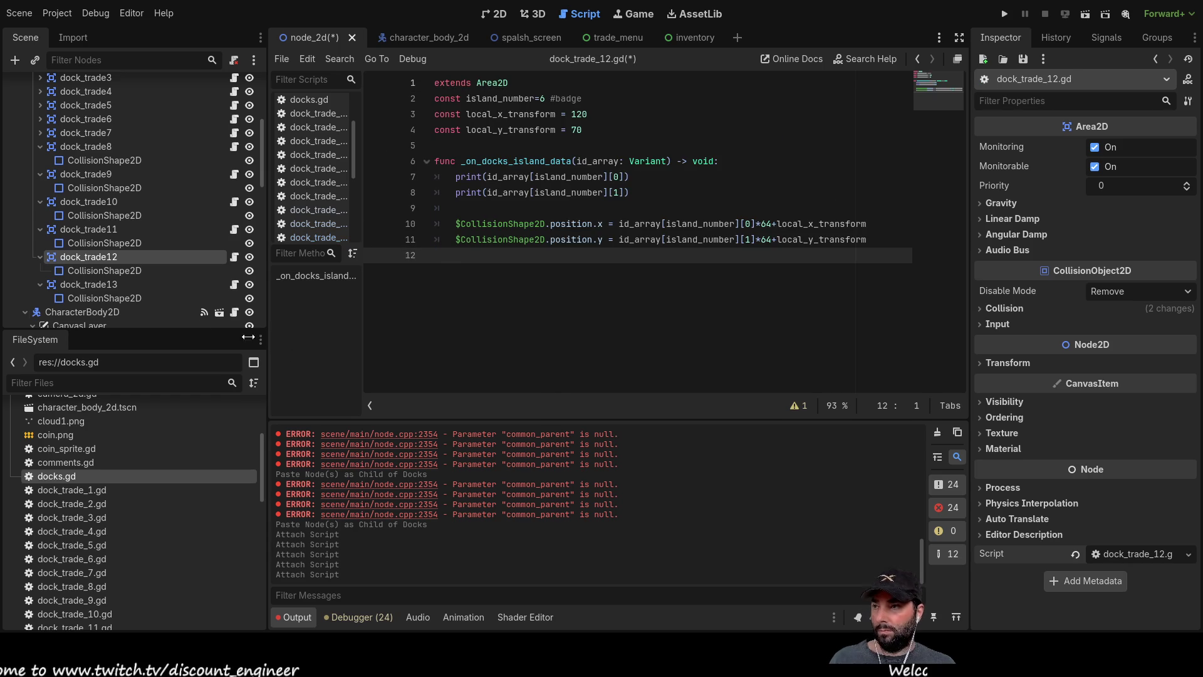
Give dock_trade13 its own script and paste the island-positioning code into dock_trade_13.gd.
left_click(94, 284)
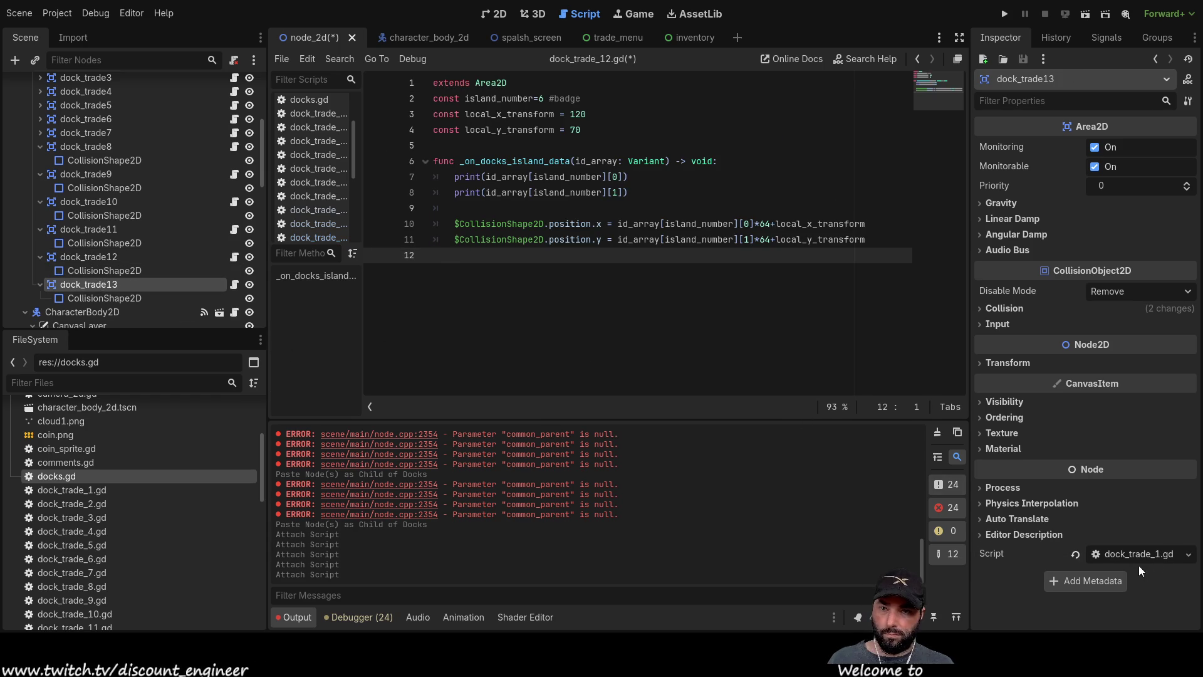
left_click(1156, 556)
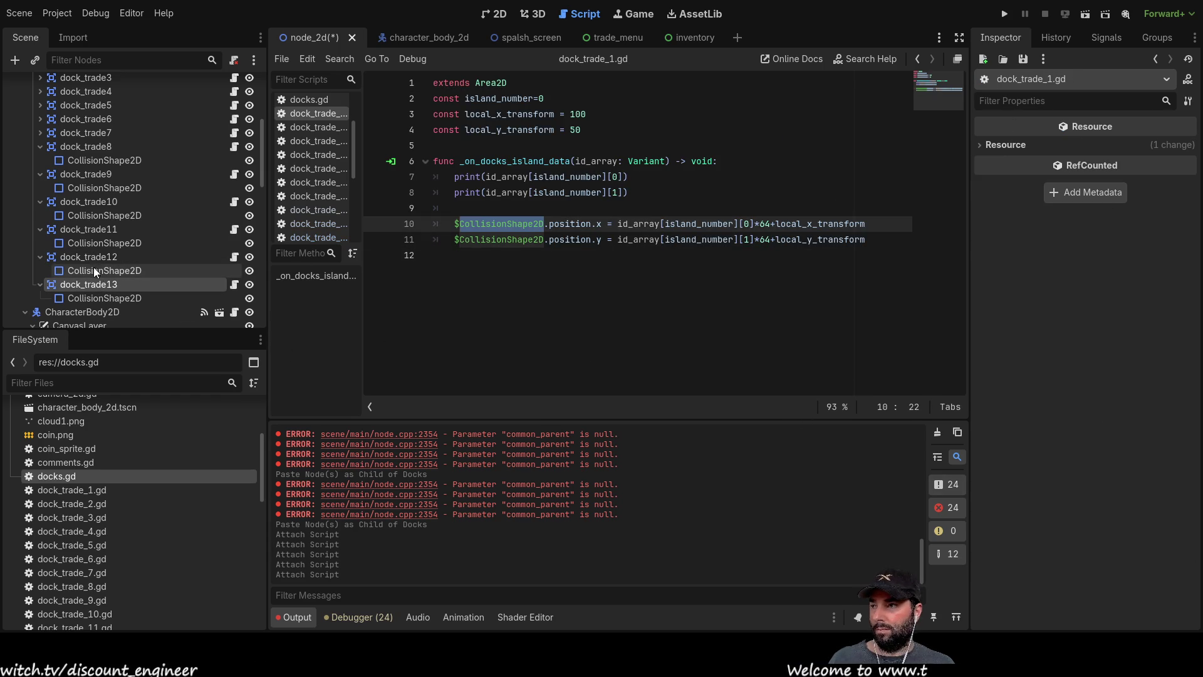
left_click(92, 270)
left_click(93, 283)
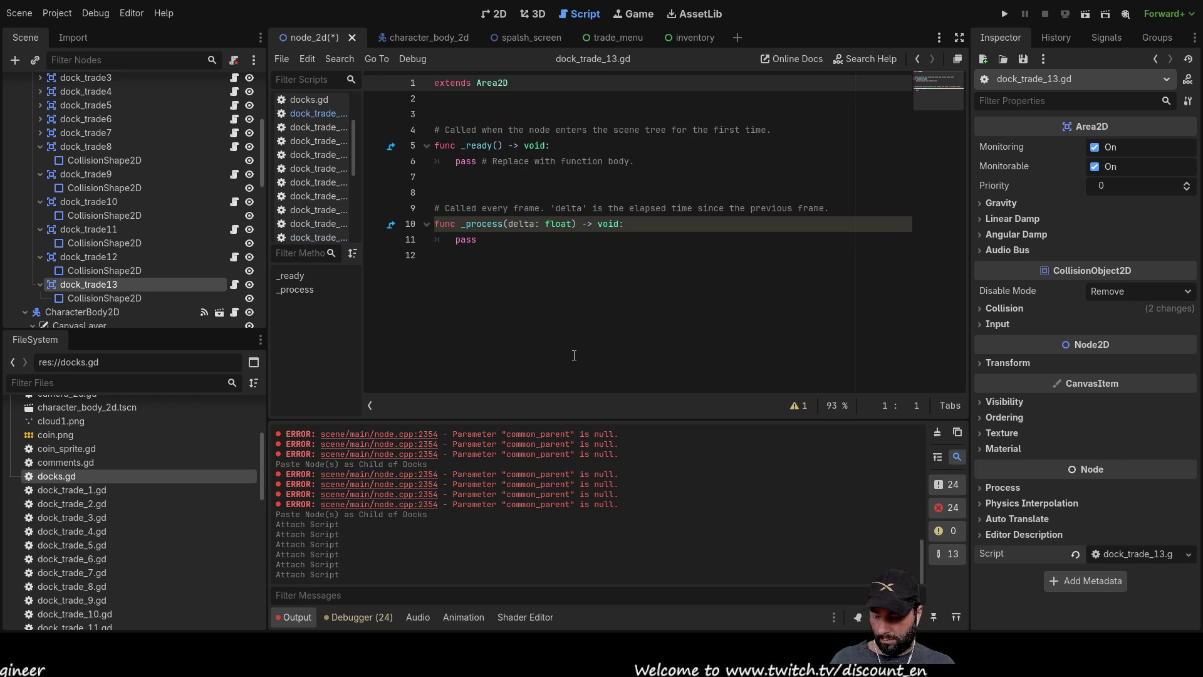
key("ctrl+a")
type("extends Area2D const island_number=6 #badge const local_x_transform = 120 const local_y_transform = 70  func _on_docks_island_data(id_array: Variant) -> void: \tprint(id_array[island_number][0]) \tprint(id_array[island_number][1]) \t \t$CollisionShape2D.position.x = id_array[island_number][0]*64+local_x_transform \t$CollisionShape2D.position.y = id_array[island_number][1]*64+local_y_transform")
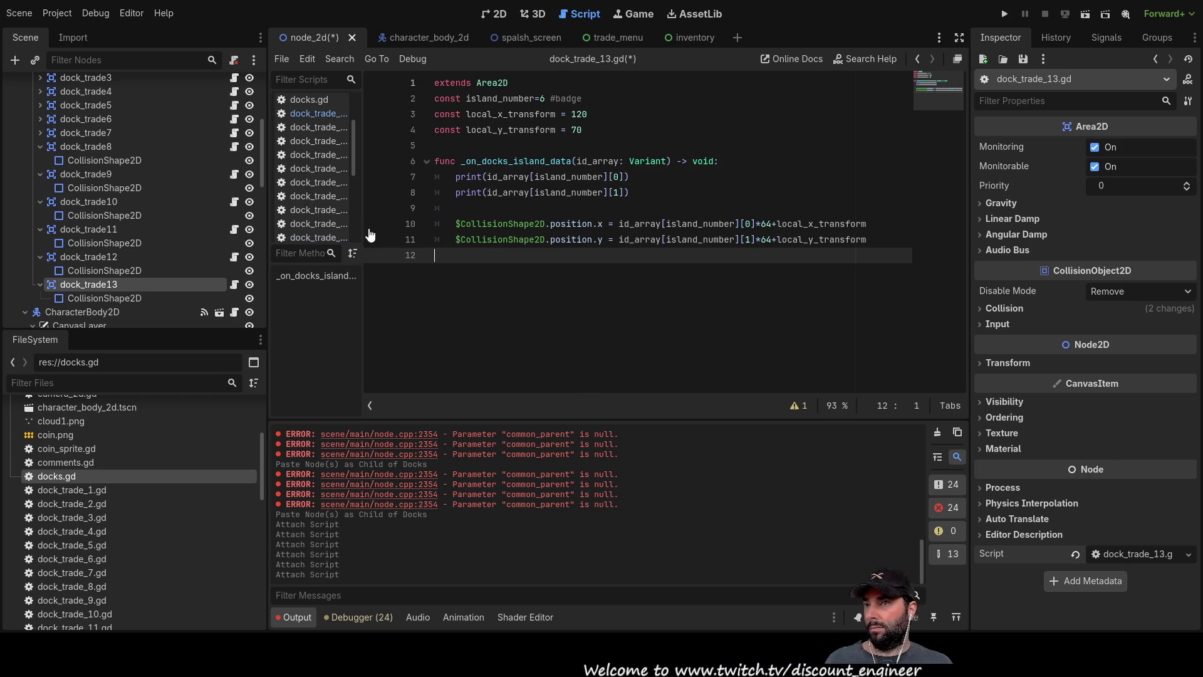
Collapse the dock_trade10 through dock_trade13 nodes to hide their collision shapes.
scroll(141, 245, "up", 3)
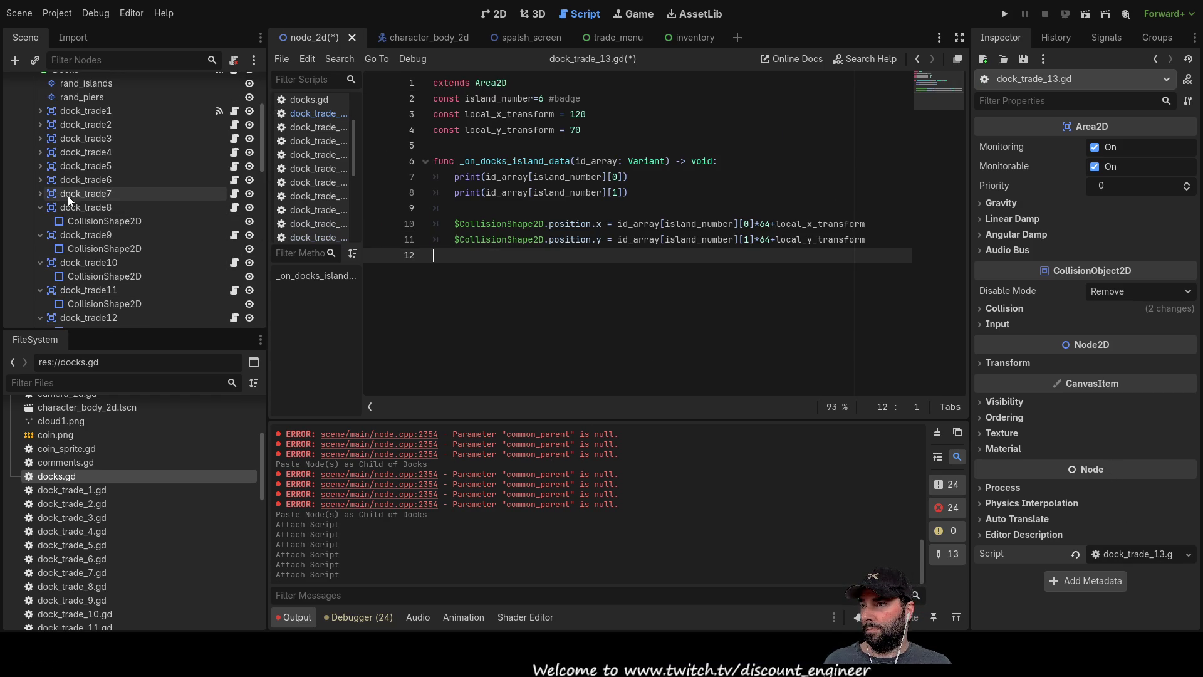
left_click(92, 206)
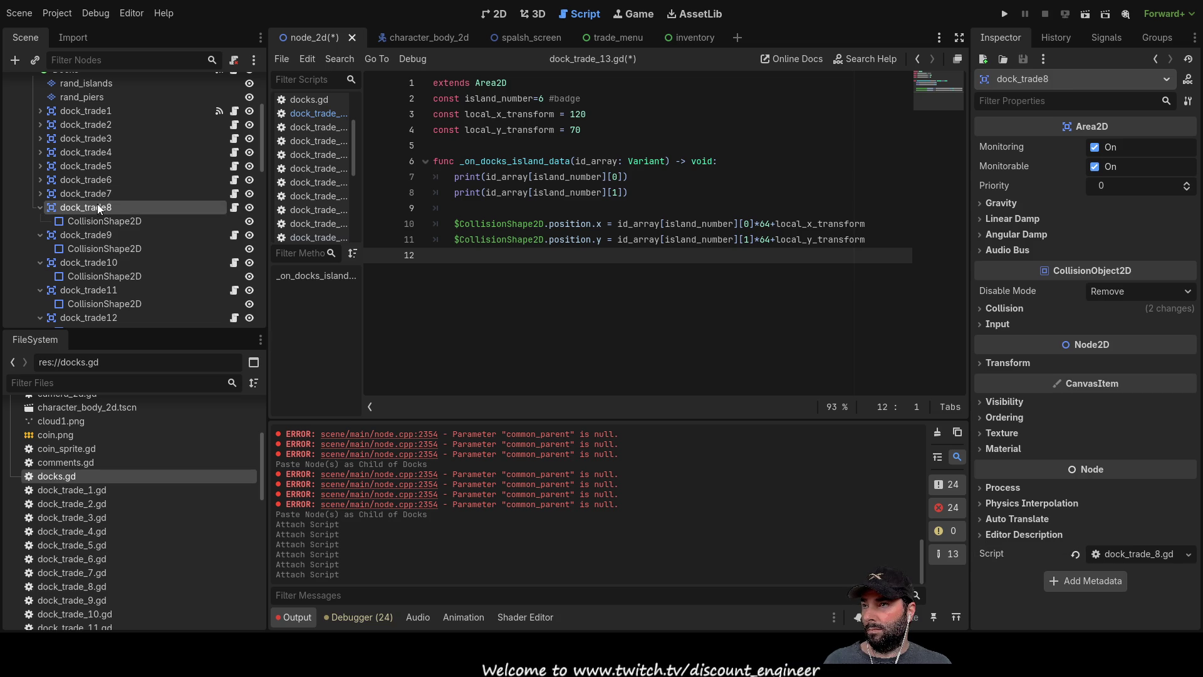
scroll(80, 189, "up", 6)
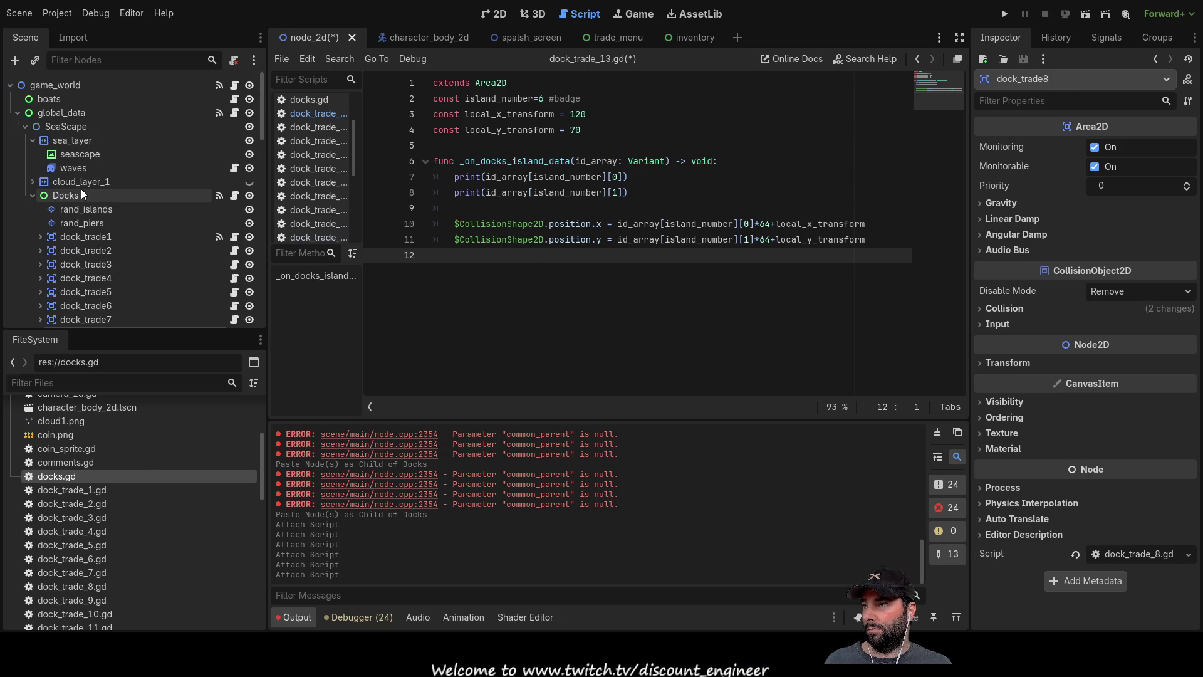
scroll(77, 211, "down", 7)
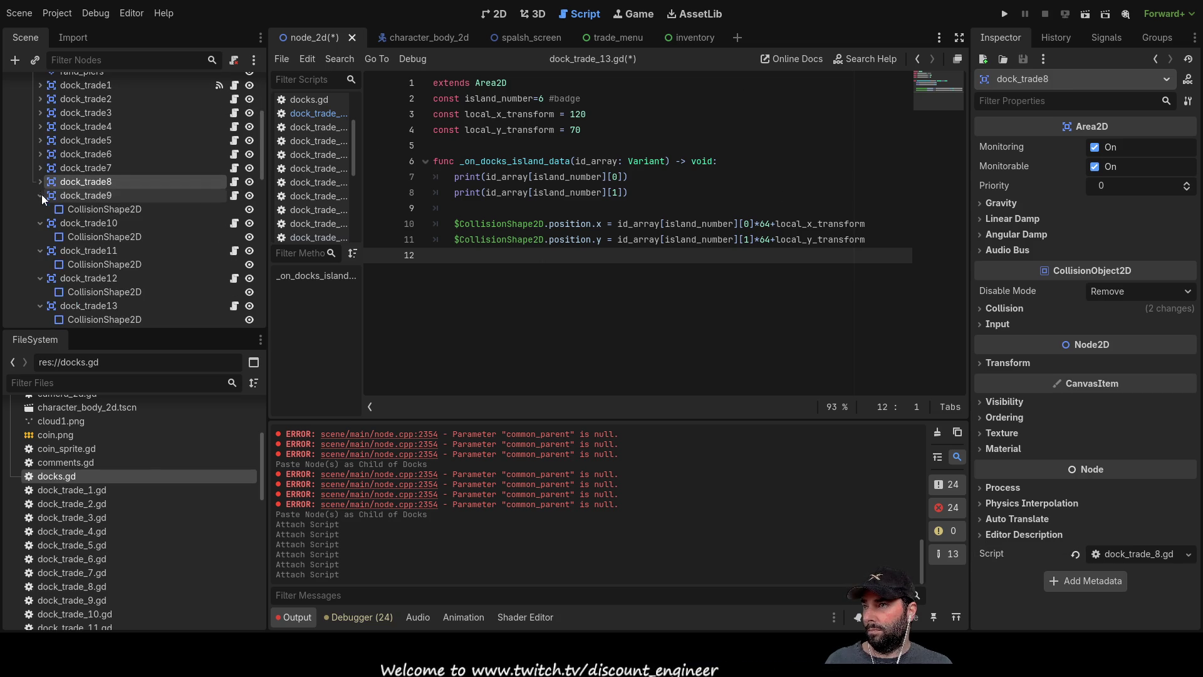
left_click(40, 209)
left_click(39, 223)
left_click(39, 236)
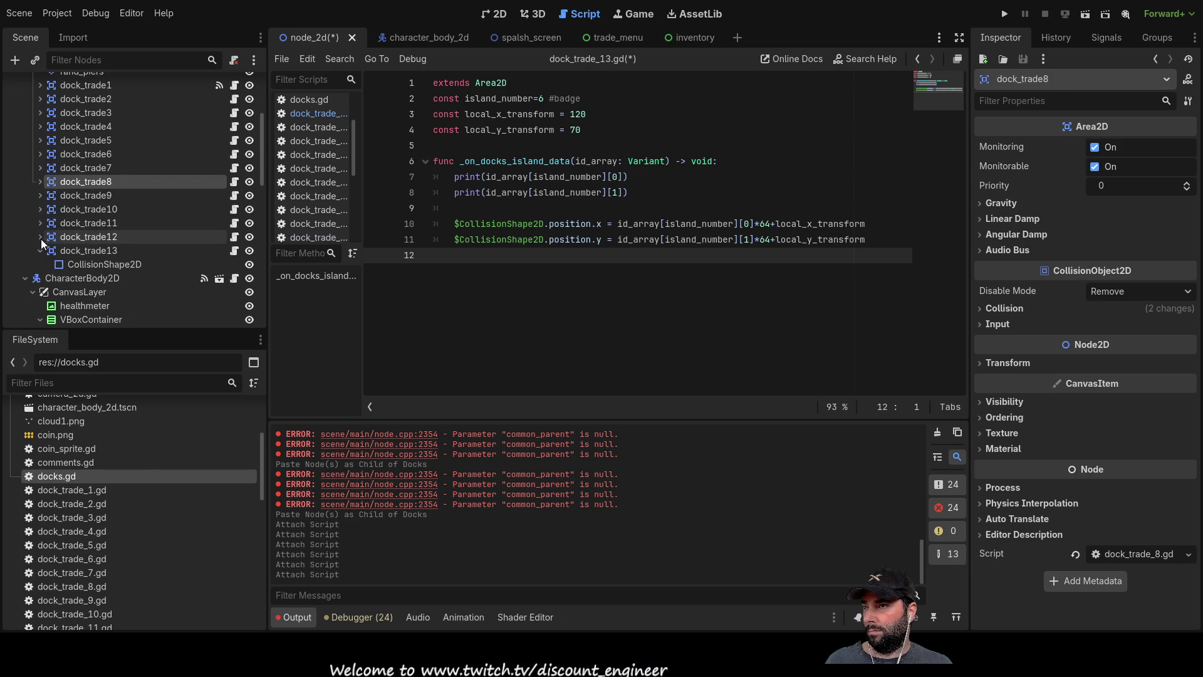
left_click(40, 250)
scroll(40, 249, "up", 6)
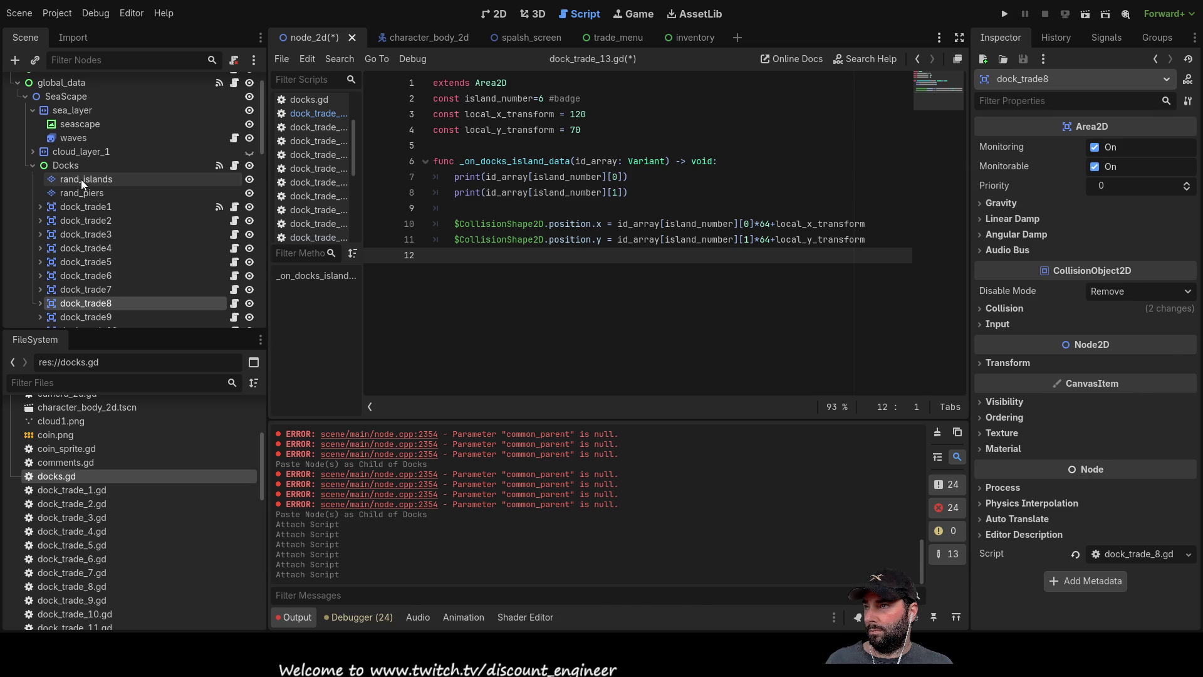
Show the rand_islands tile map in an enlarged TileMap panel with the islands source selected.
left_click(81, 179)
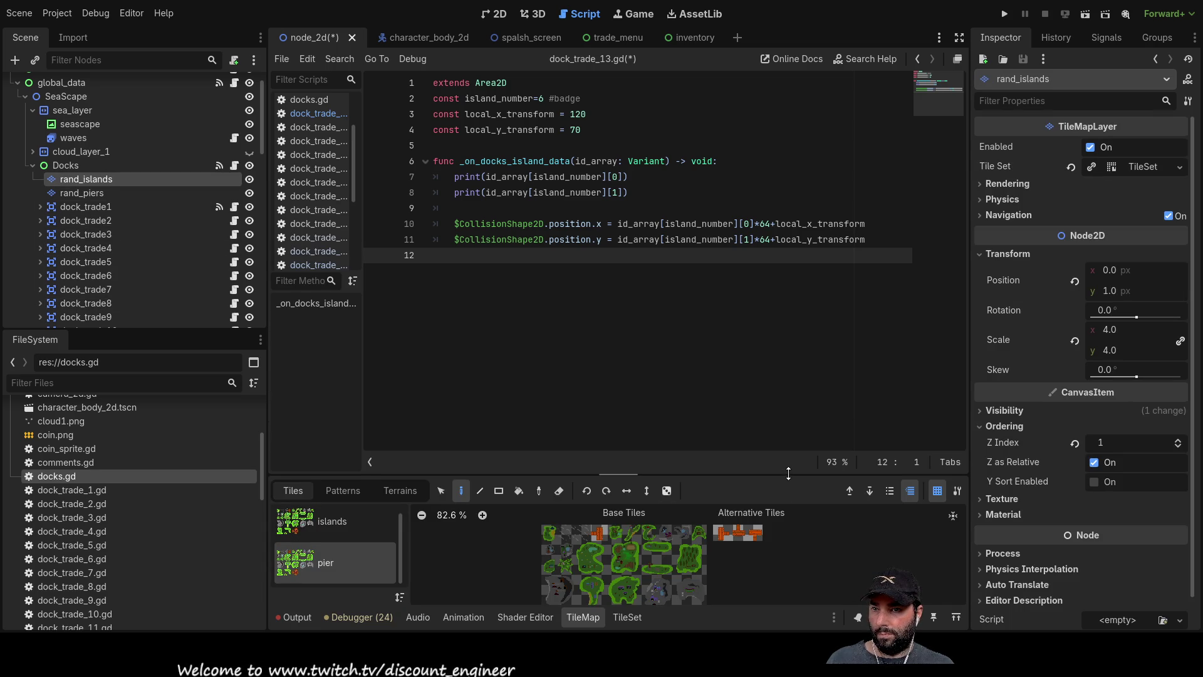
left_click_drag(788, 473, 788, 326)
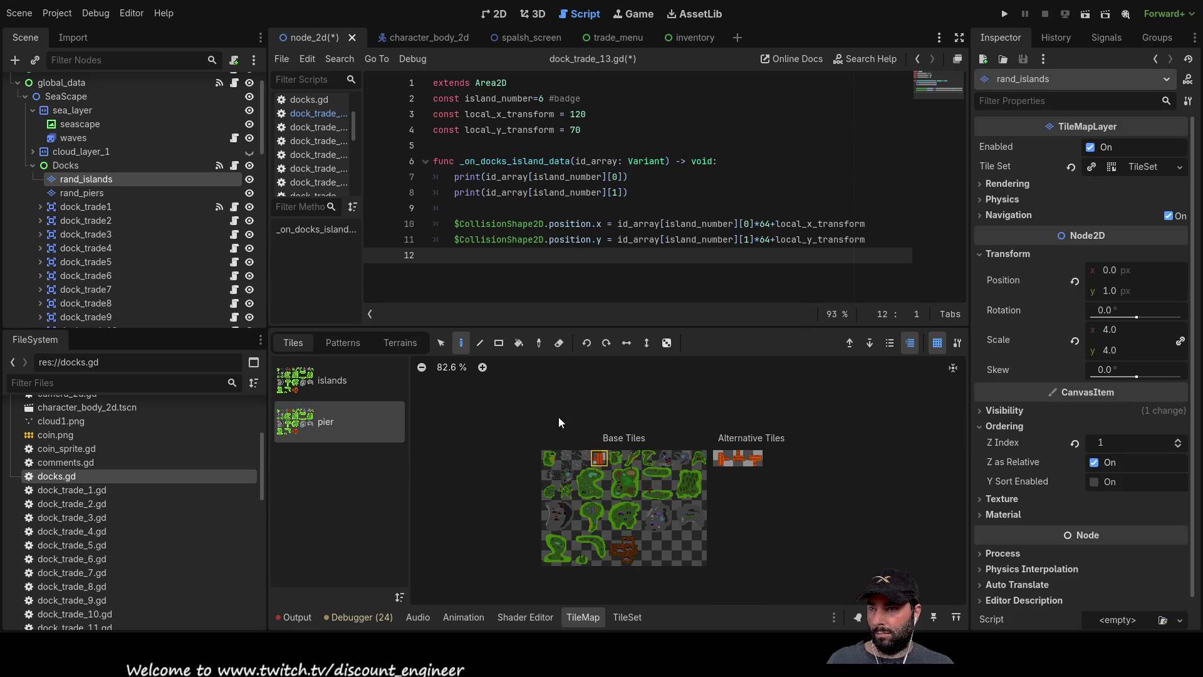
left_click(318, 381)
scroll(577, 495, "up", 4)
scroll(582, 520, "up", 5)
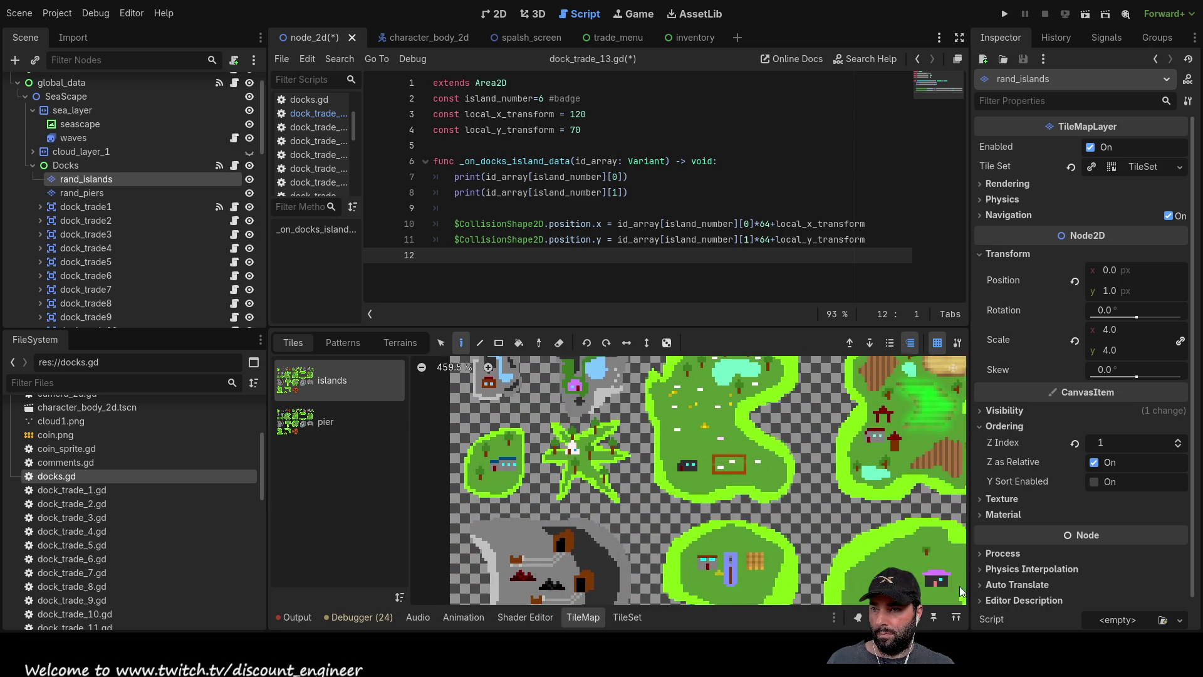
Inspect the small, middle grey and large green island tiles in the islands atlas.
left_click(640, 445)
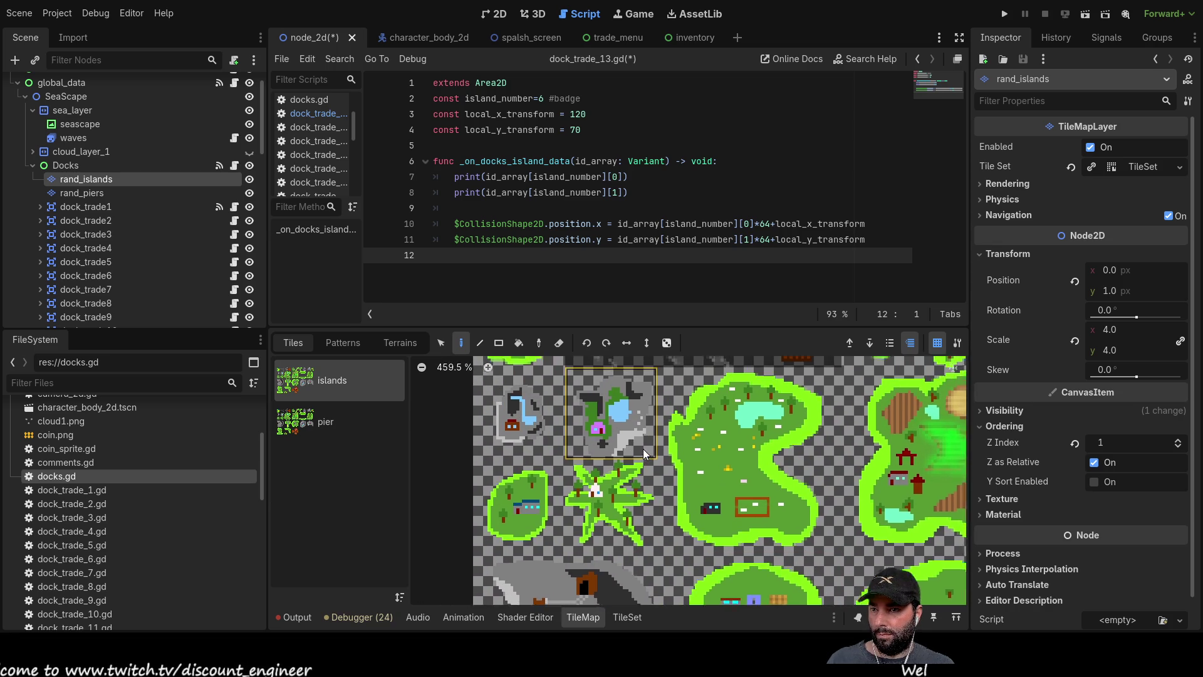
left_click(585, 450)
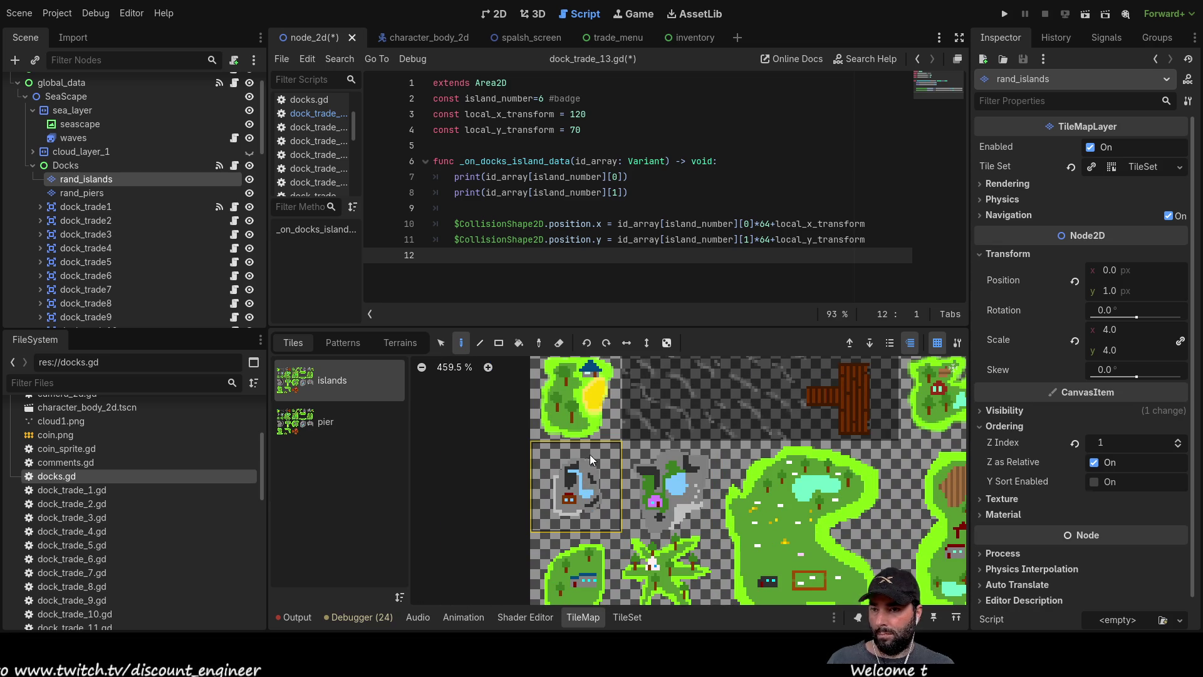
scroll(597, 482, "down", 2)
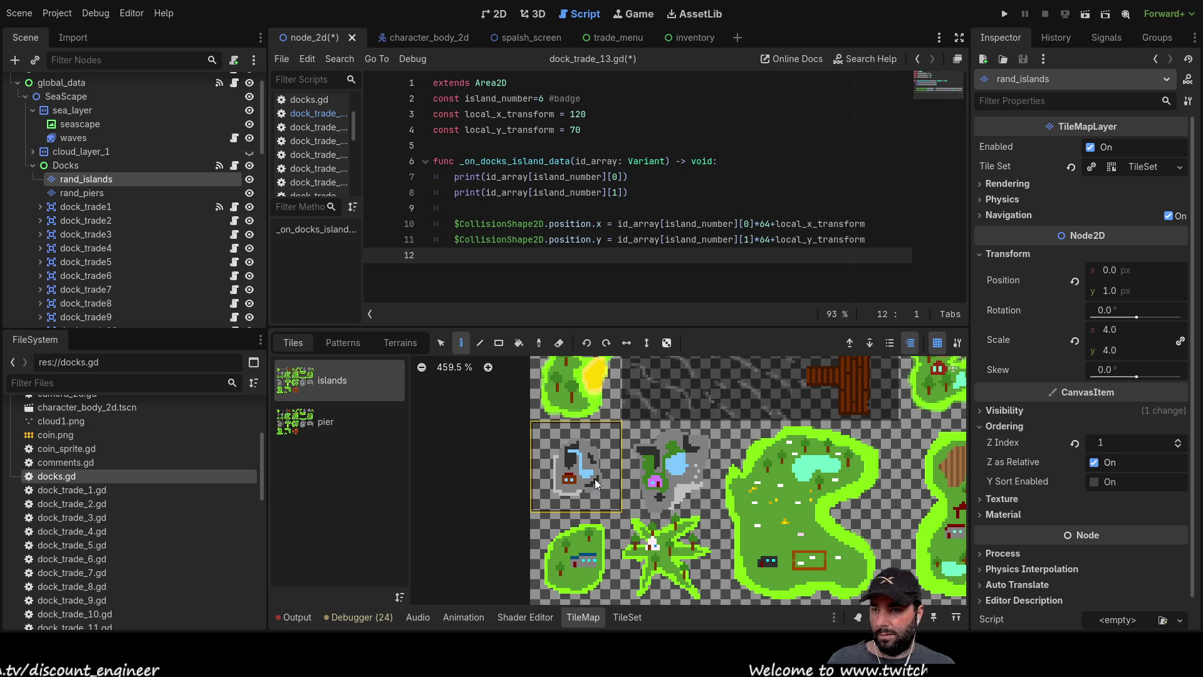
left_click(668, 477)
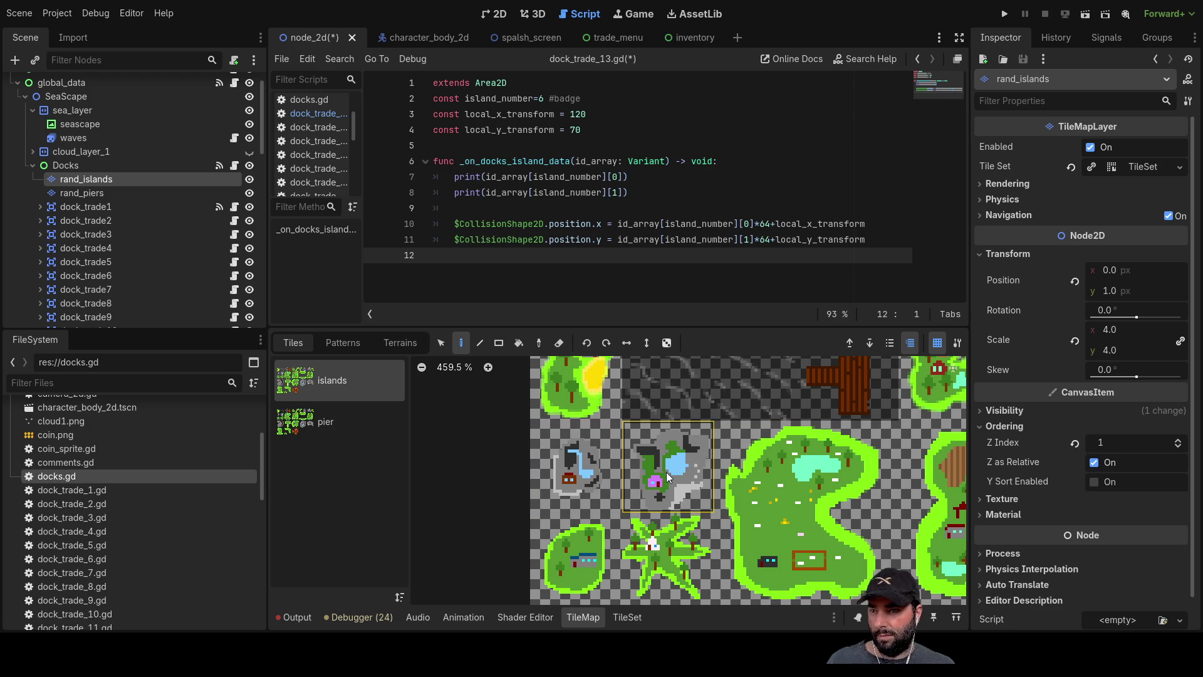
scroll(722, 472, "down", 1)
scroll(728, 475, "right", 2)
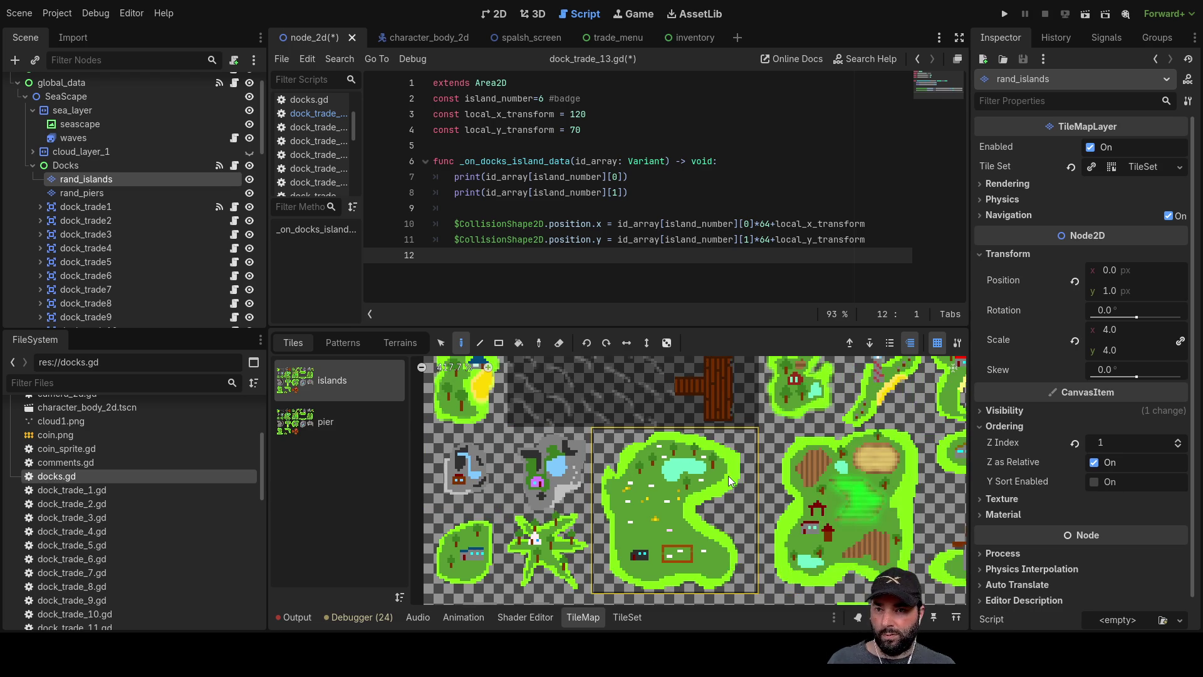
left_click(725, 469)
scroll(699, 476, "down", 5)
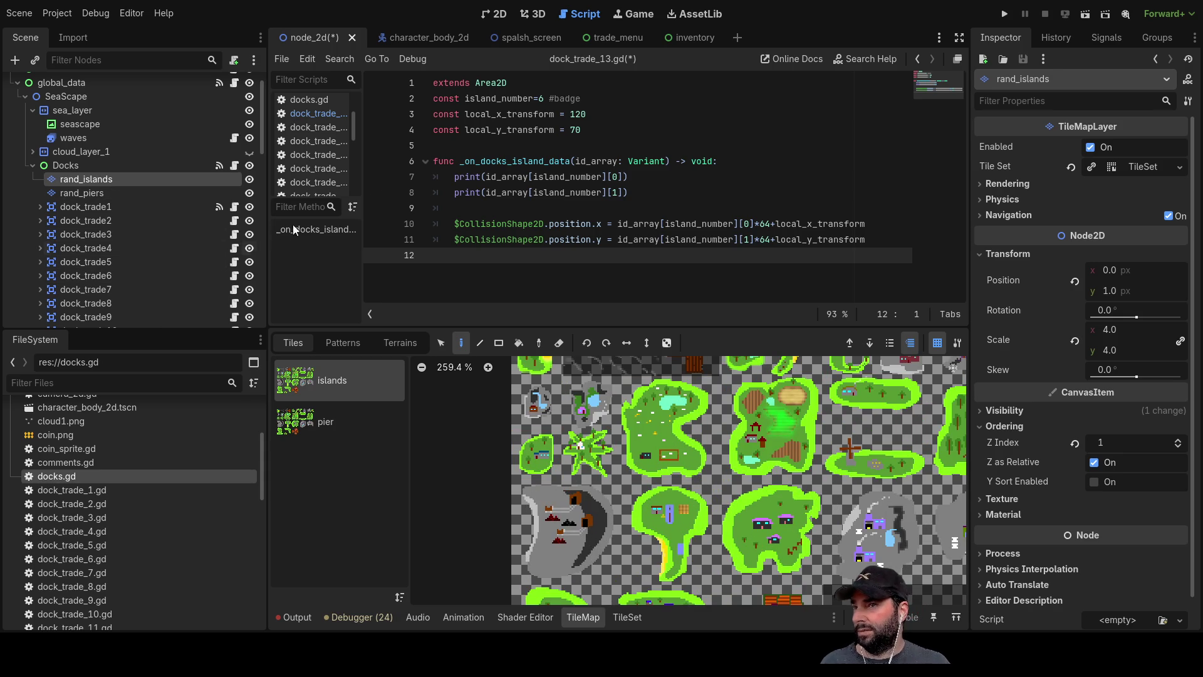
scroll(134, 224, "down", 5)
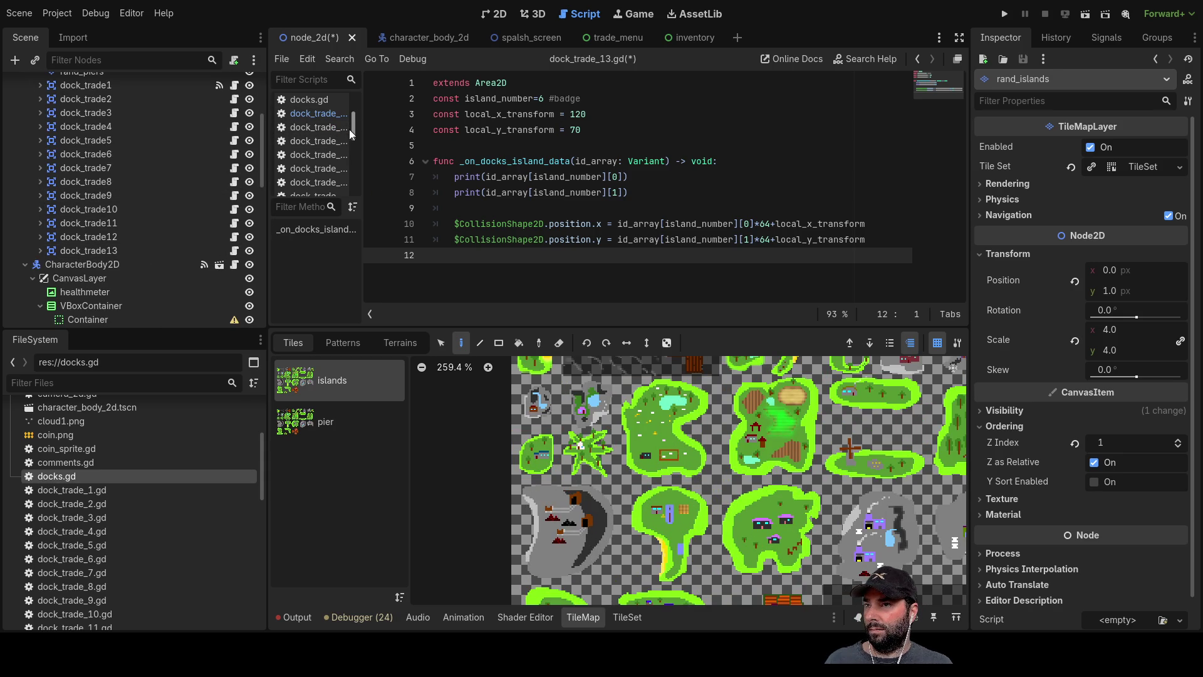
Open dock_trade_8.gd, widen the script list, and paste the island code over its contents.
scroll(349, 132, "down", 2)
left_click(327, 150)
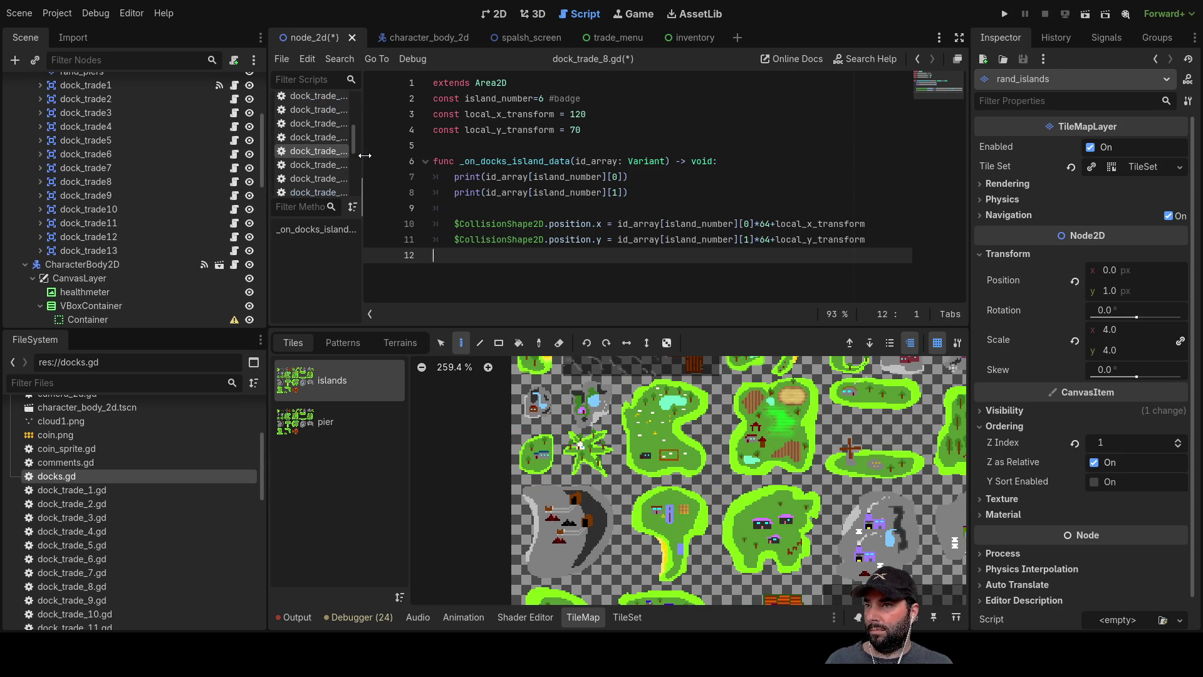
left_click_drag(364, 155, 410, 156)
key("ctrl+a")
key("ctrl+v")
Edit the badge comment in dock_trade_8.gd and save the scene and scripts.
left_click(344, 139)
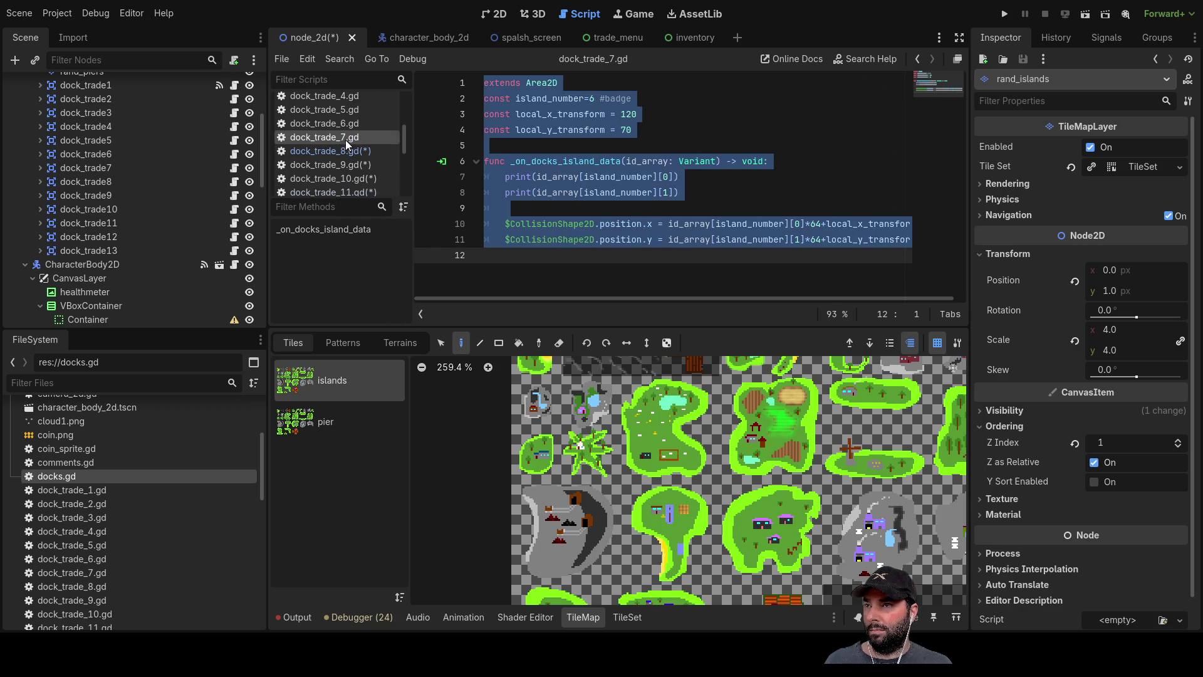
left_click(353, 124)
left_click(352, 135)
left_click(353, 149)
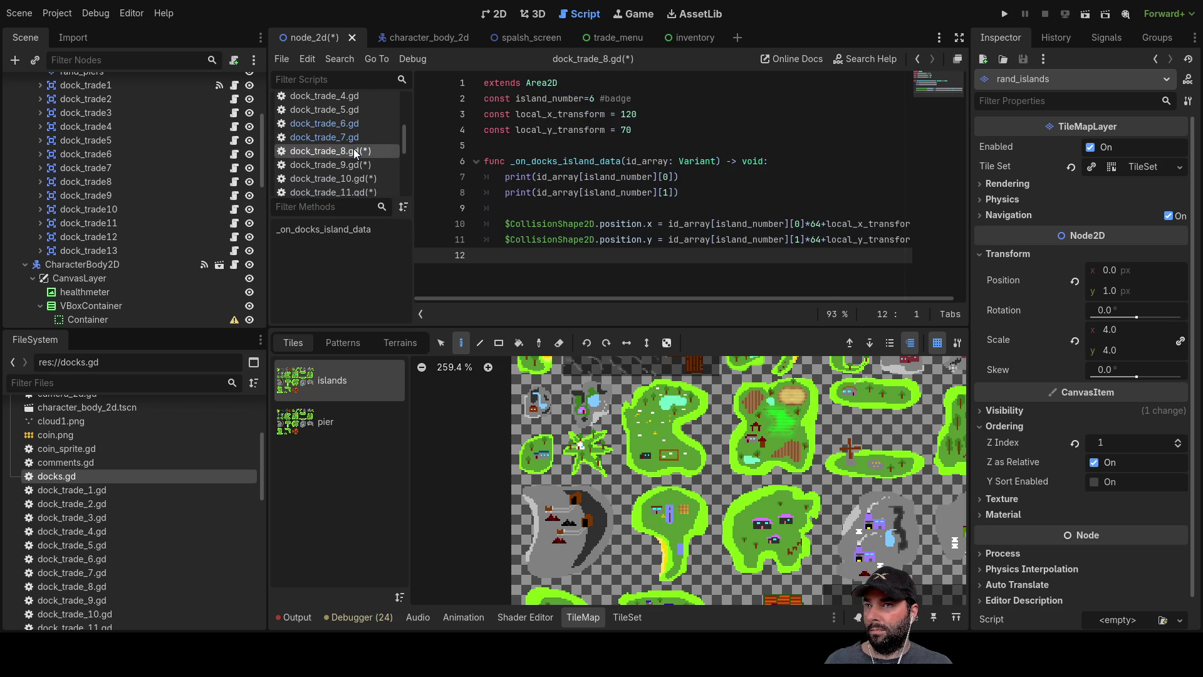
double_click(619, 99)
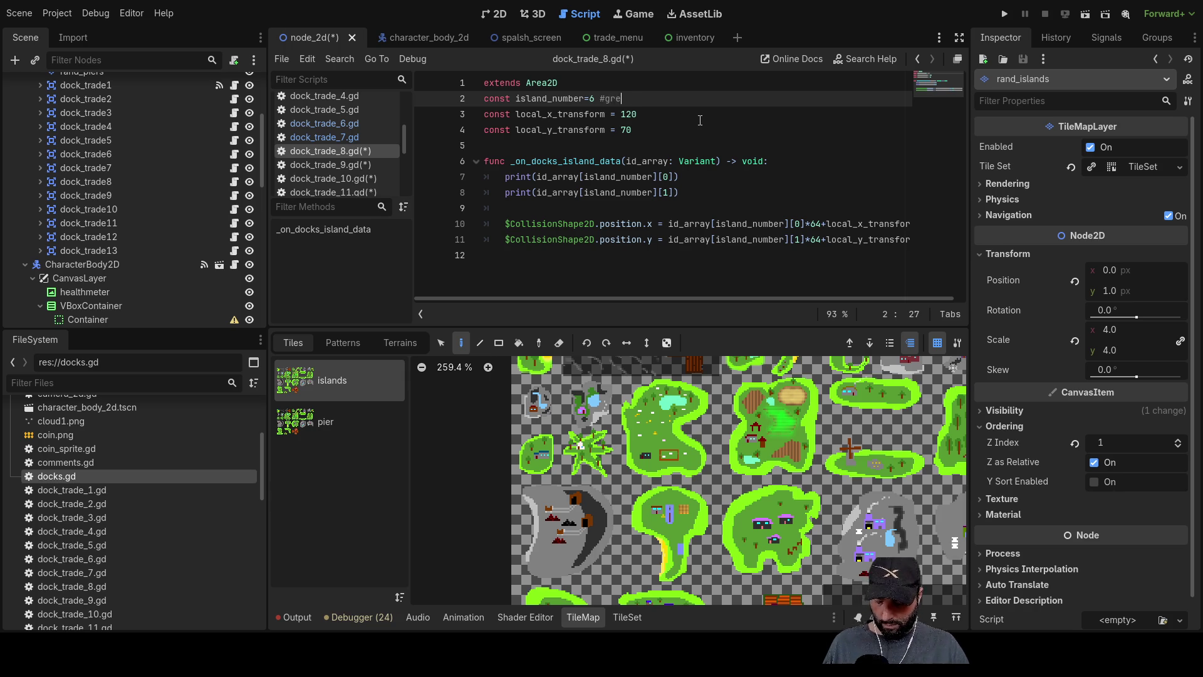
type("rey rock")
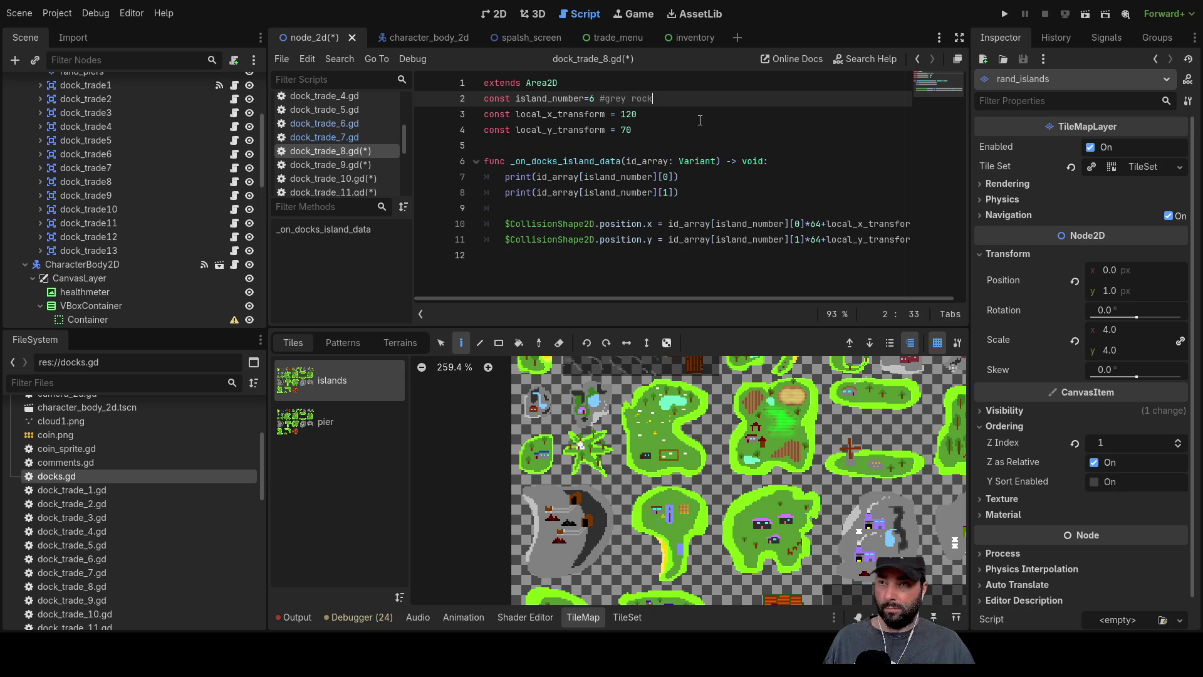
left_click(659, 120)
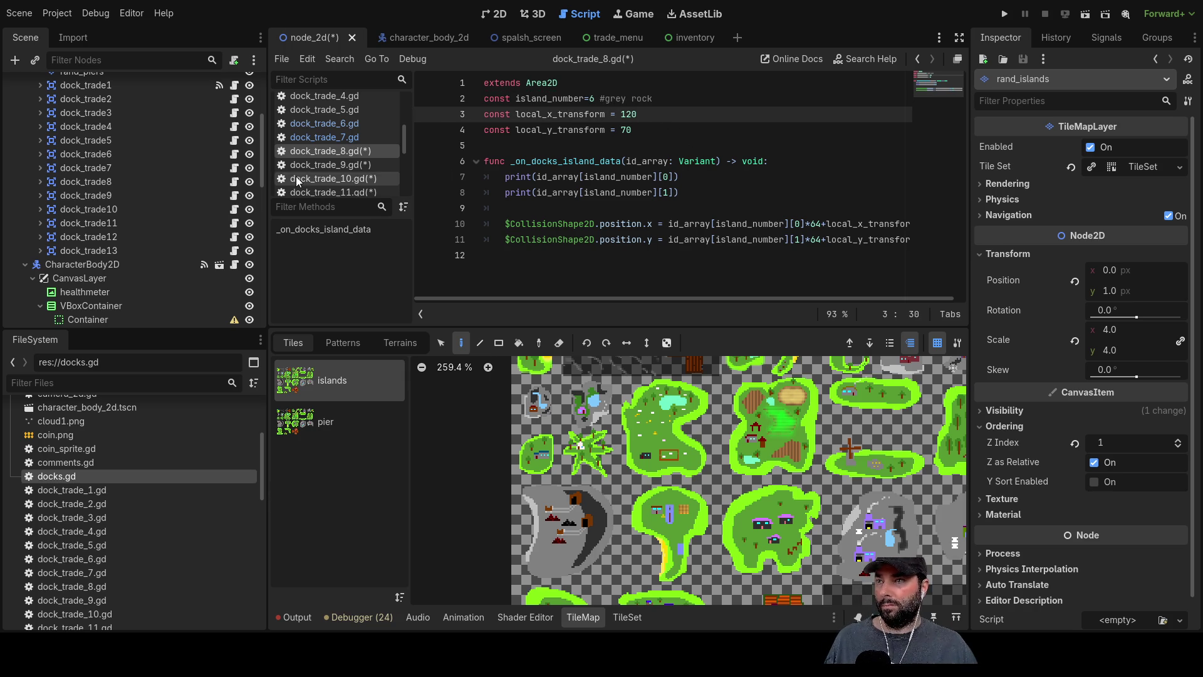
key("ctrl+s")
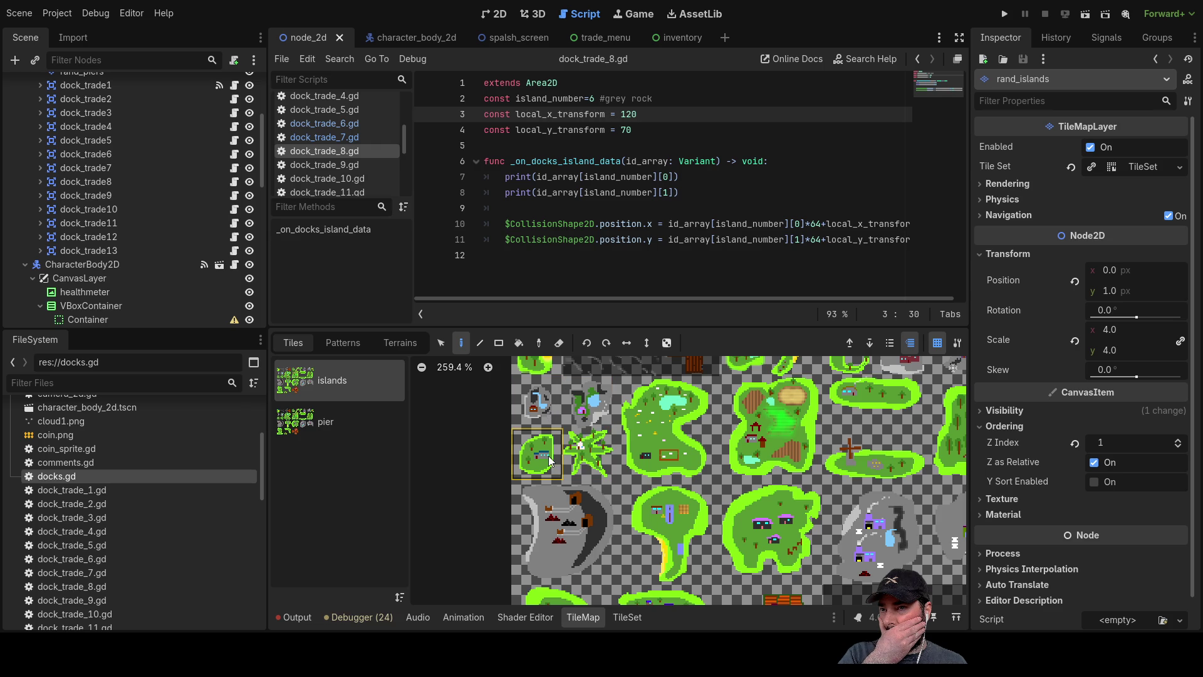
Relabel the island comments in dock_trade_9 and dock_trade_10 as green rock and long blue.
left_click(344, 165)
left_click(616, 99)
type("en")
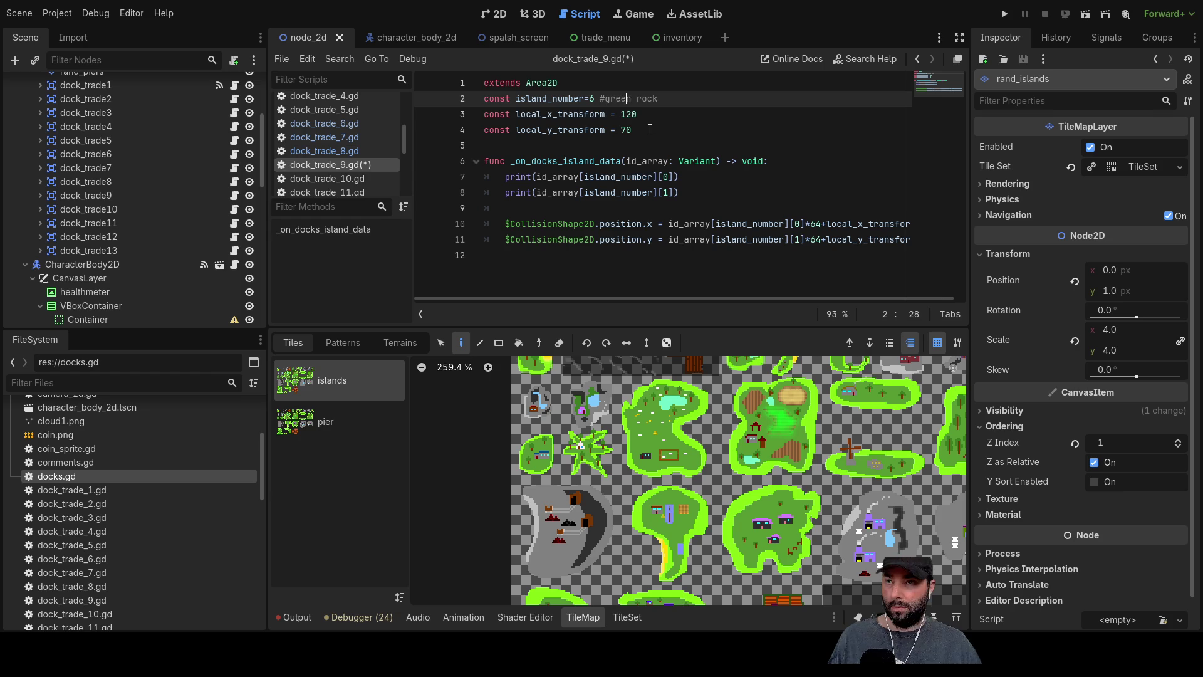
left_click(360, 180)
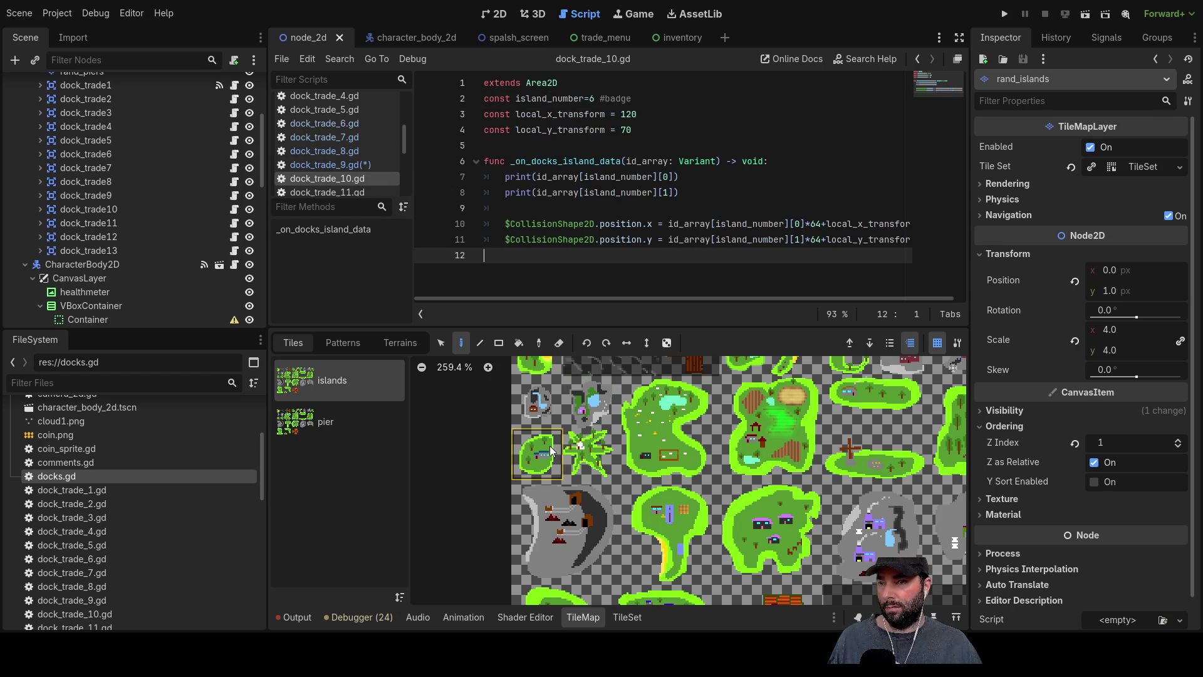
double_click(621, 98)
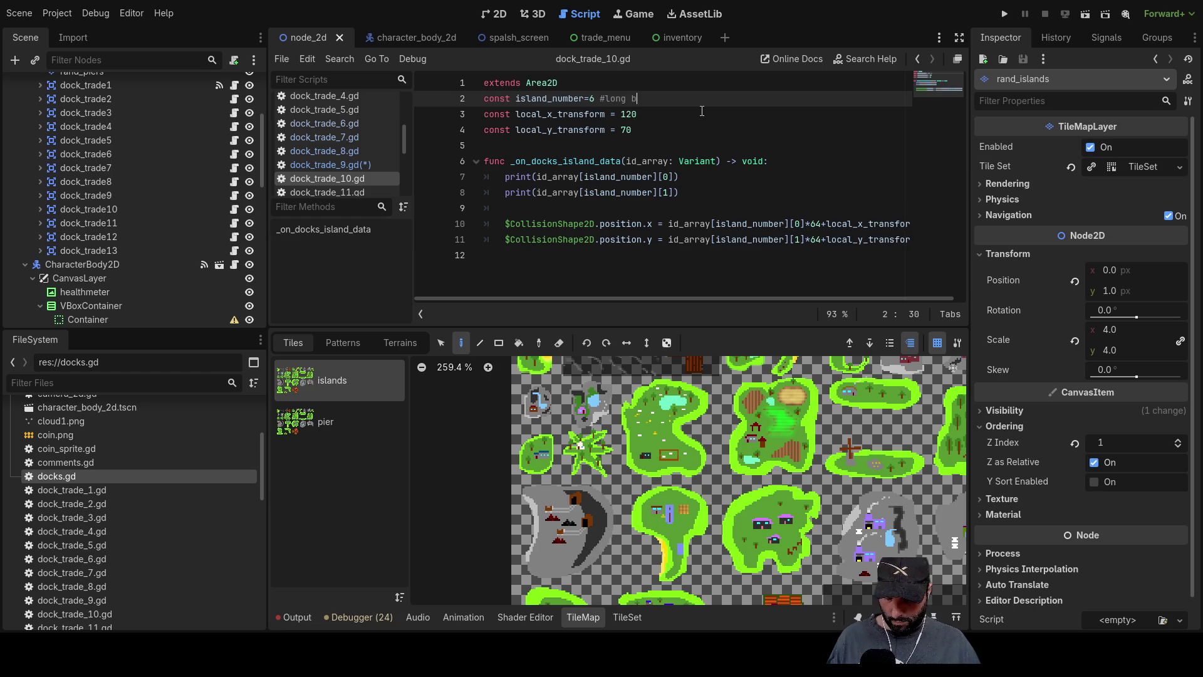
type("long blu")
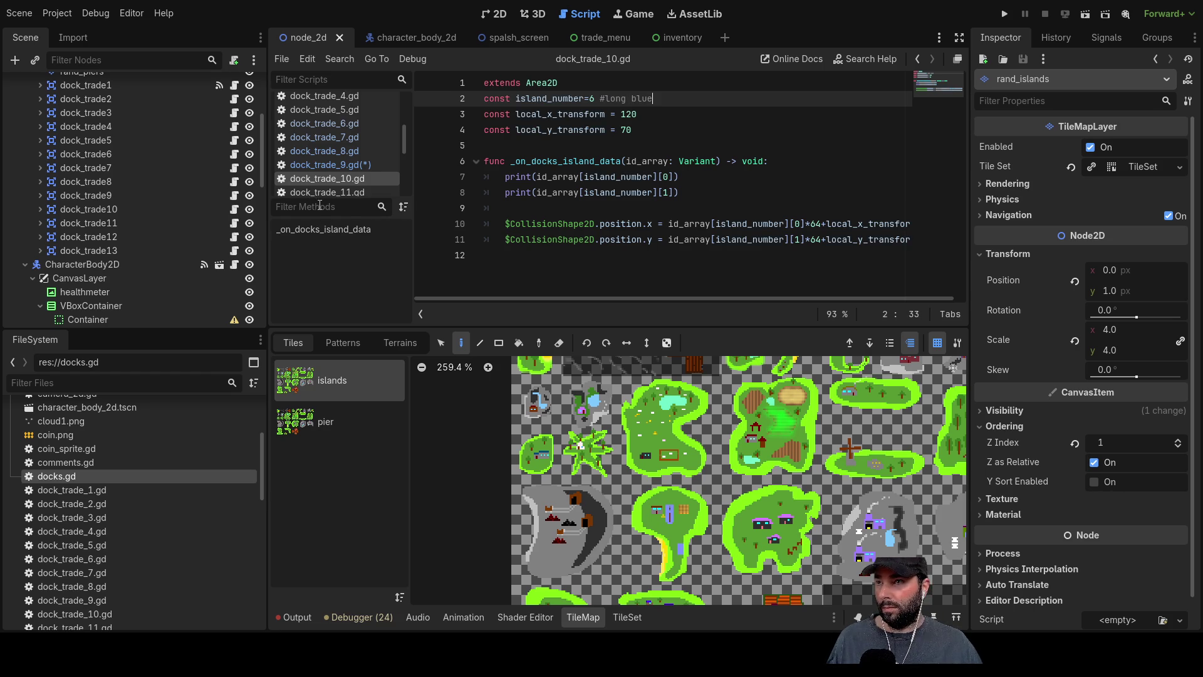
Relabel the island comments in dock_trade_11 and dock_trade_12 as star and wool.
left_click(326, 193)
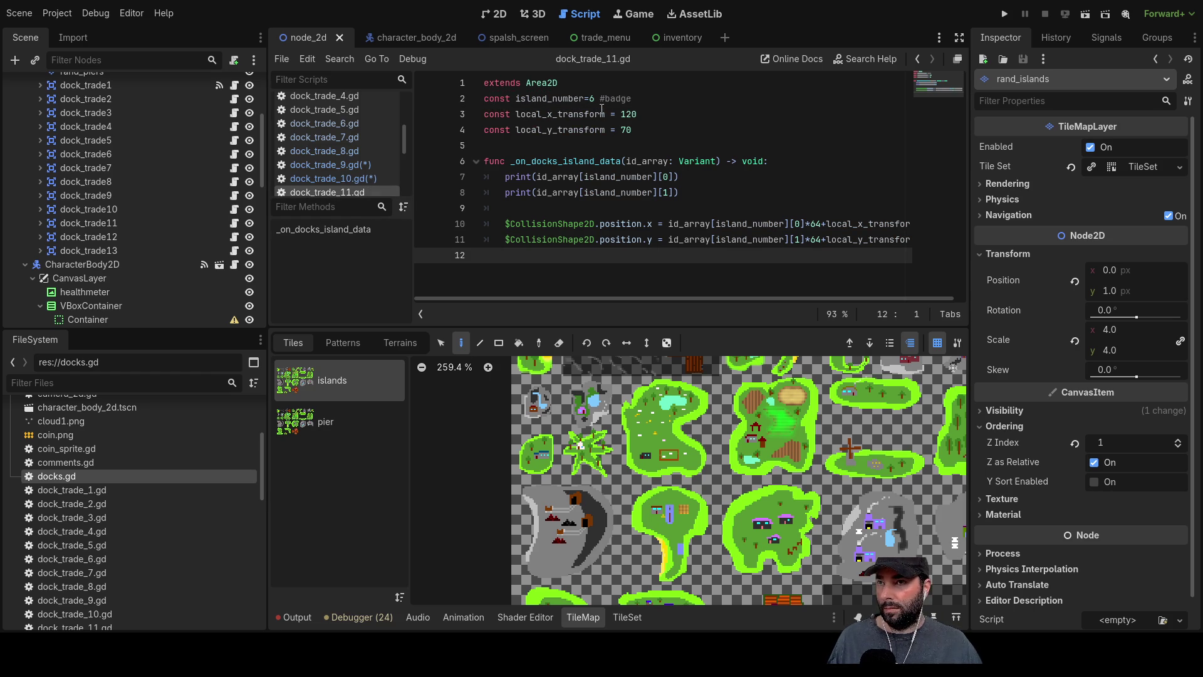
double_click(620, 99)
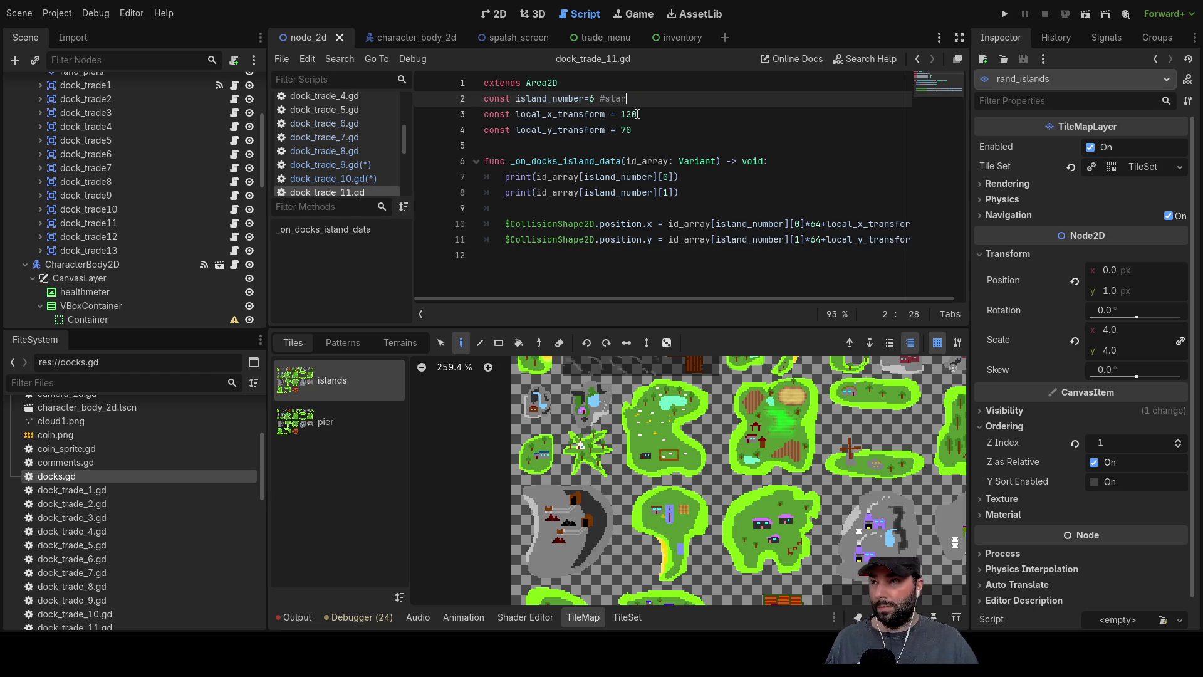
scroll(348, 137, "down", 2)
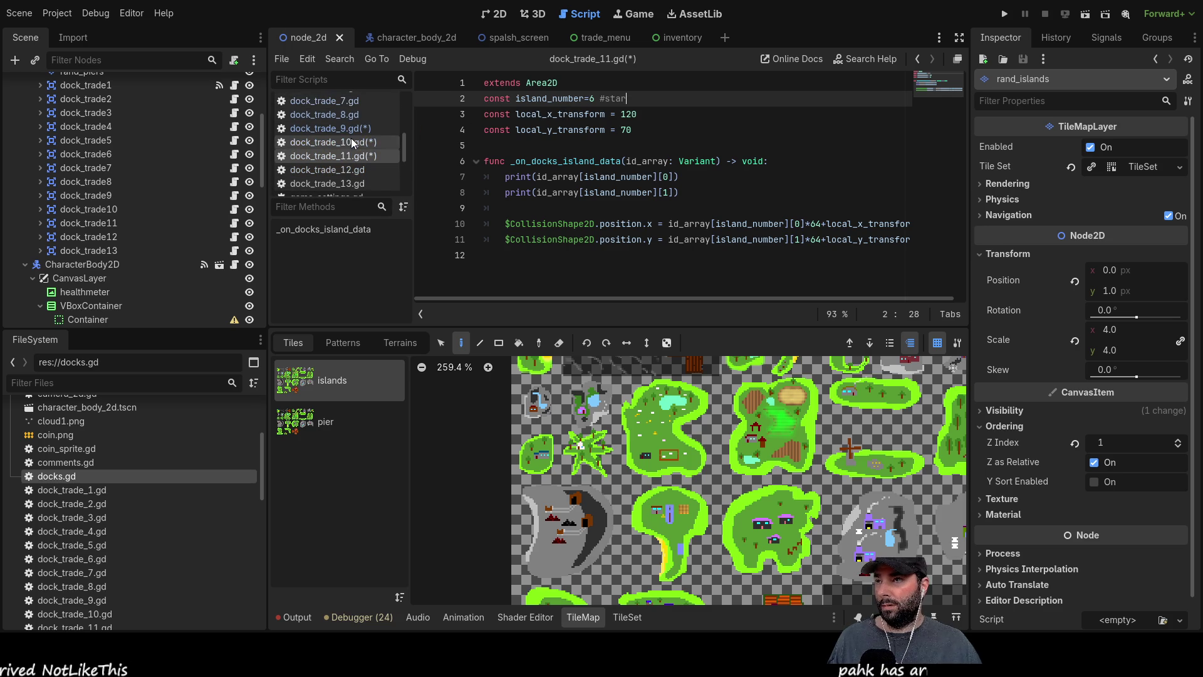
left_click(352, 169)
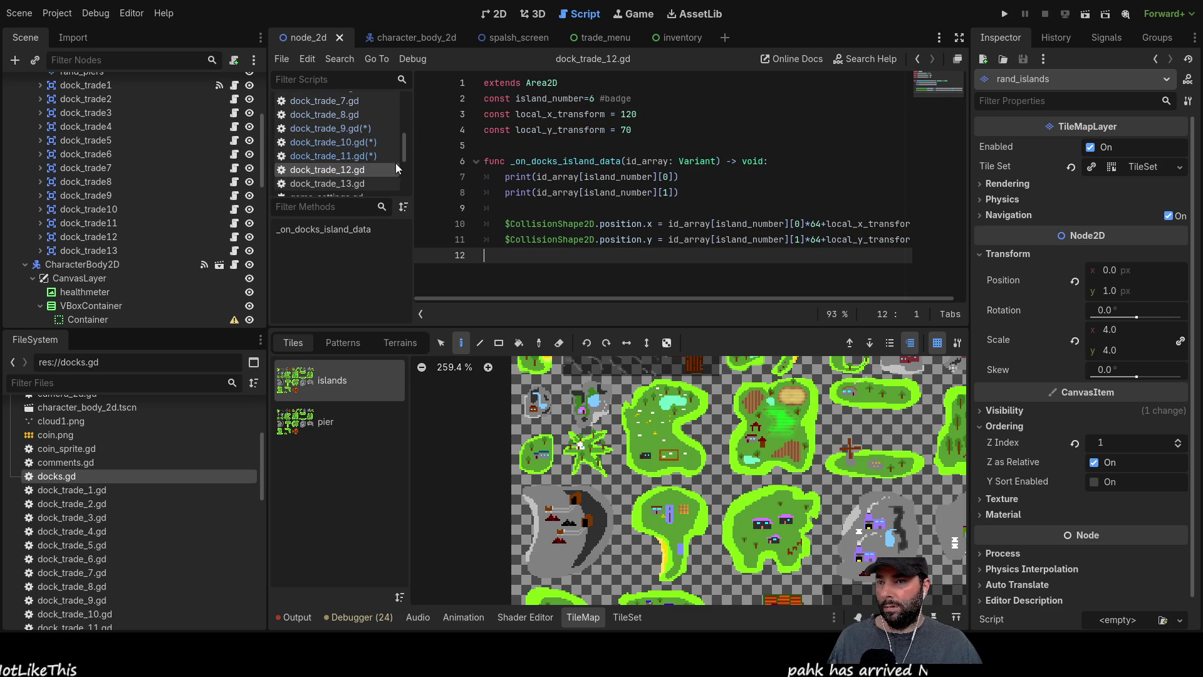
double_click(618, 98)
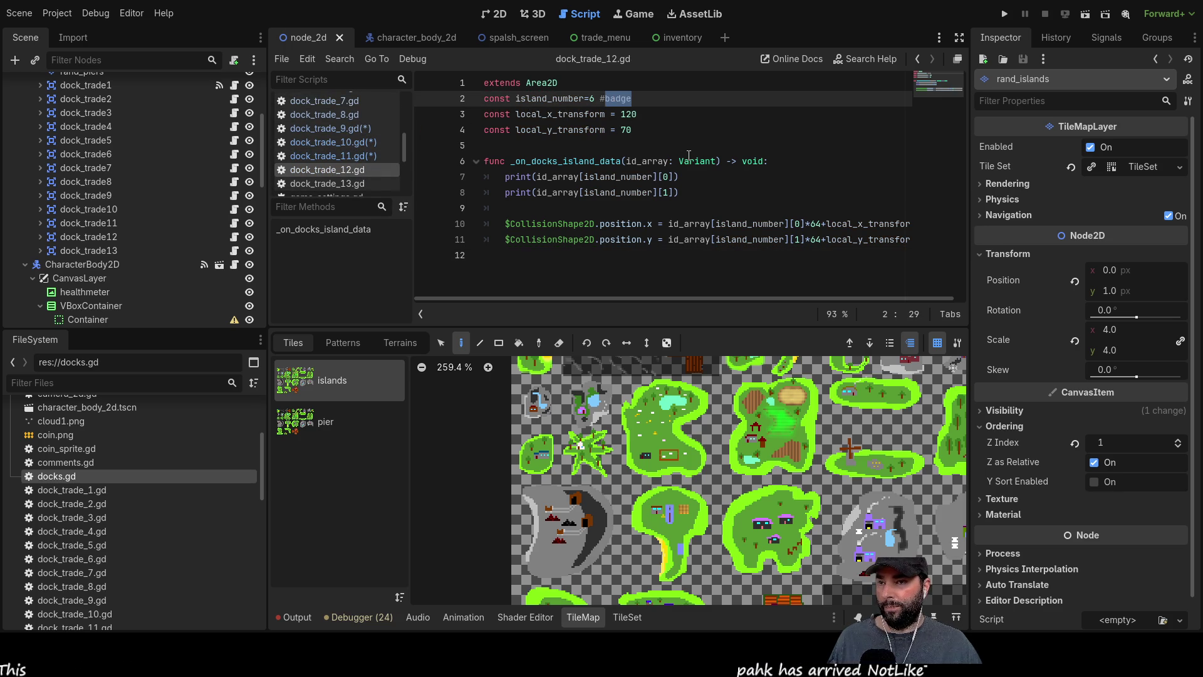
type("wool")
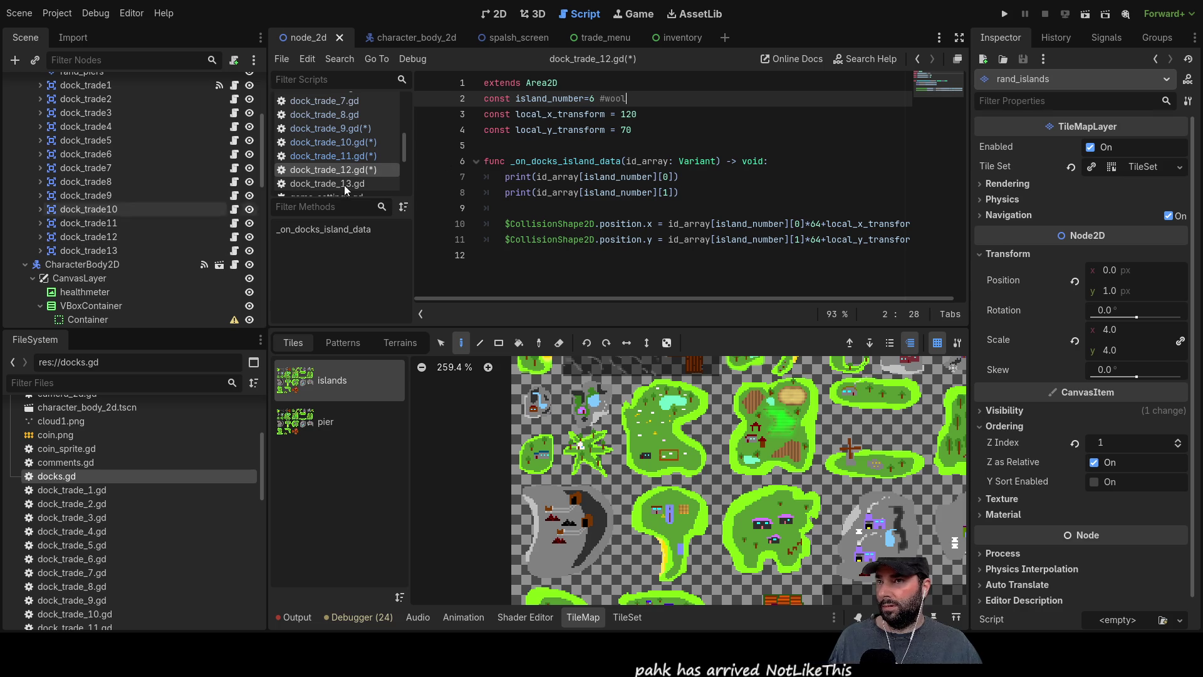
After browsing the neighbouring scripts, set dock_trade_9's island_number to 7.
left_click(358, 132)
left_click(356, 116)
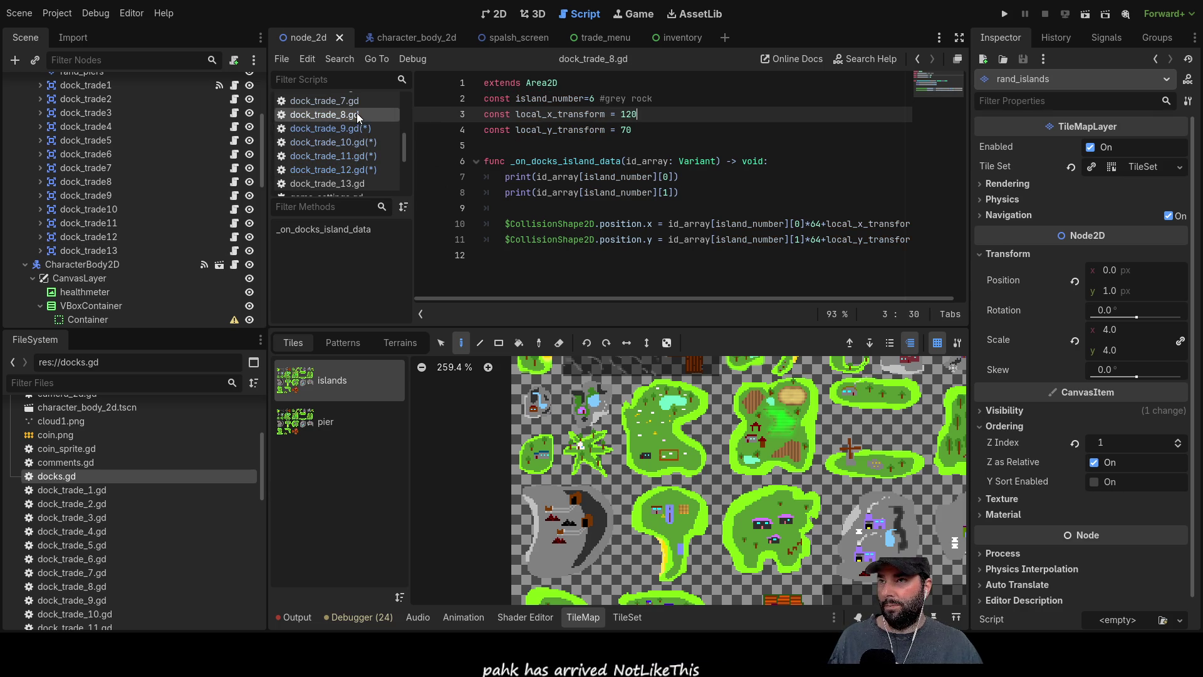
left_click(356, 101)
key("ctrl+a")
scroll(351, 126, "up", 1)
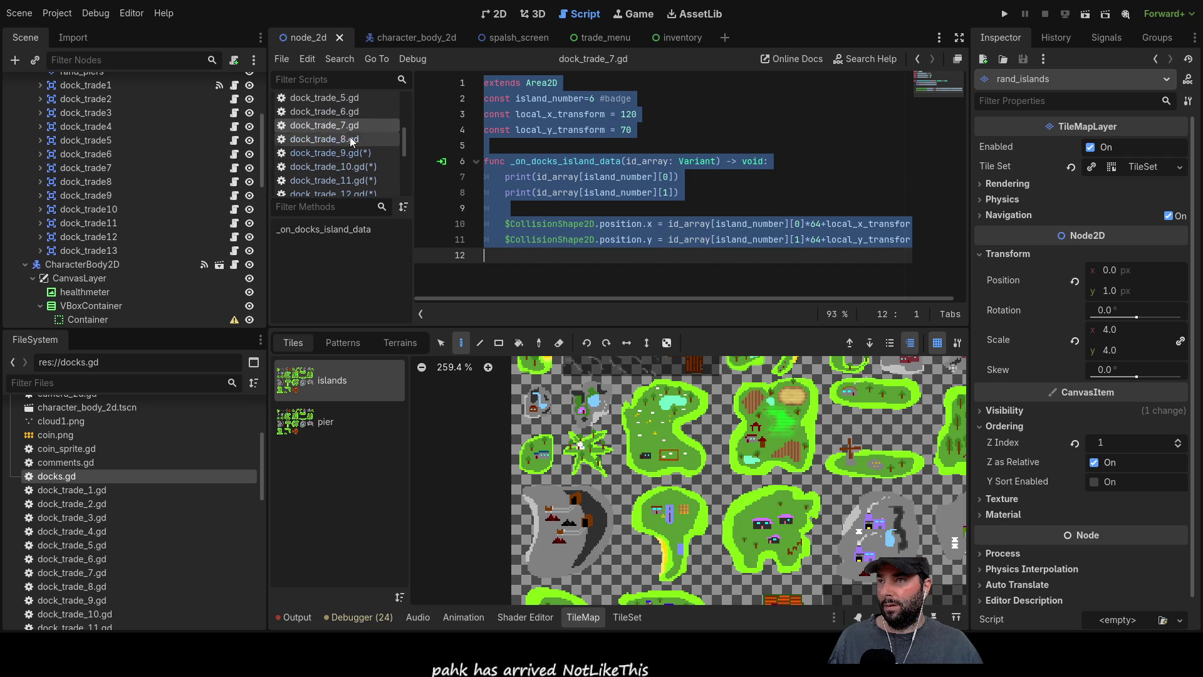
left_click(349, 113)
left_click(347, 125)
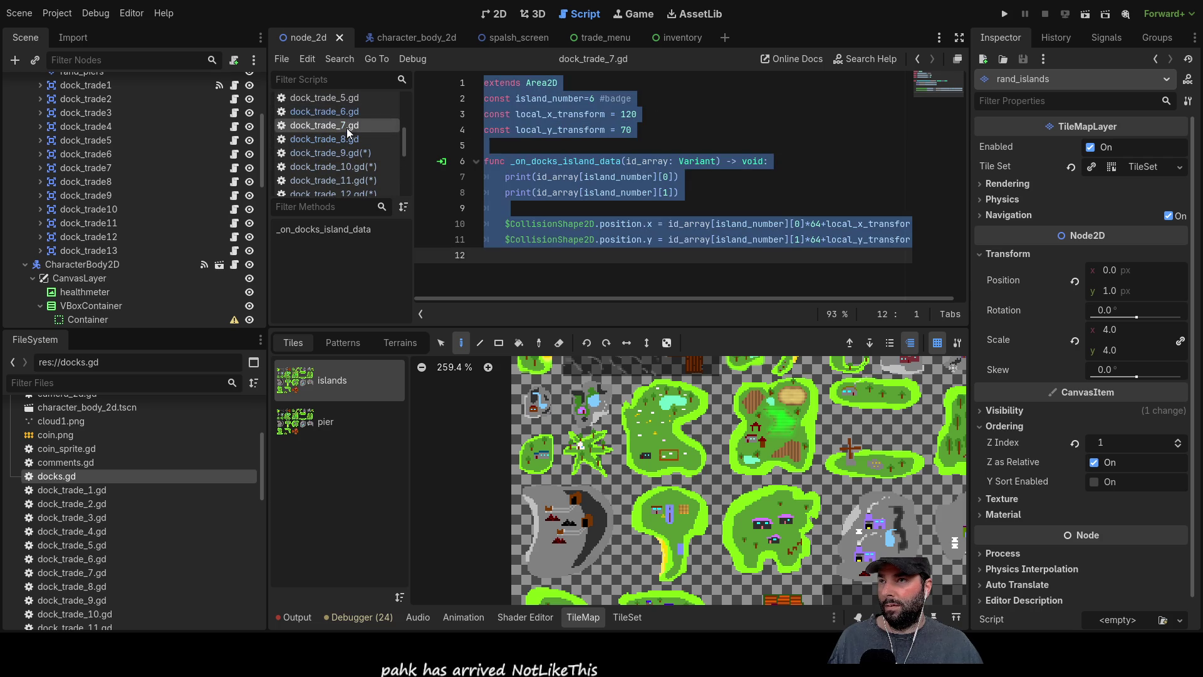
left_click(342, 152)
double_click(595, 99)
type("7 #green rock")
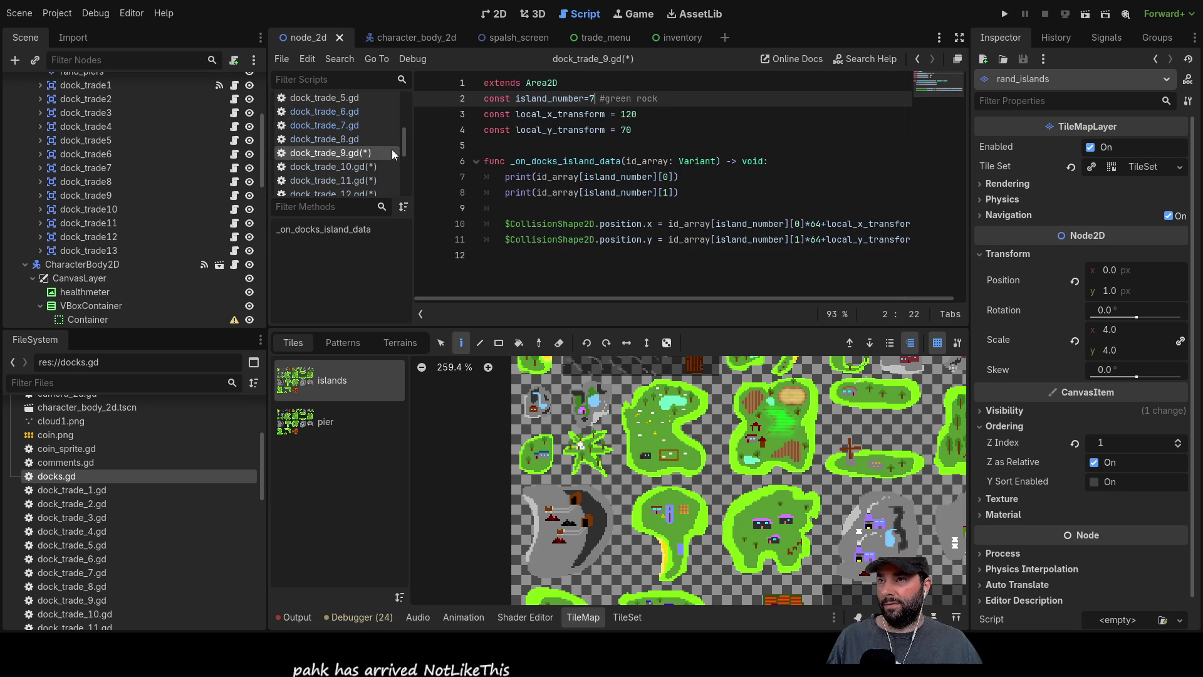
Set dock_trade_10's island_number to 8 and change dock_trade_11's to 10.
left_click(351, 166)
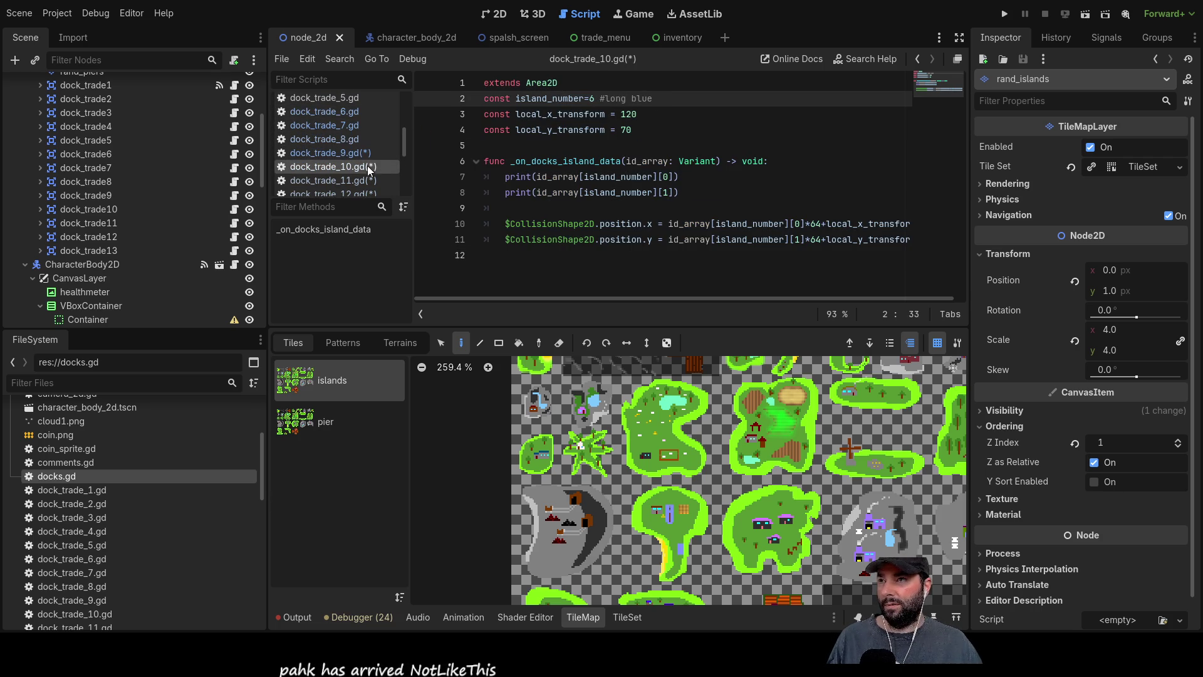
double_click(593, 99)
type("8")
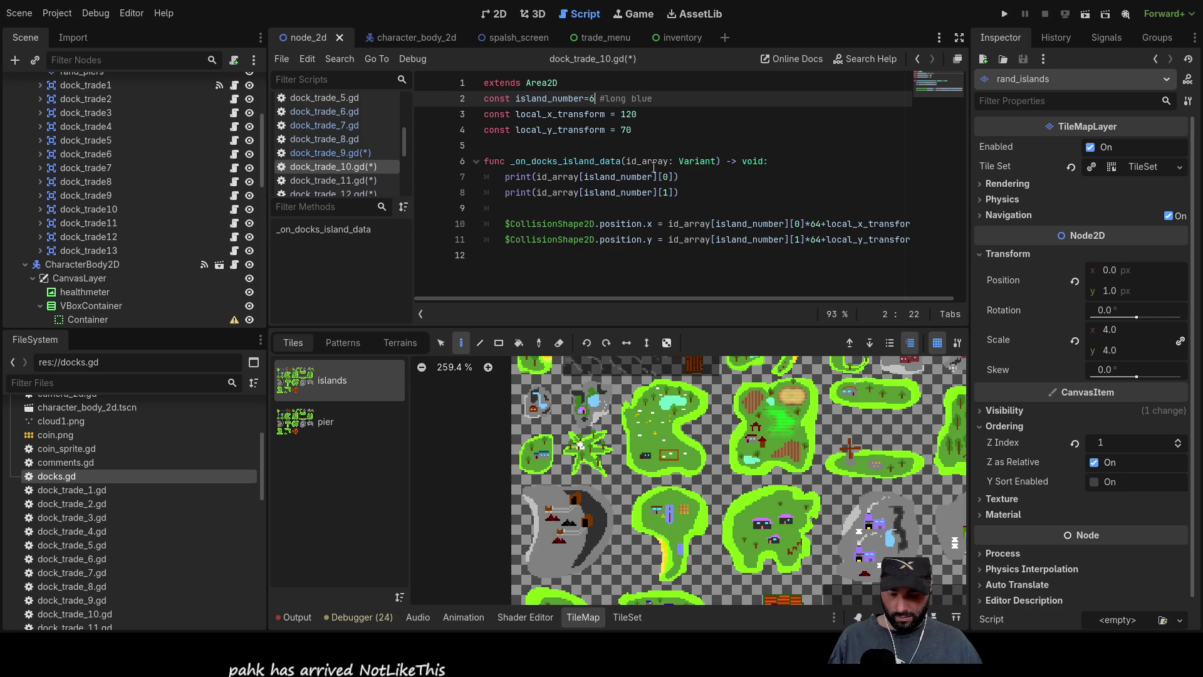
left_click(376, 180)
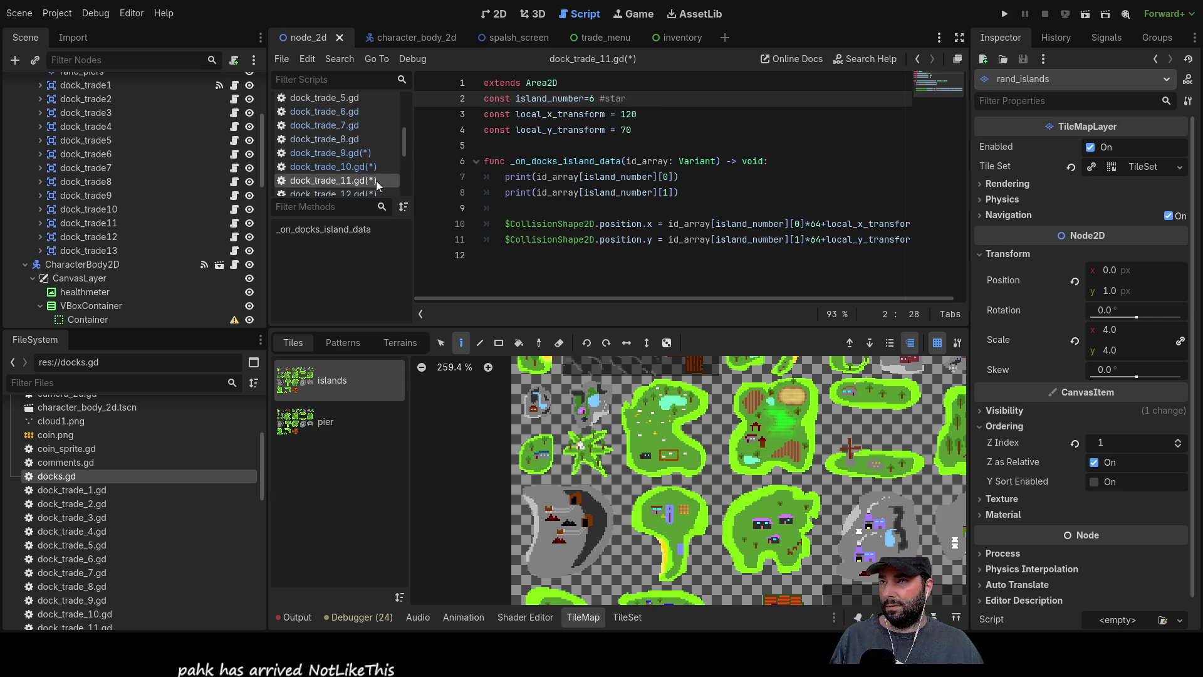
double_click(592, 99)
type("9")
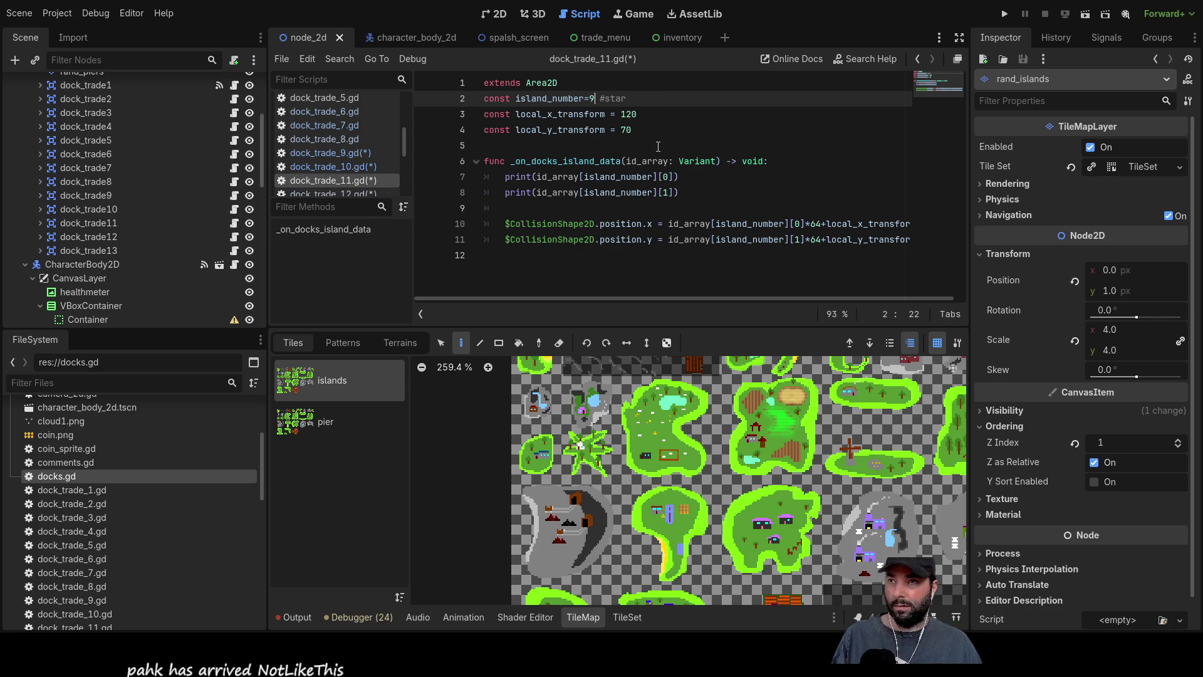
scroll(341, 170, "down", 1)
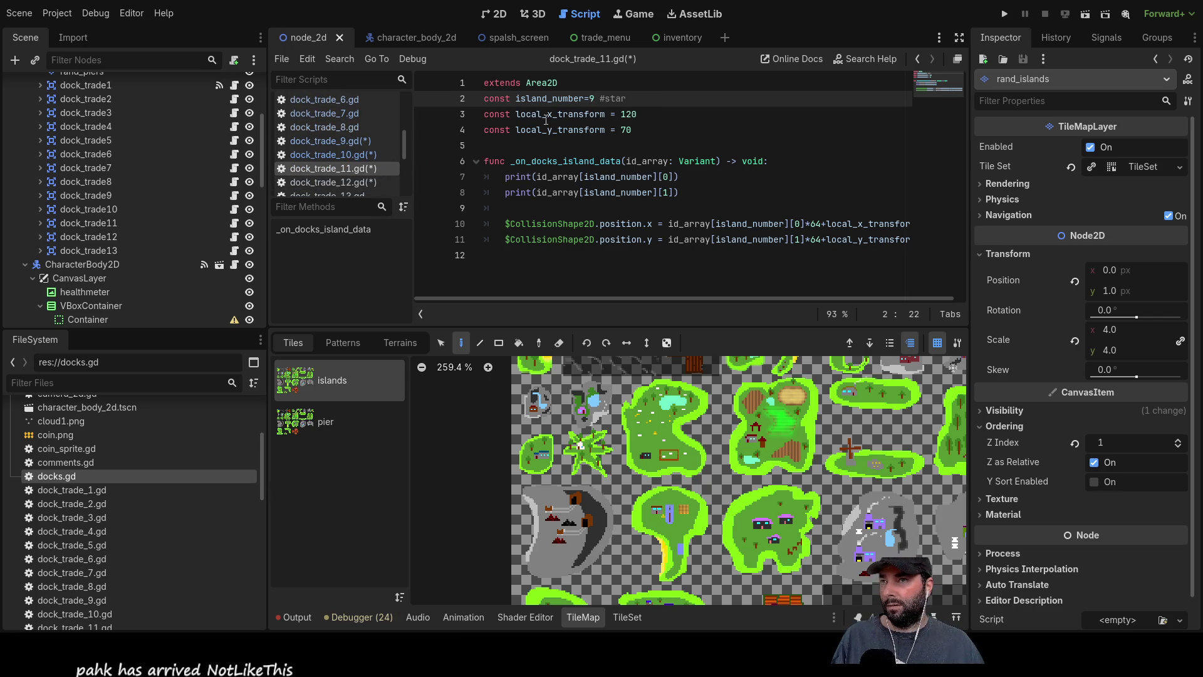
key("BackSpace")
type("10")
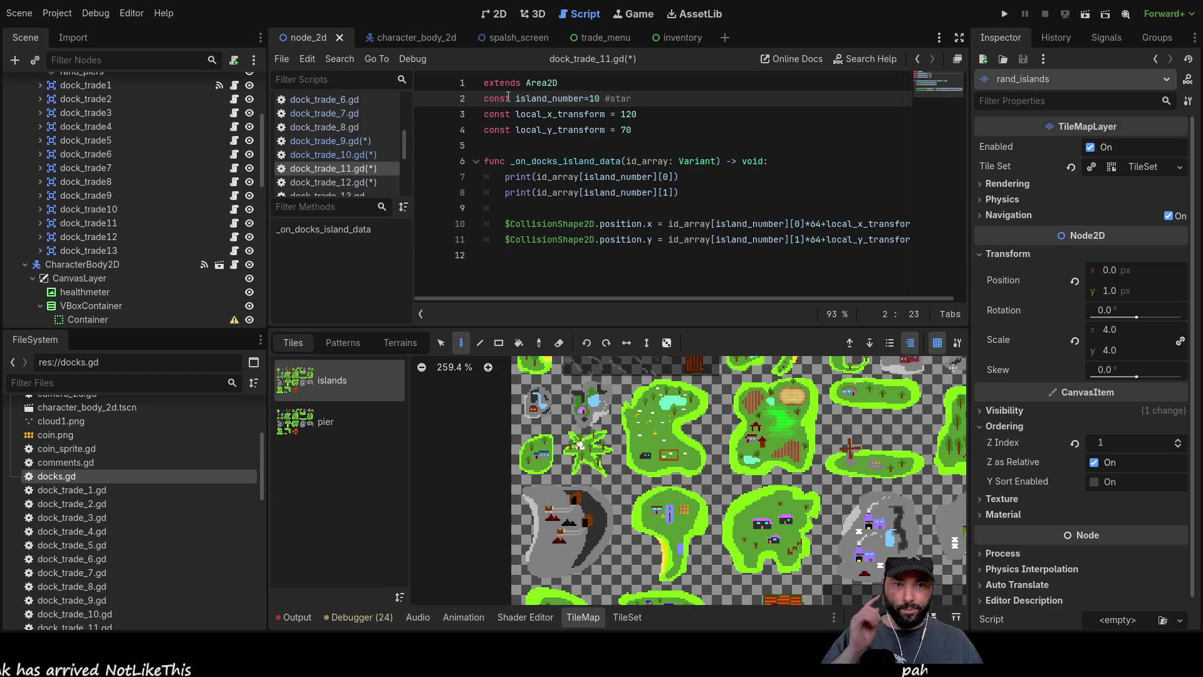
left_click(348, 153)
left_click(339, 167)
type("9")
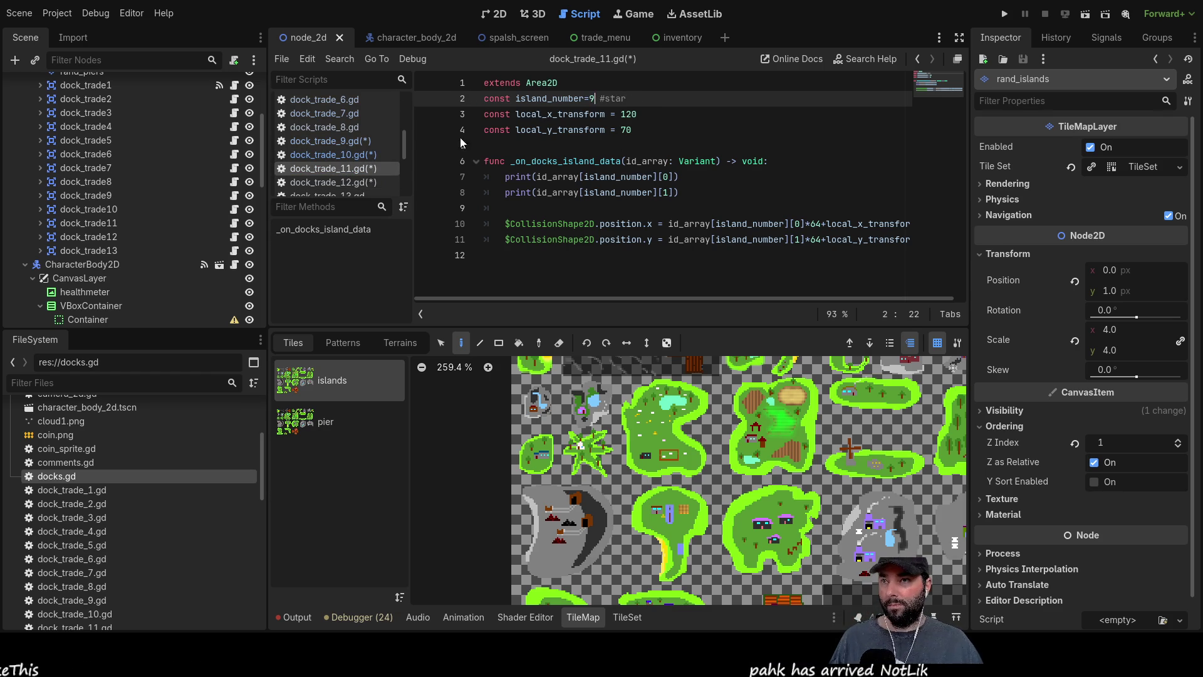
Set island_number to 10 in dock_trade_12 and 11 in dock_trade_13.
left_click(333, 182)
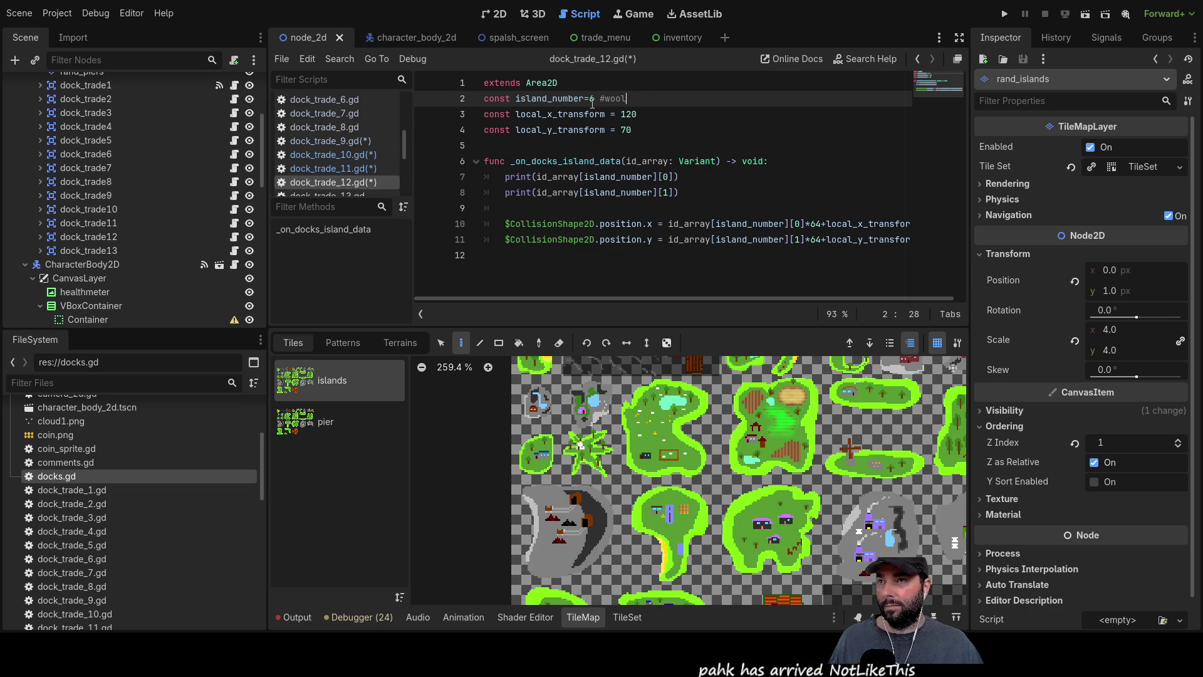
key("Delete")
type("10")
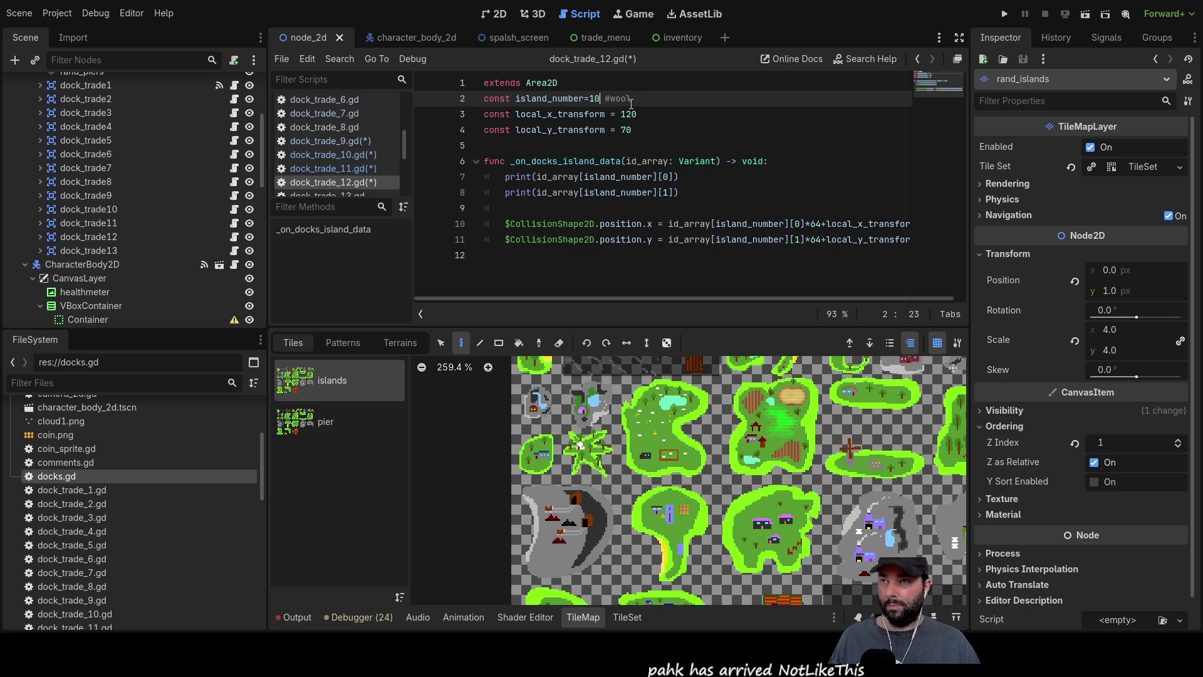
left_click(339, 191)
left_click(599, 99)
key("BackSpace")
type("11")
scroll(347, 178, "down", 1)
scroll(347, 169, "down", 2)
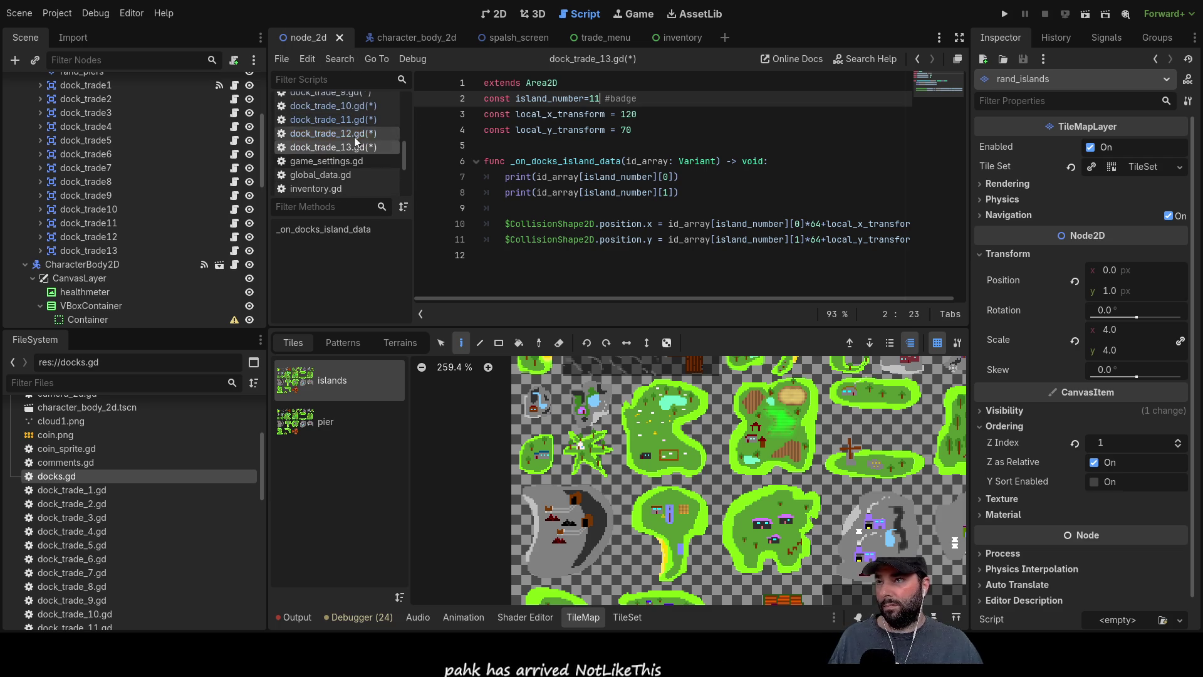
left_click(688, 115)
scroll(344, 149, "up", 4)
scroll(344, 144, "up", 3)
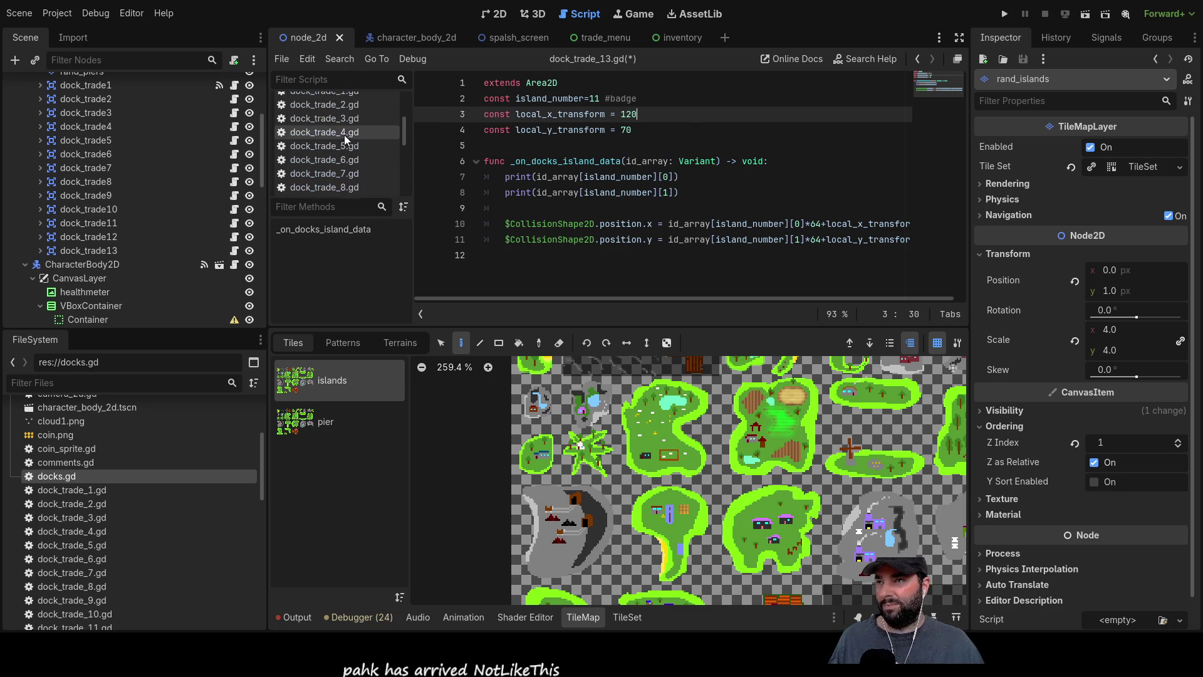
Review scripts dock_trade_1 through dock_trade_7, then set dock_trade_8's island_number to 7.
left_click(347, 116)
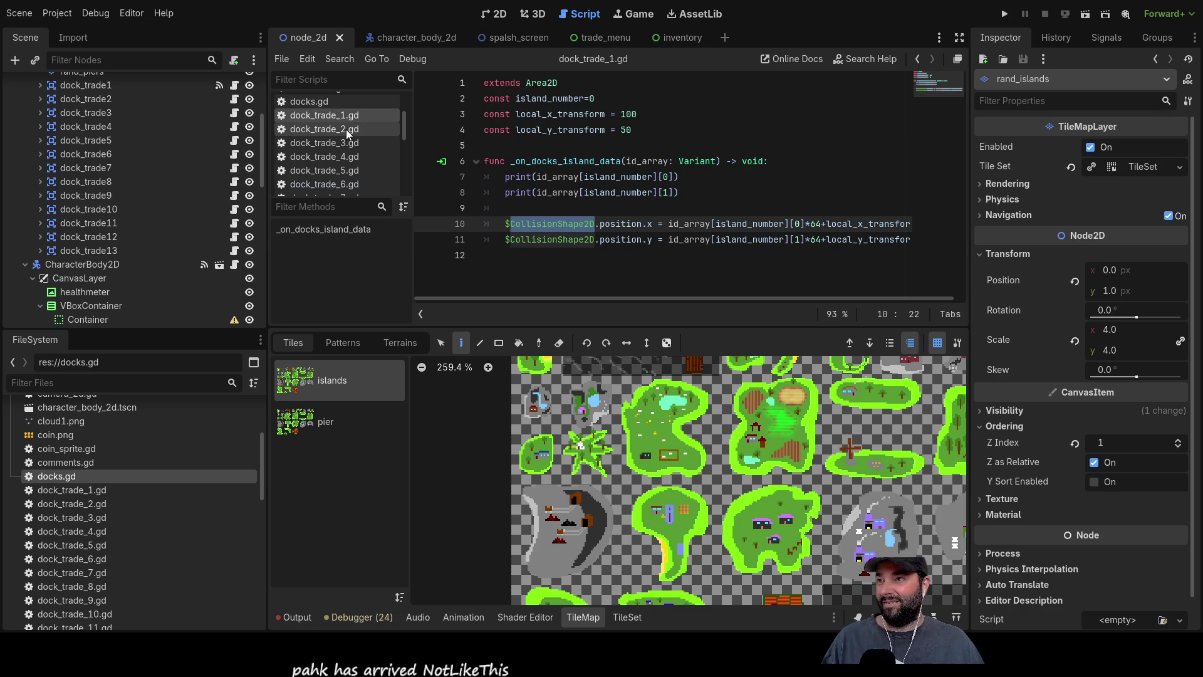
left_click(346, 129)
left_click(345, 148)
left_click(345, 158)
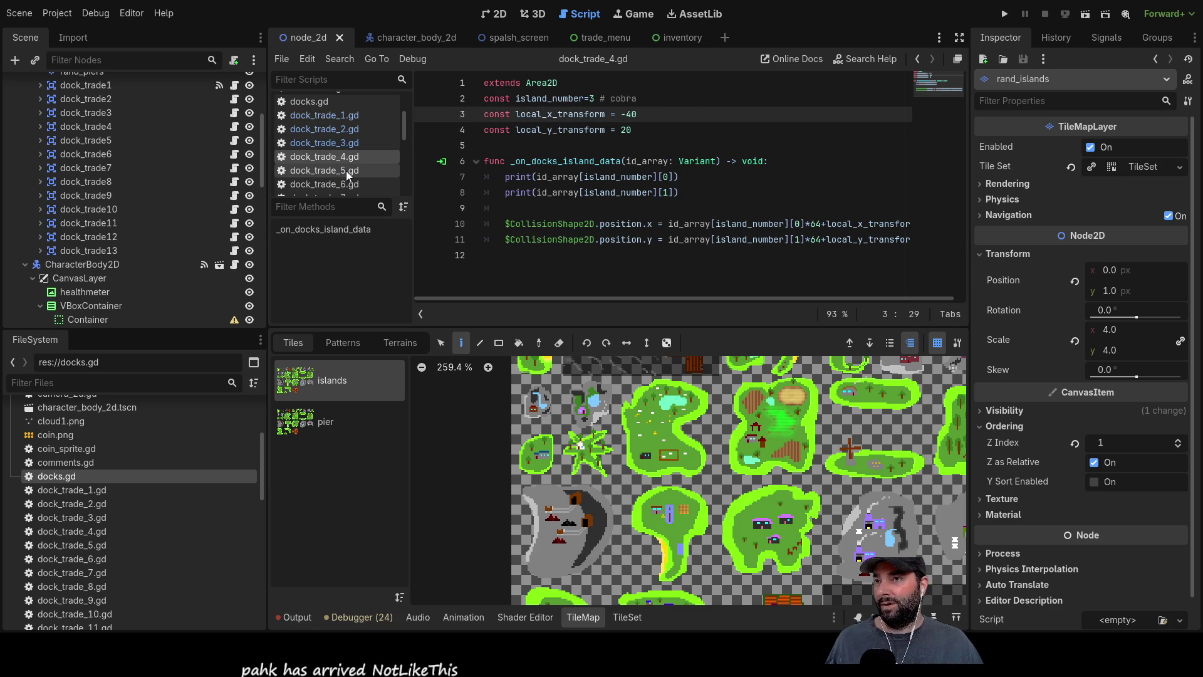
left_click(346, 170)
left_click(344, 184)
scroll(346, 182, "down", 1)
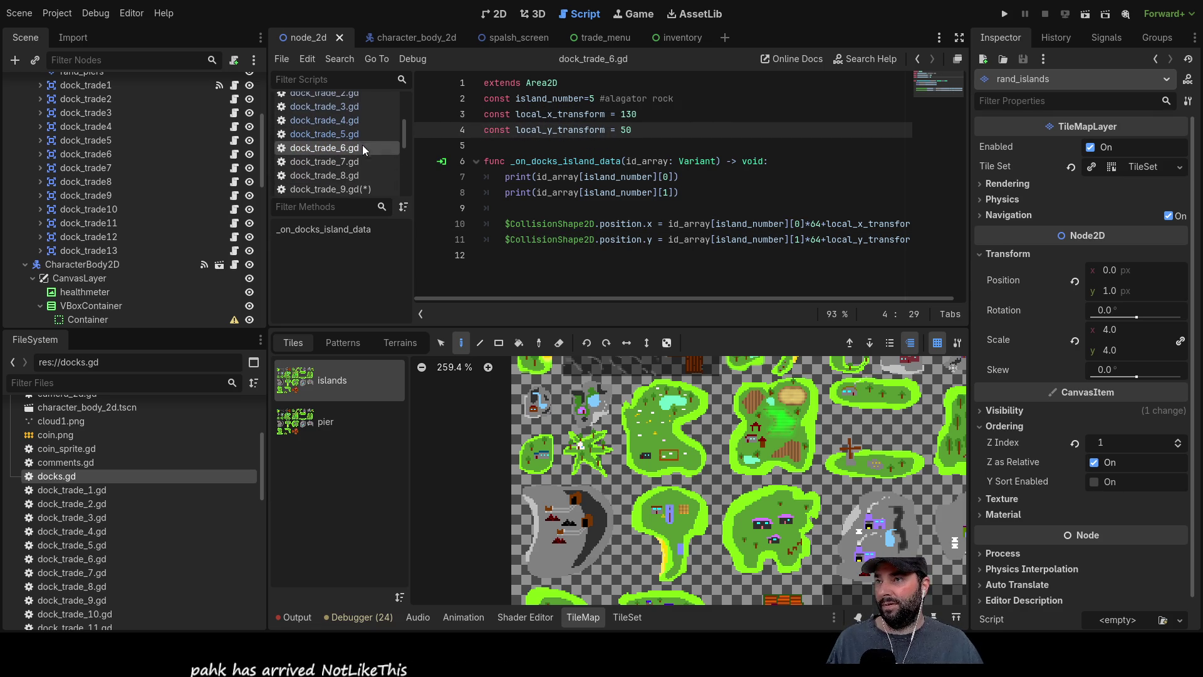
left_click(347, 162)
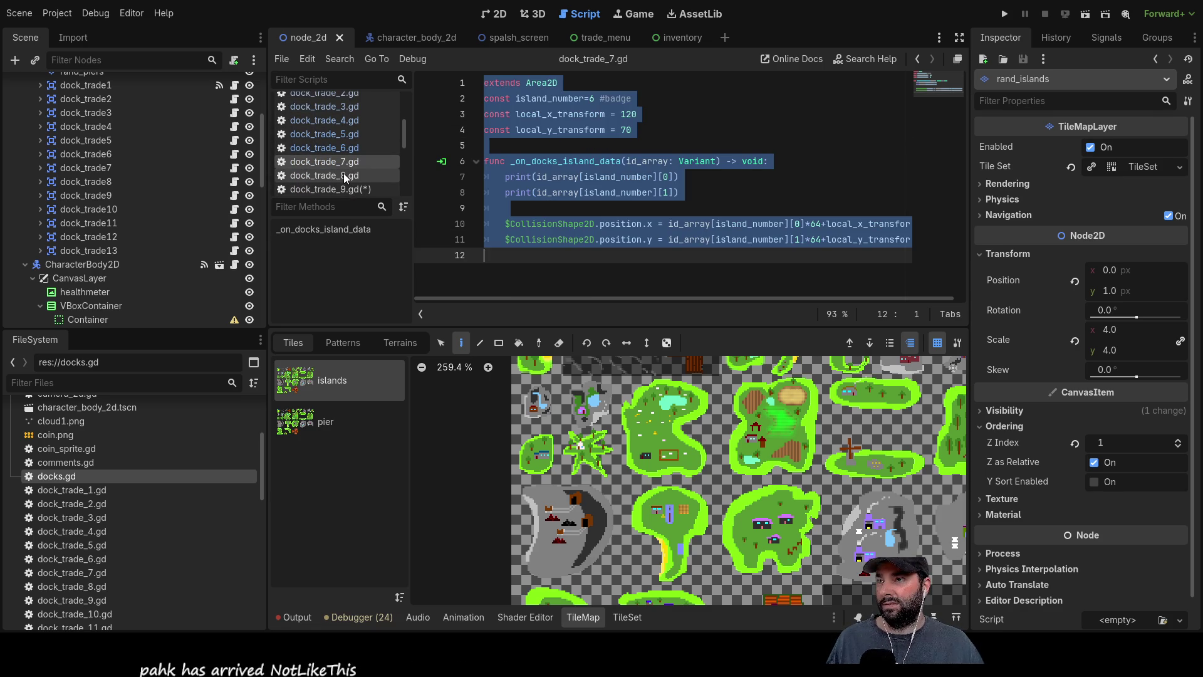
left_click(344, 175)
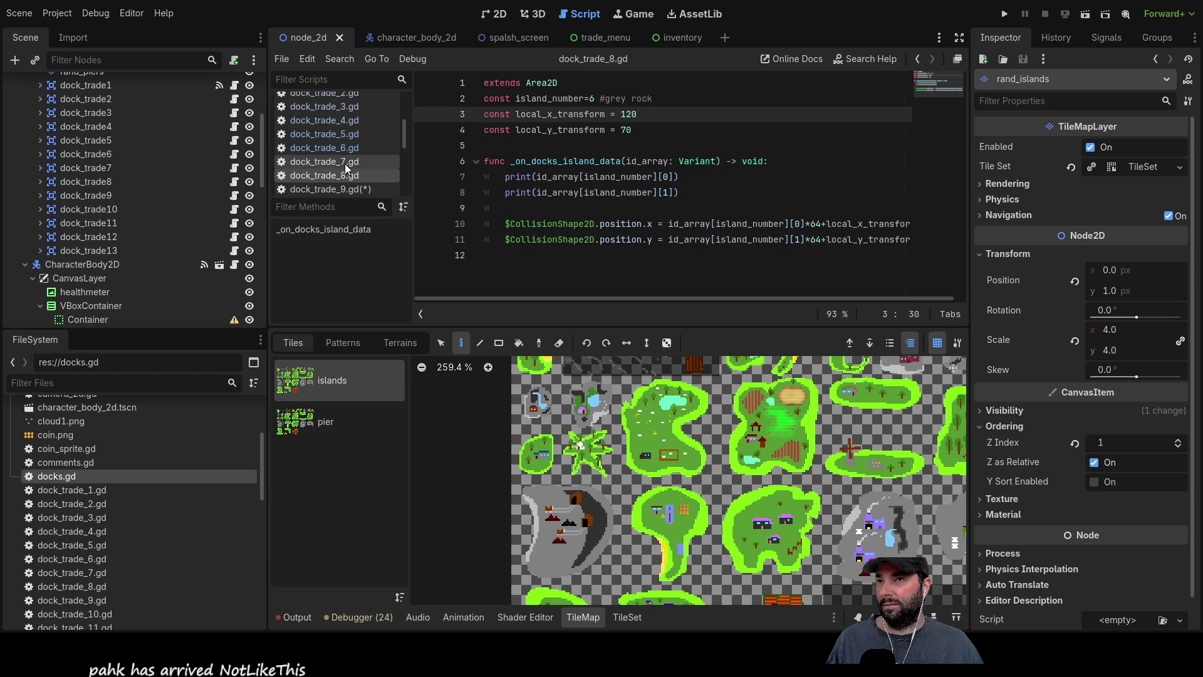
left_click(347, 164)
left_click(343, 177)
double_click(592, 98)
type("7")
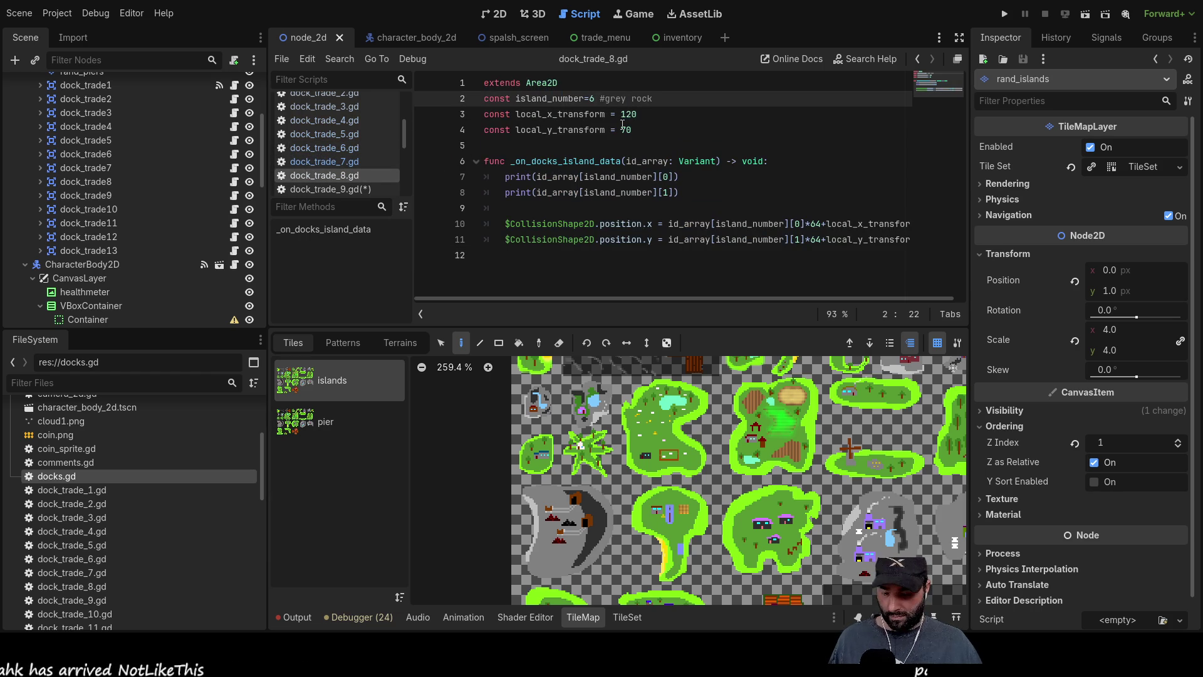
scroll(341, 164, "down", 1)
scroll(336, 162, "down", 1)
Set dock_trade_10's island_number to 9, checking dock_trade_9 and dock_trade_11 alongside.
left_click(337, 165)
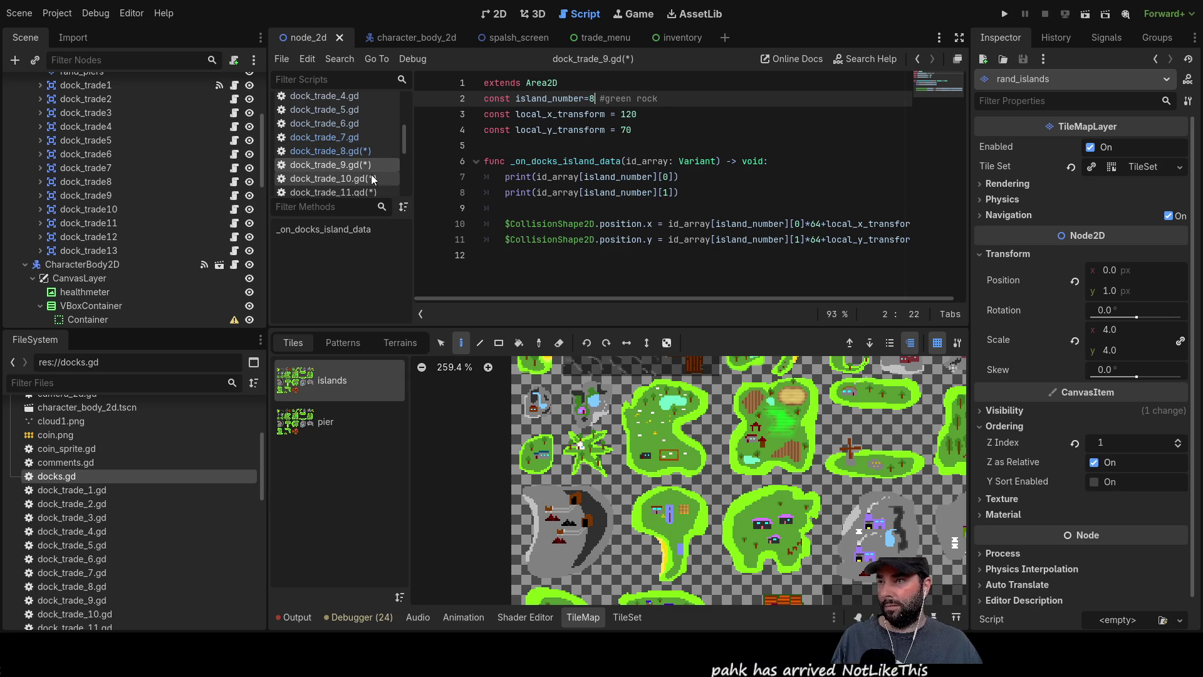
left_click(332, 178)
key("BackSpace")
type("9 #long blue")
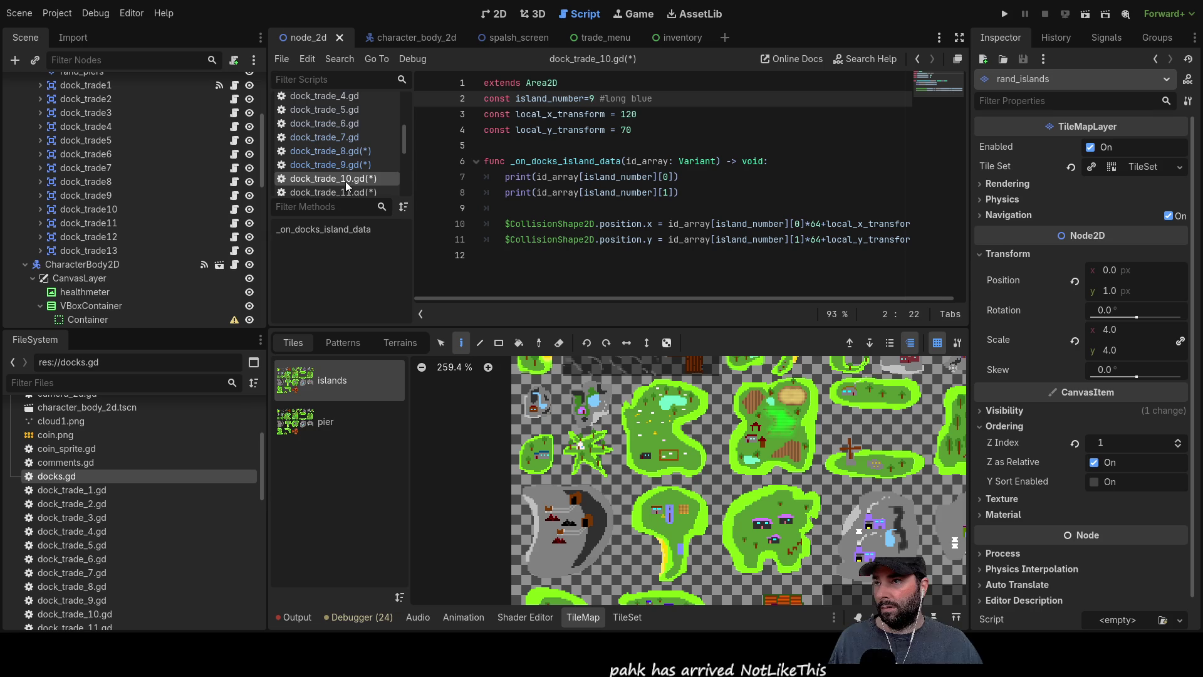
left_click(332, 193)
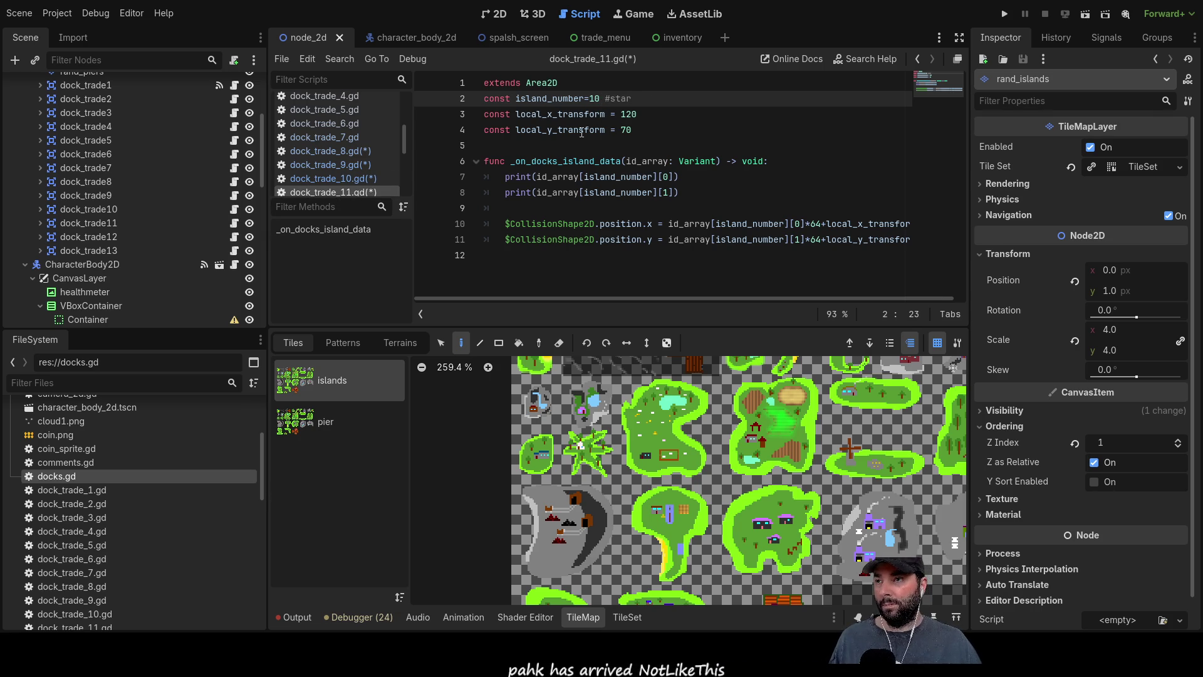
scroll(340, 142, "down", 2)
Compare dock_trade_13 with dock_trade_12 and label dock_trade_13's island comment as farm.
left_click(337, 171)
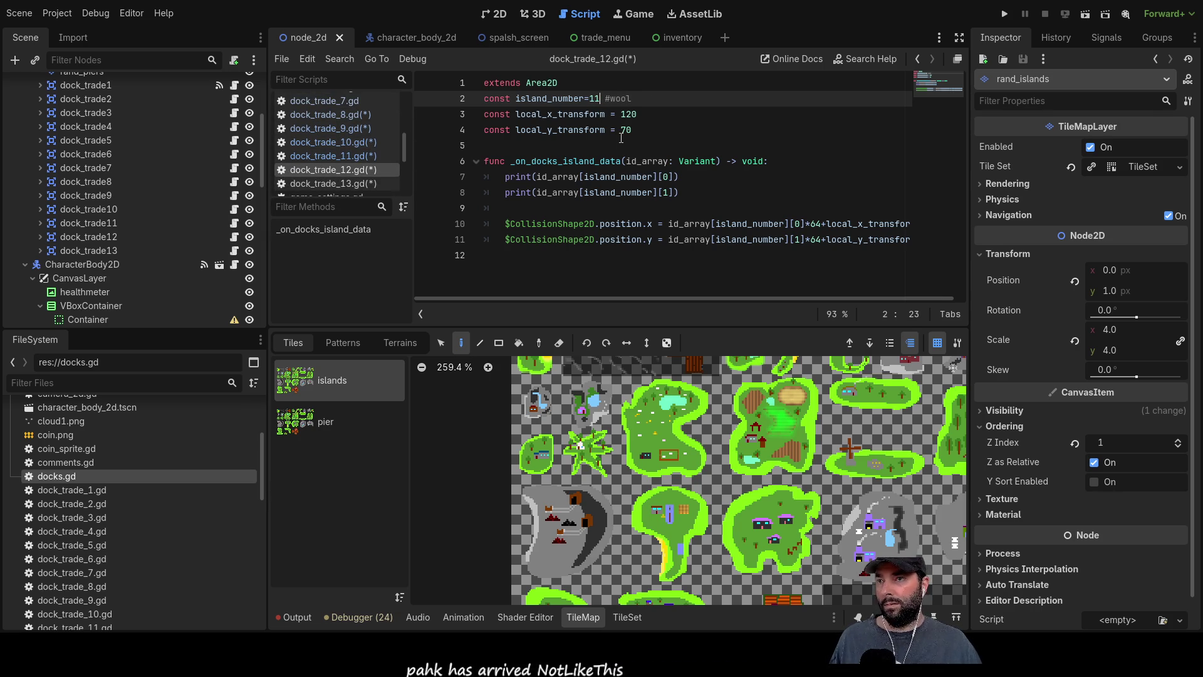
left_click(345, 172)
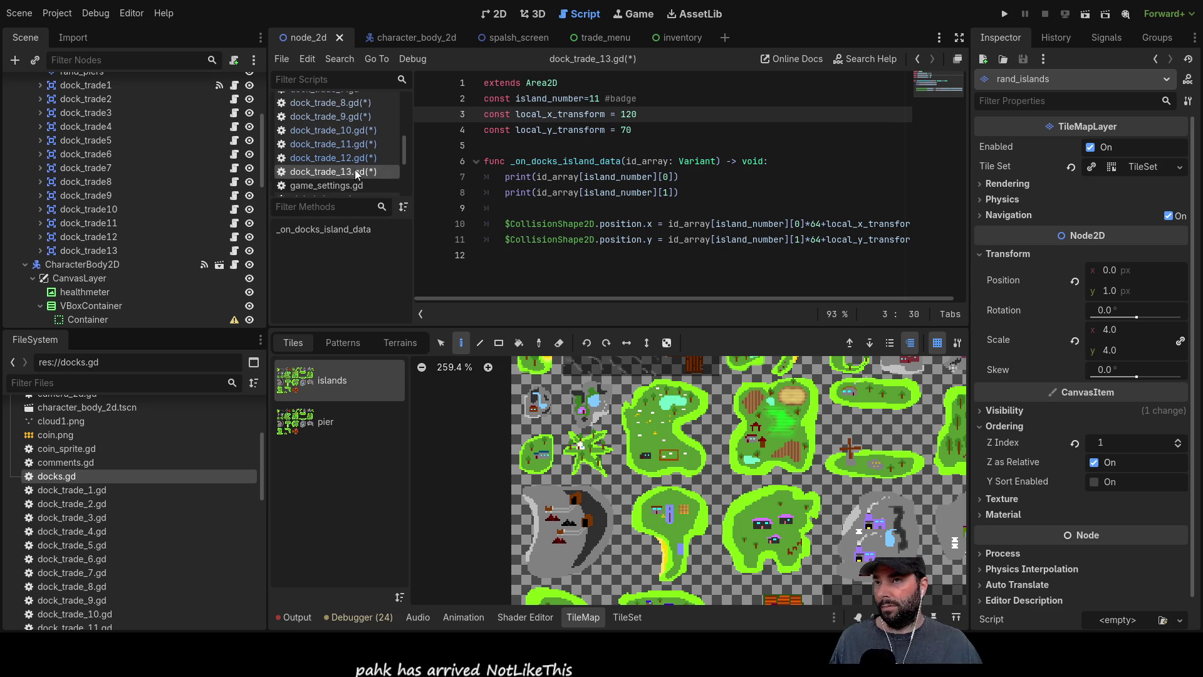
left_click(602, 99)
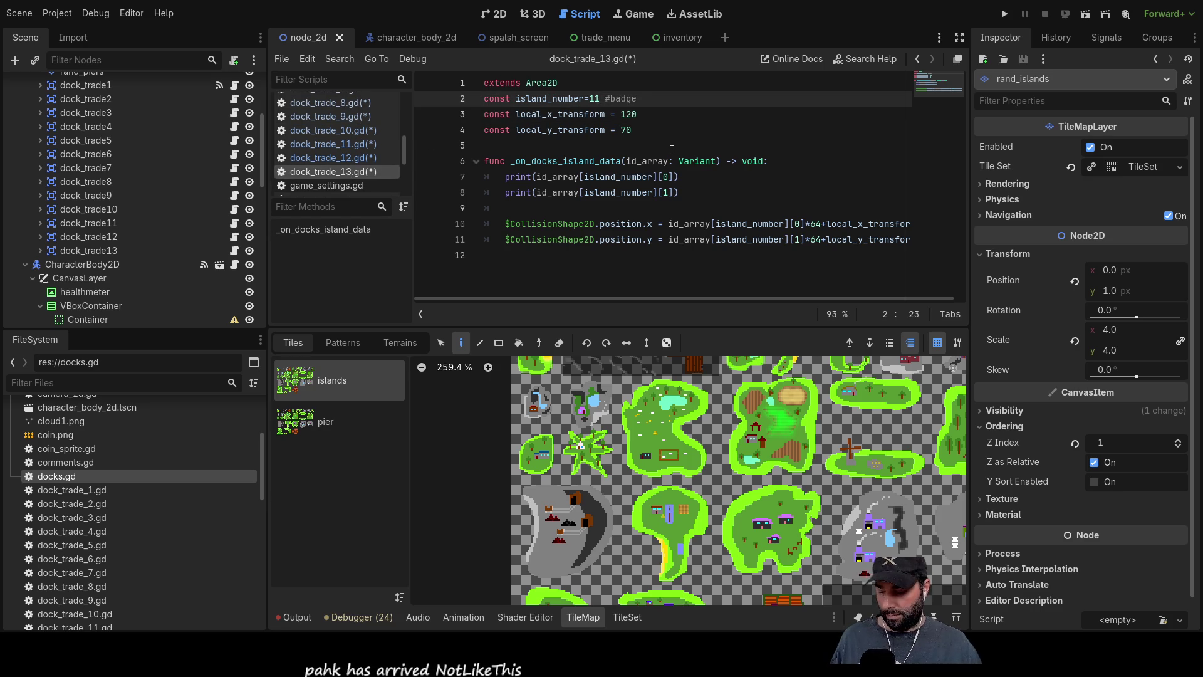
type("2")
scroll(351, 129, "down", 1)
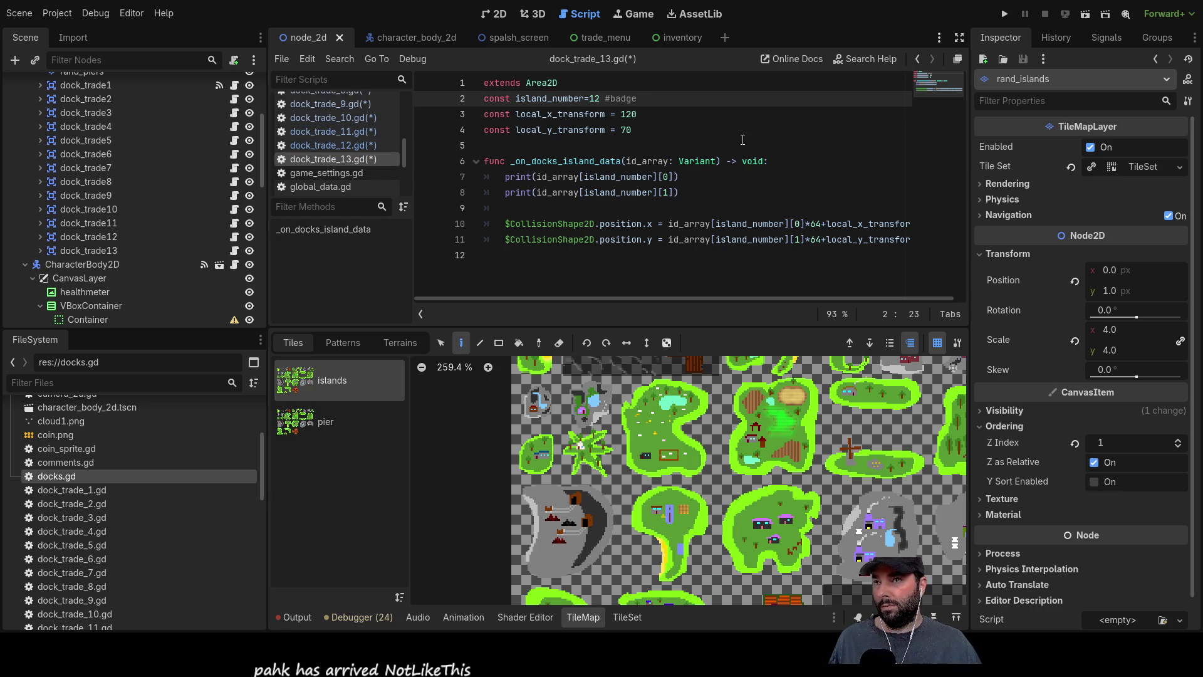
left_click(734, 131)
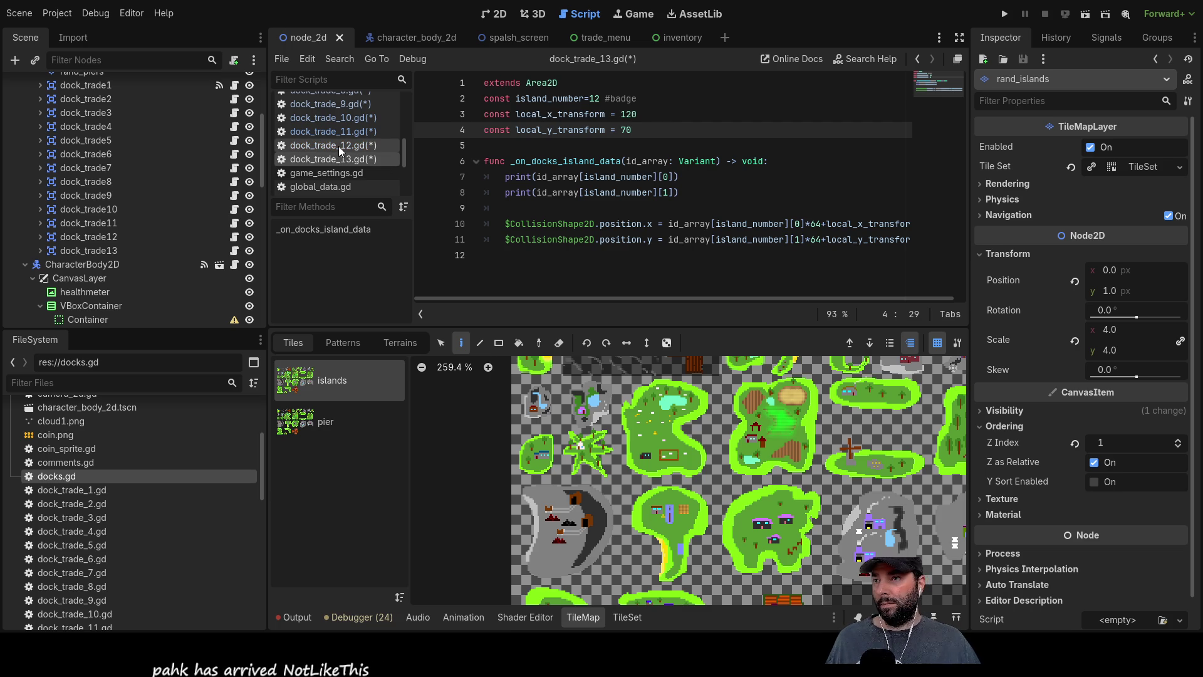
left_click(339, 148)
left_click(364, 159)
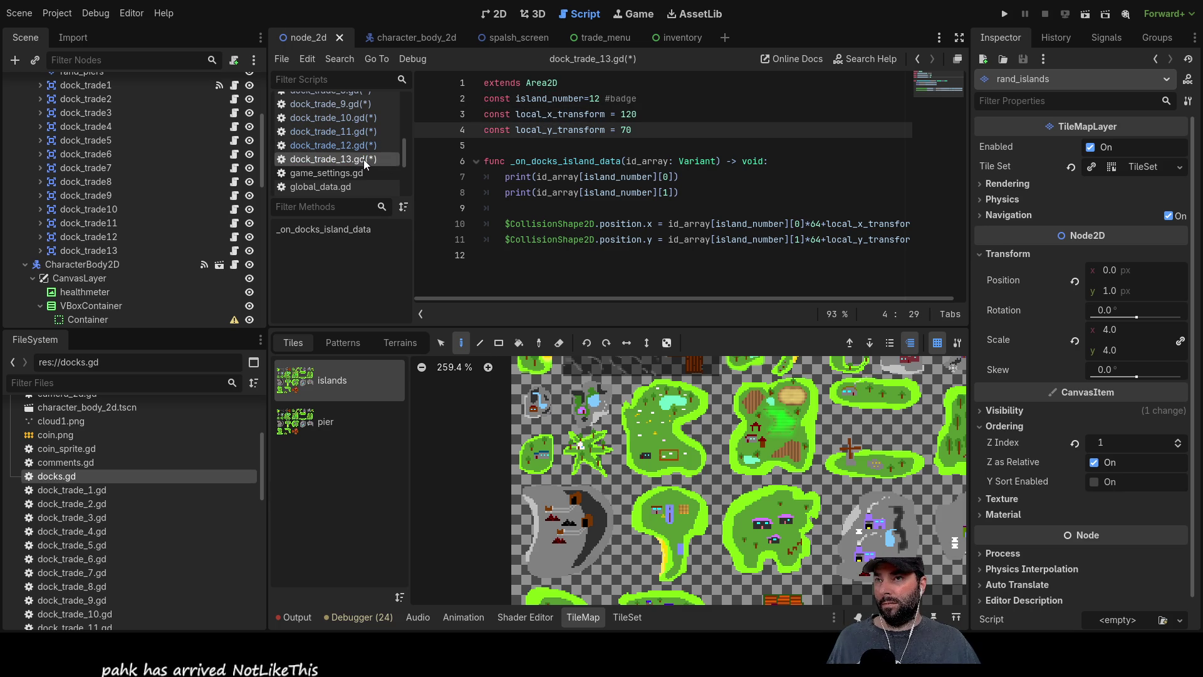
left_click(356, 149)
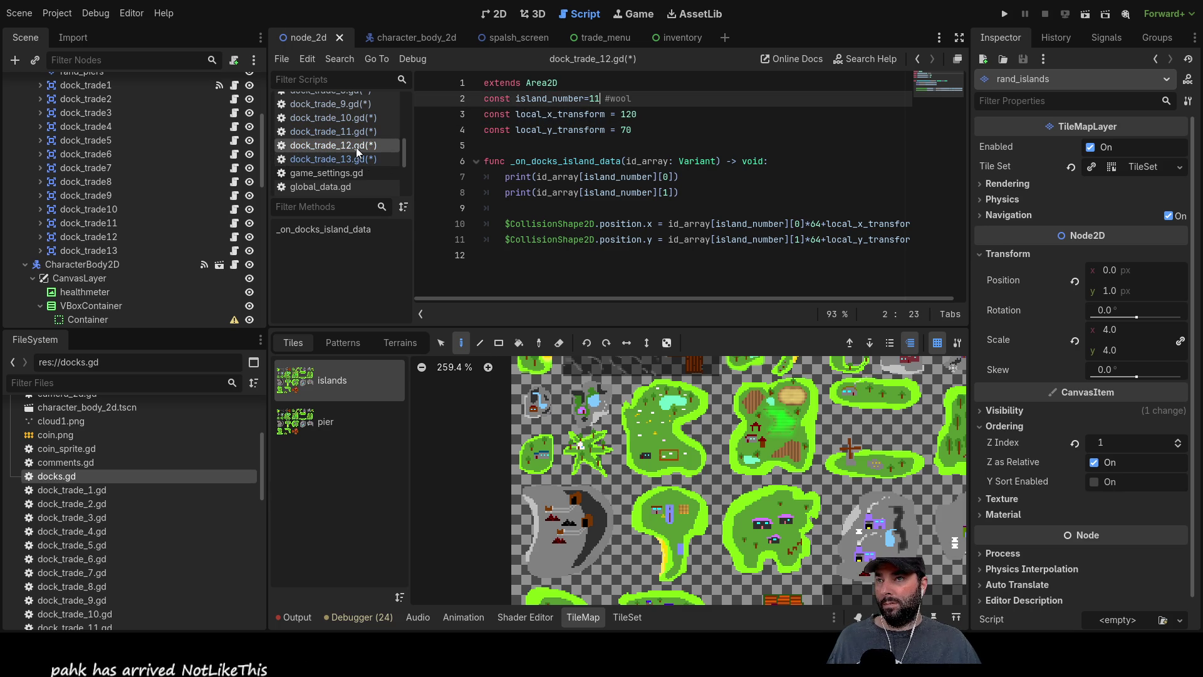
left_click(357, 159)
left_click(627, 98)
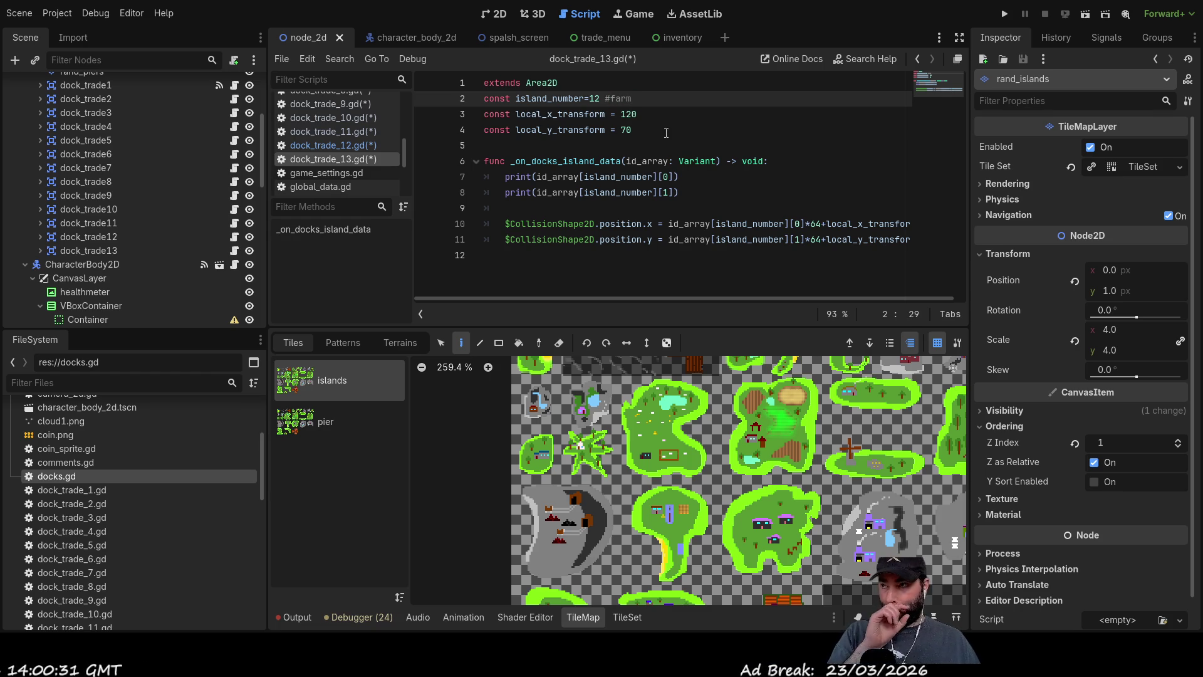
scroll(371, 171, "up", 5)
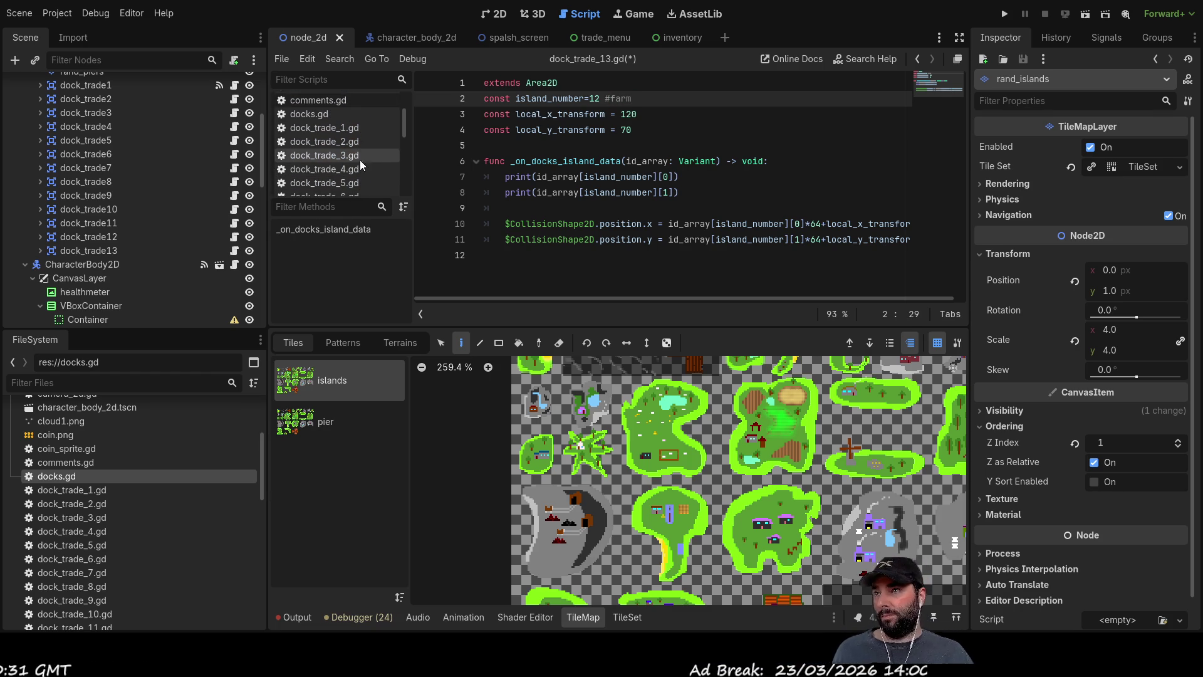
left_click(320, 115)
Add the comments #grey rock, #green rock and #long house after pier_offset8 through pier_offset10.
scroll(711, 212, "down", 1)
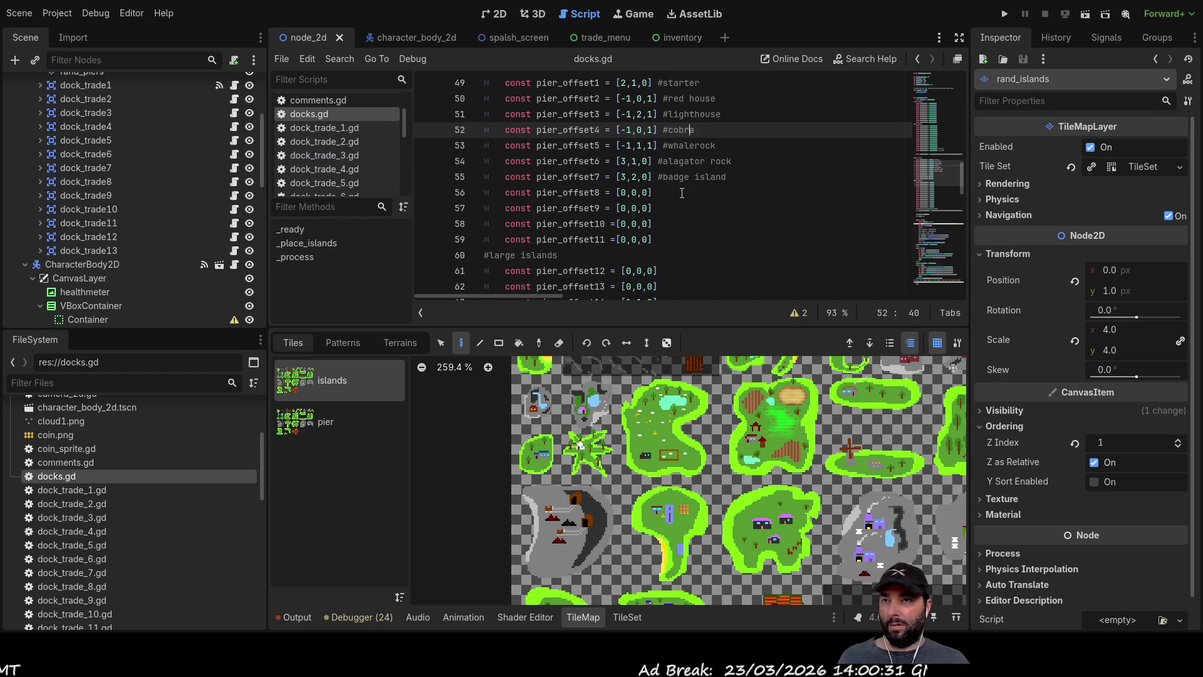
left_click(719, 193)
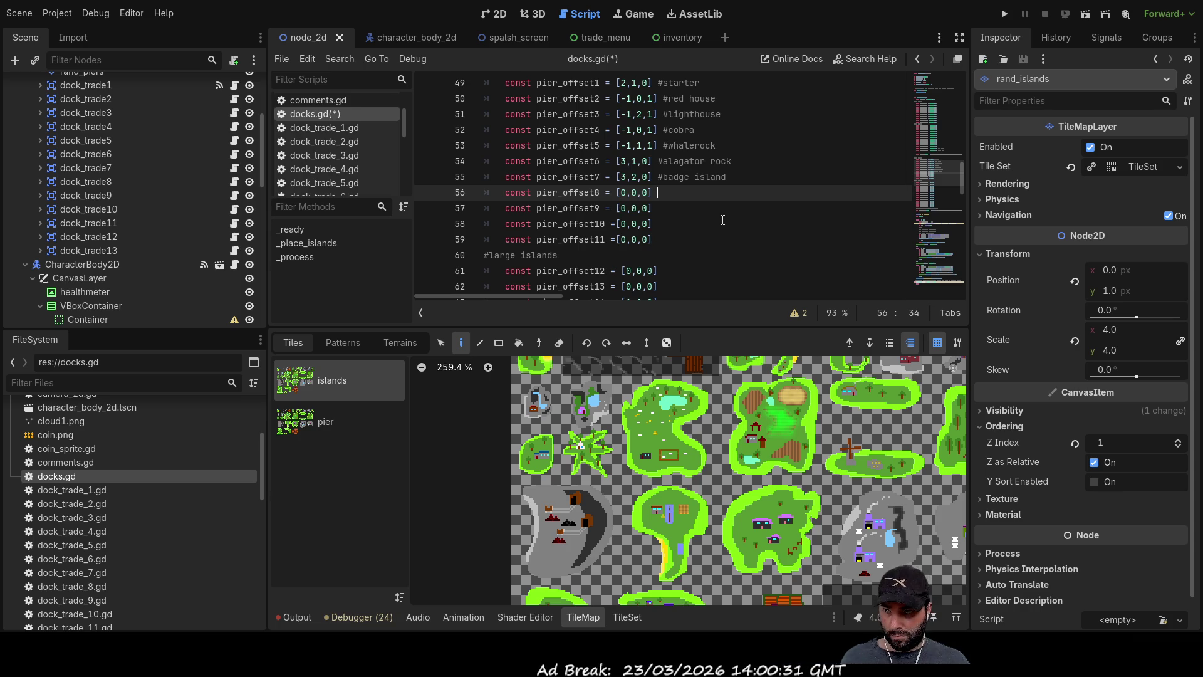
type("#")
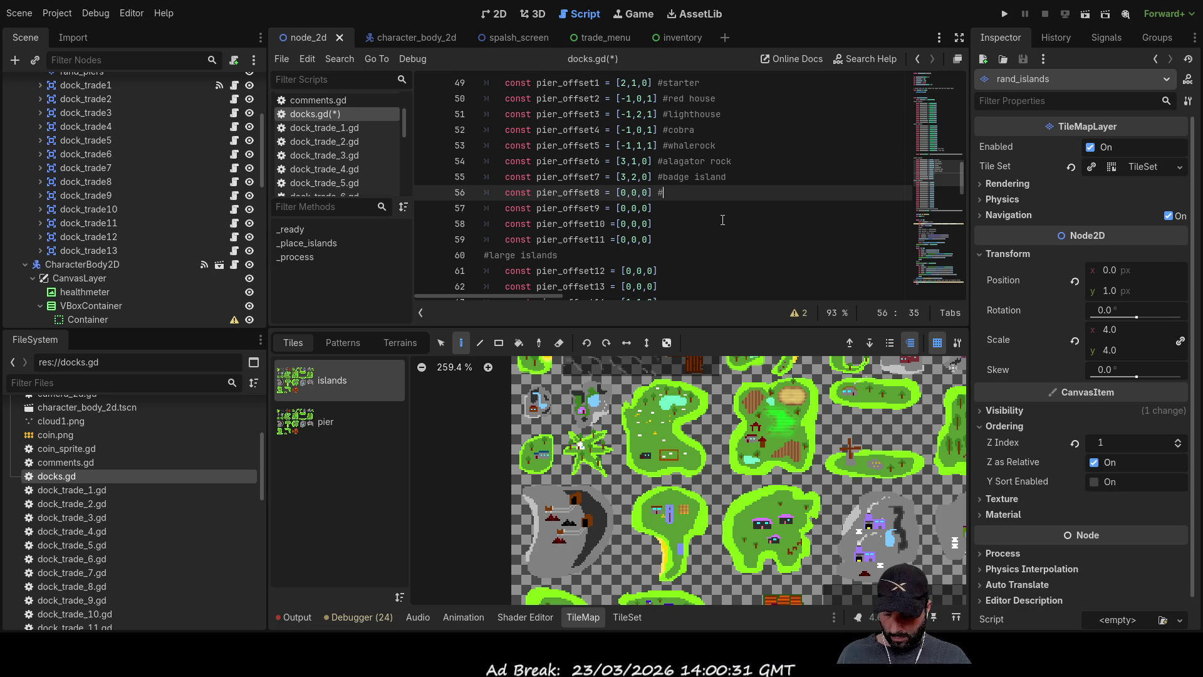
type("grey rock")
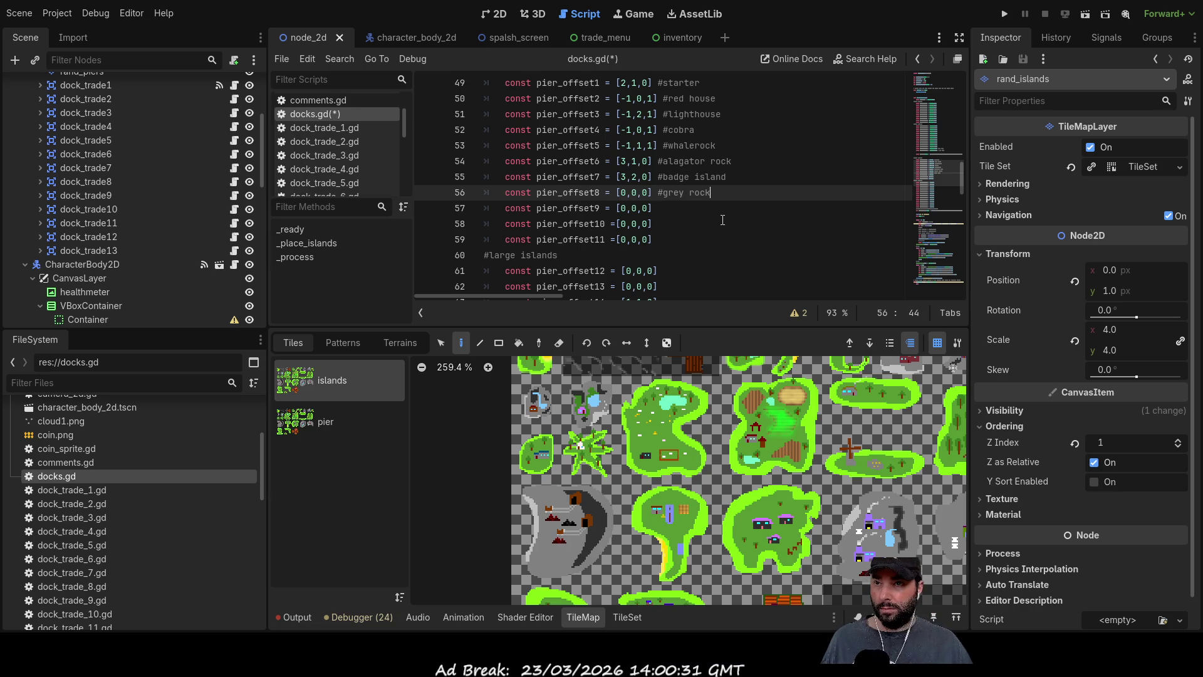
left_click(701, 210)
type("#green rock")
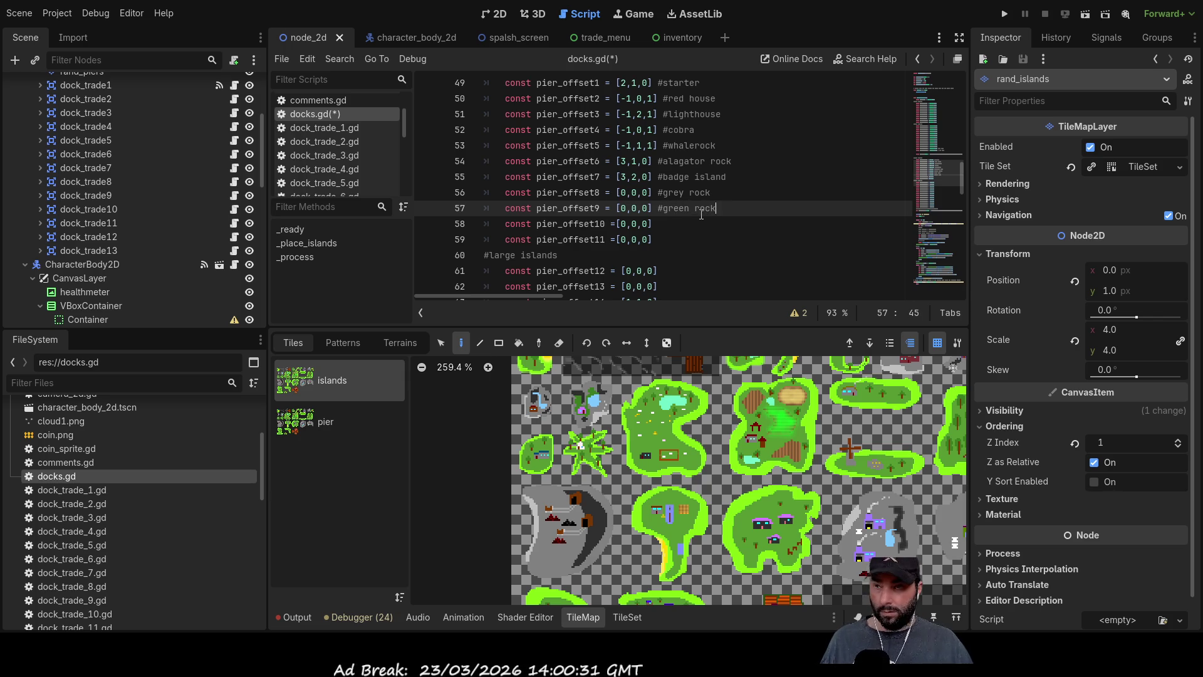
key("Down")
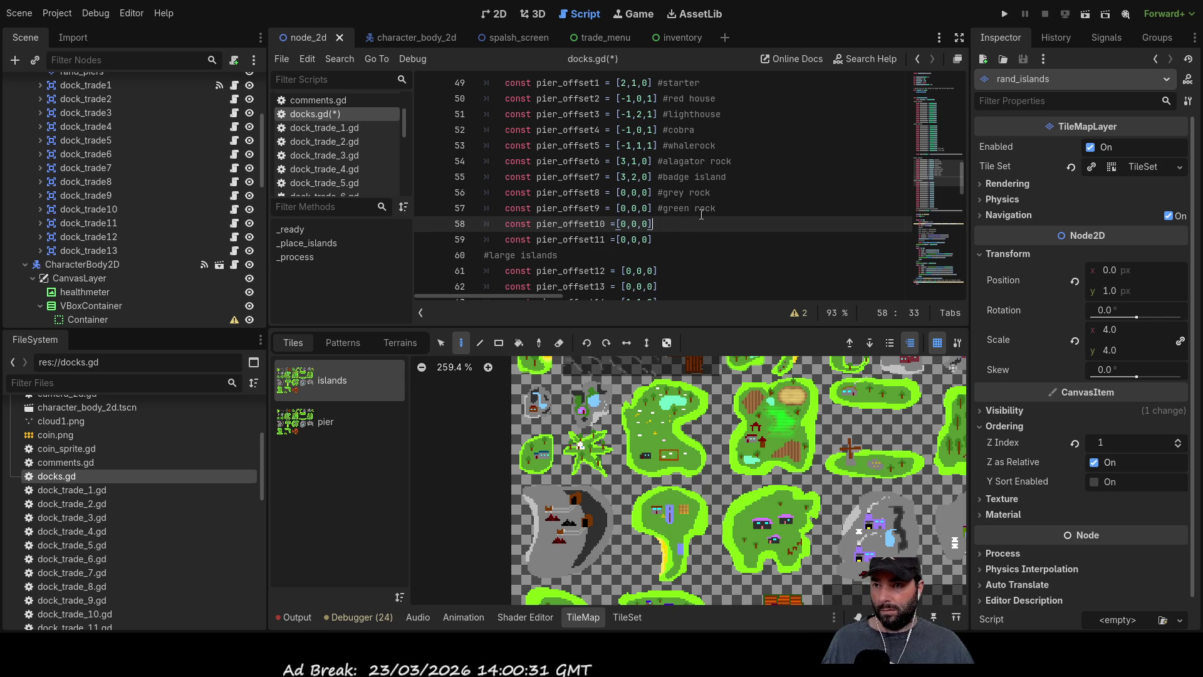
type("#long house")
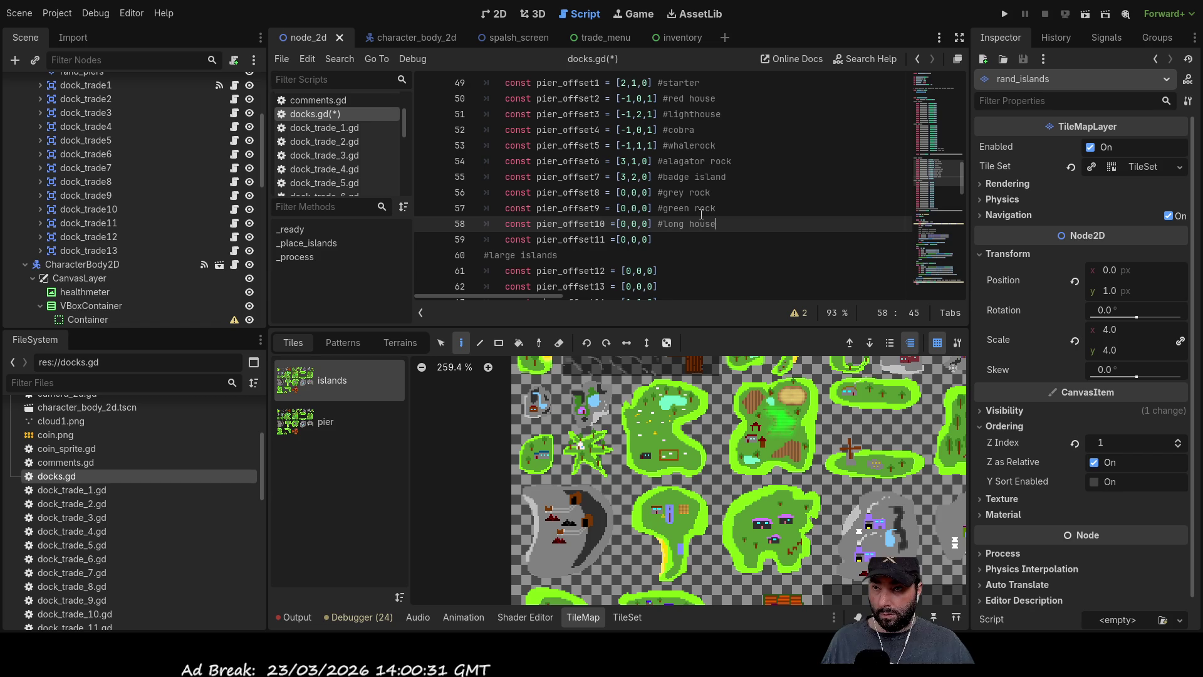
Label pier_offset11 through pier_offset15 as #star, #wool, #farm, #mill and #wood.
key("Down")
type("#star")
key("Down")
key("Down")
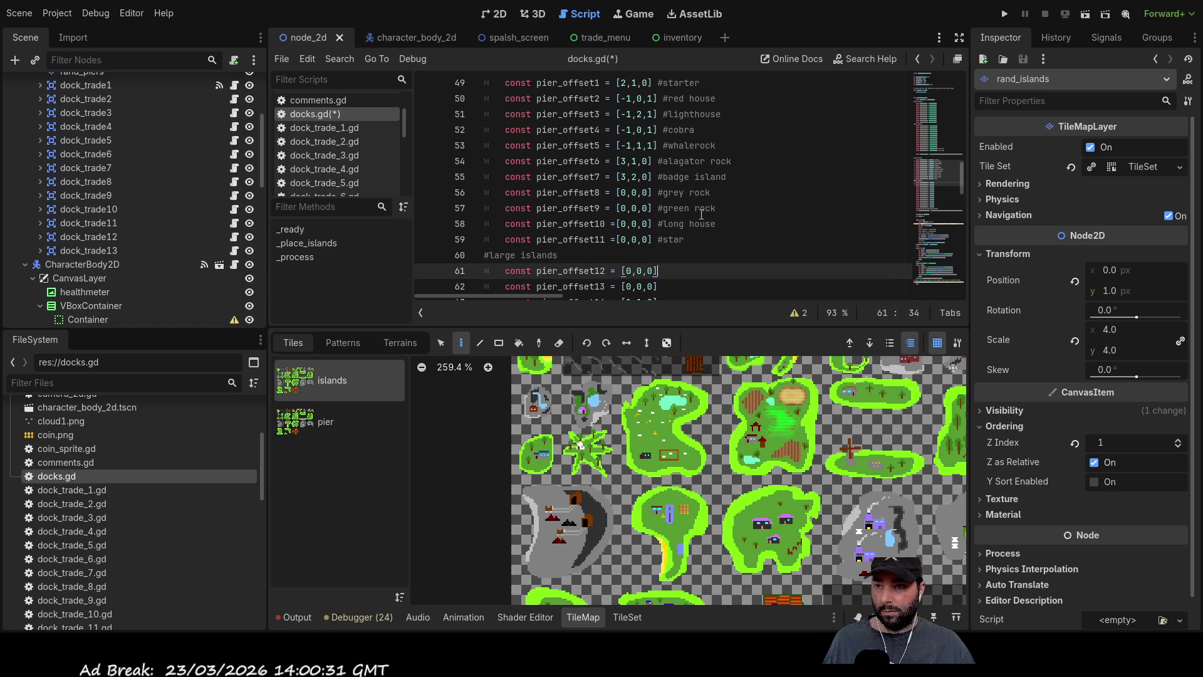
type(" #wool")
key("Down")
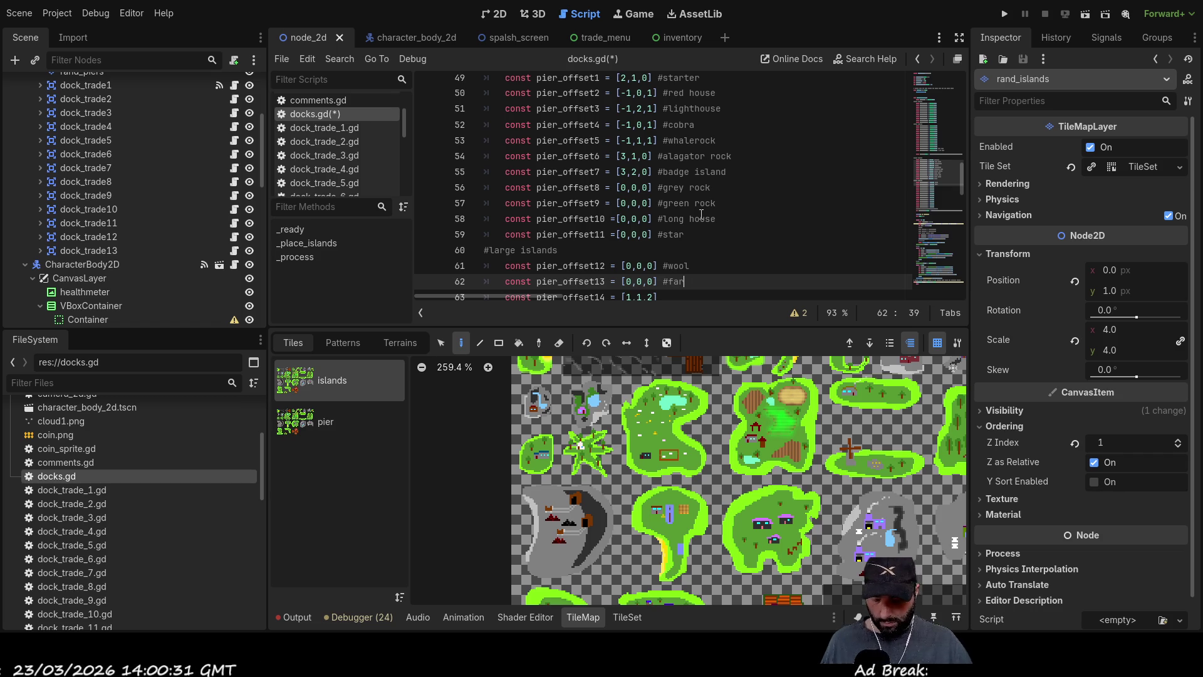
key("Down")
scroll(701, 214, "down", 1)
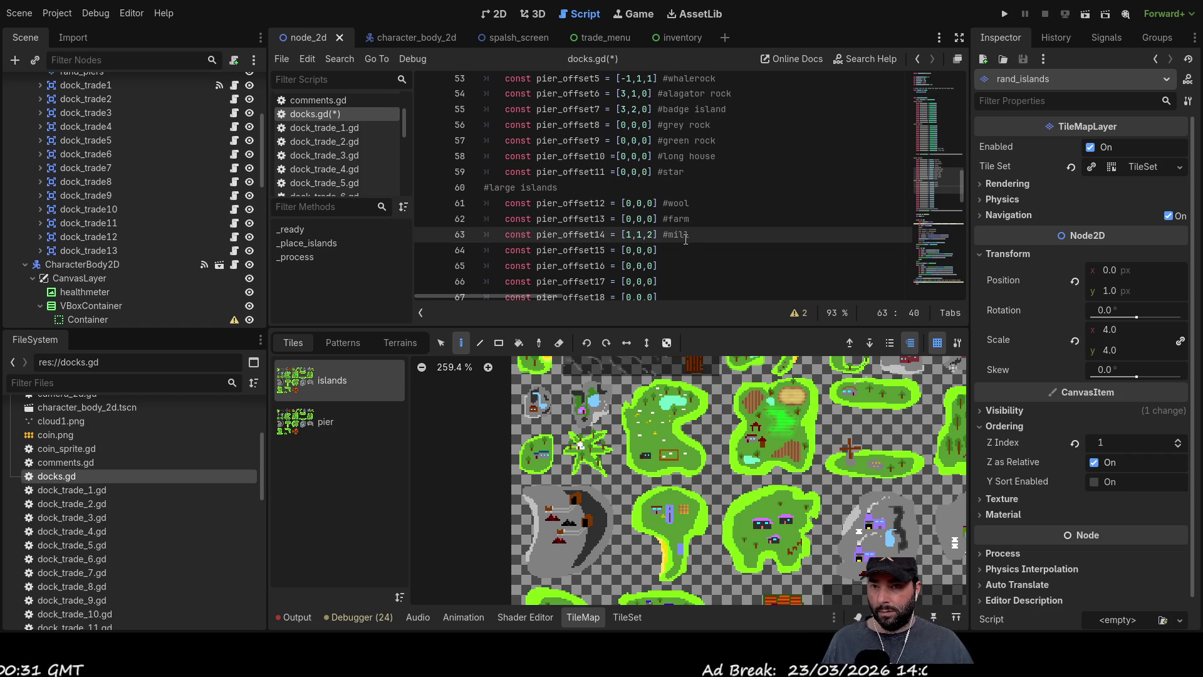
left_click(686, 252)
type("#wood")
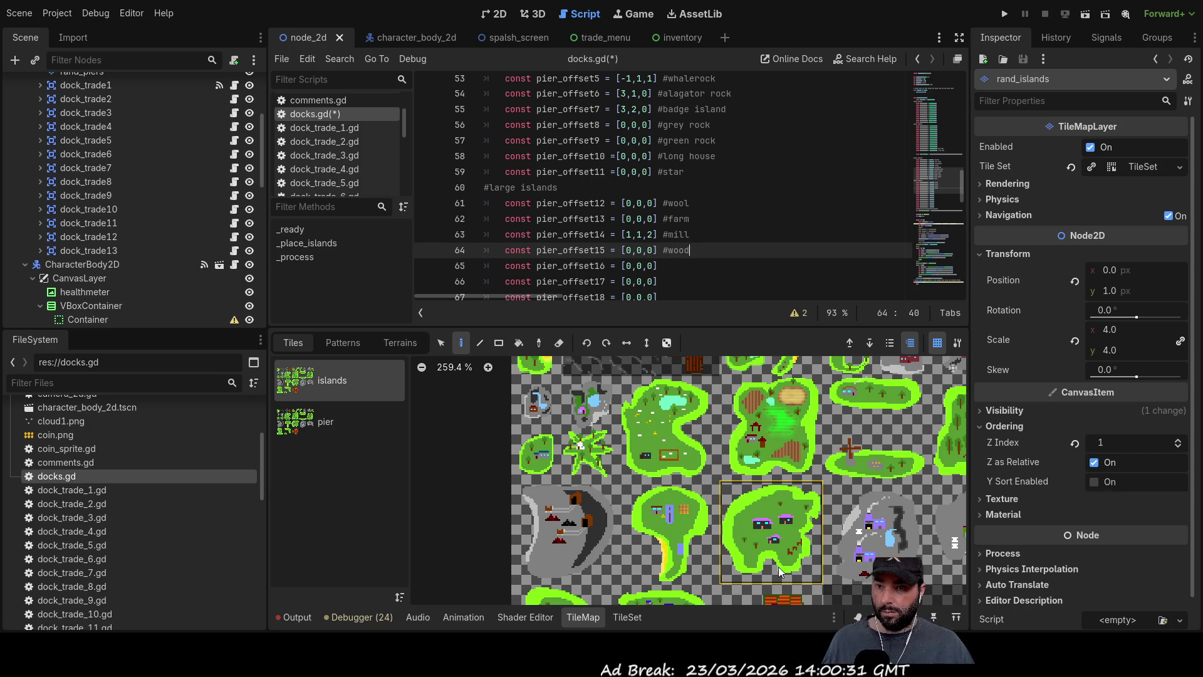
left_click(714, 455)
scroll(626, 476, "right", 5)
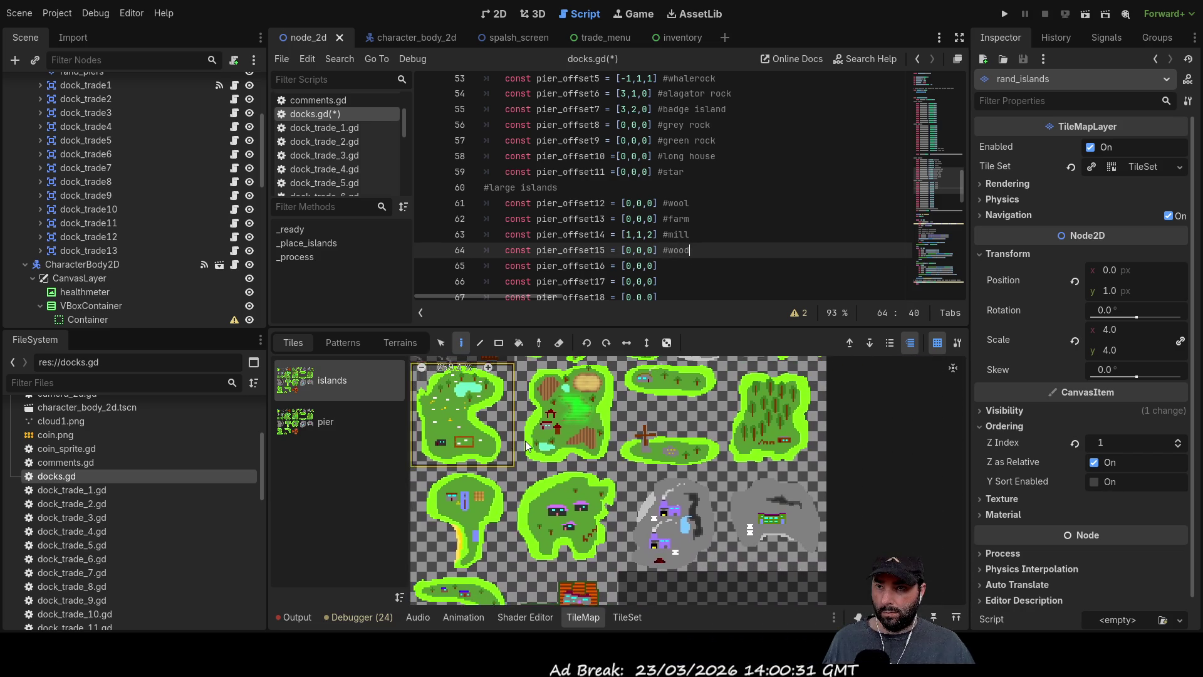
Comment pier_offset16 through pier_offset19 as #mine, #sawmill, #furn and #furance.
left_click(684, 264)
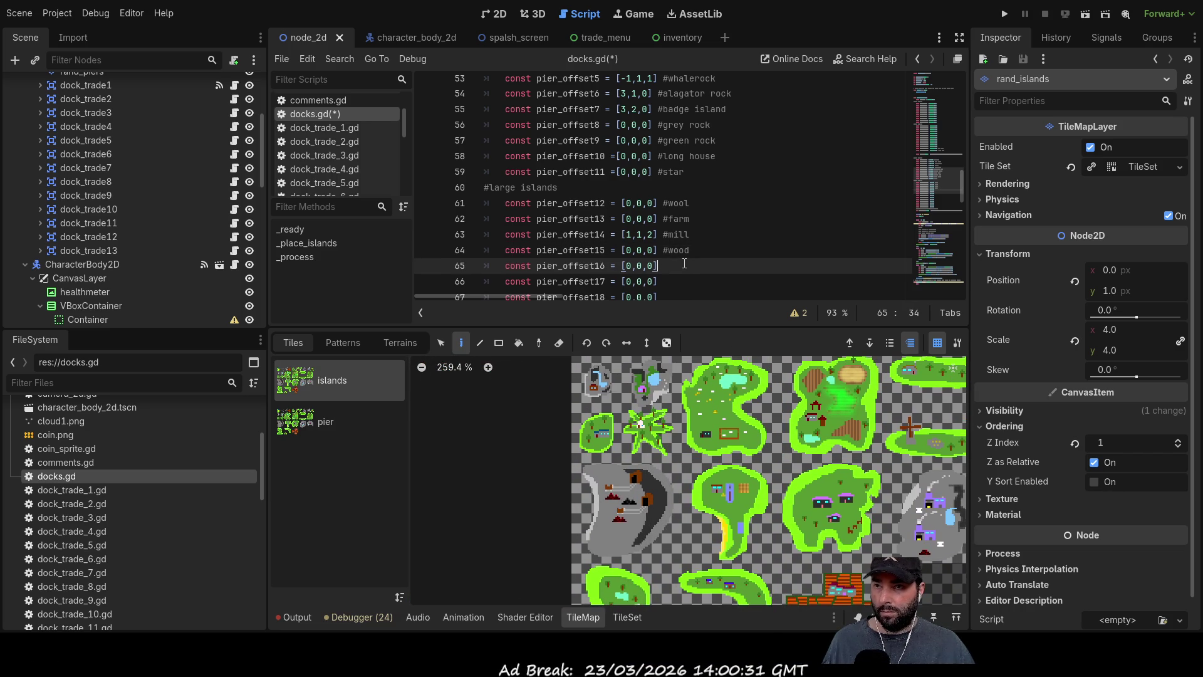
type(" #mine")
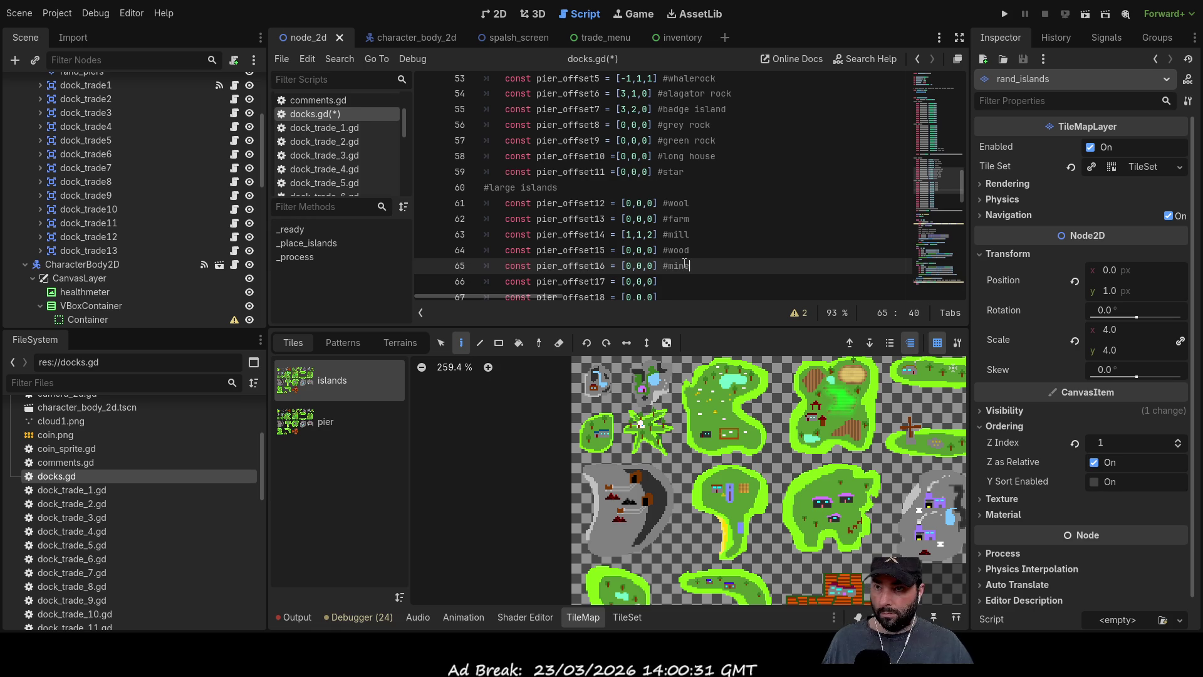
key("Down")
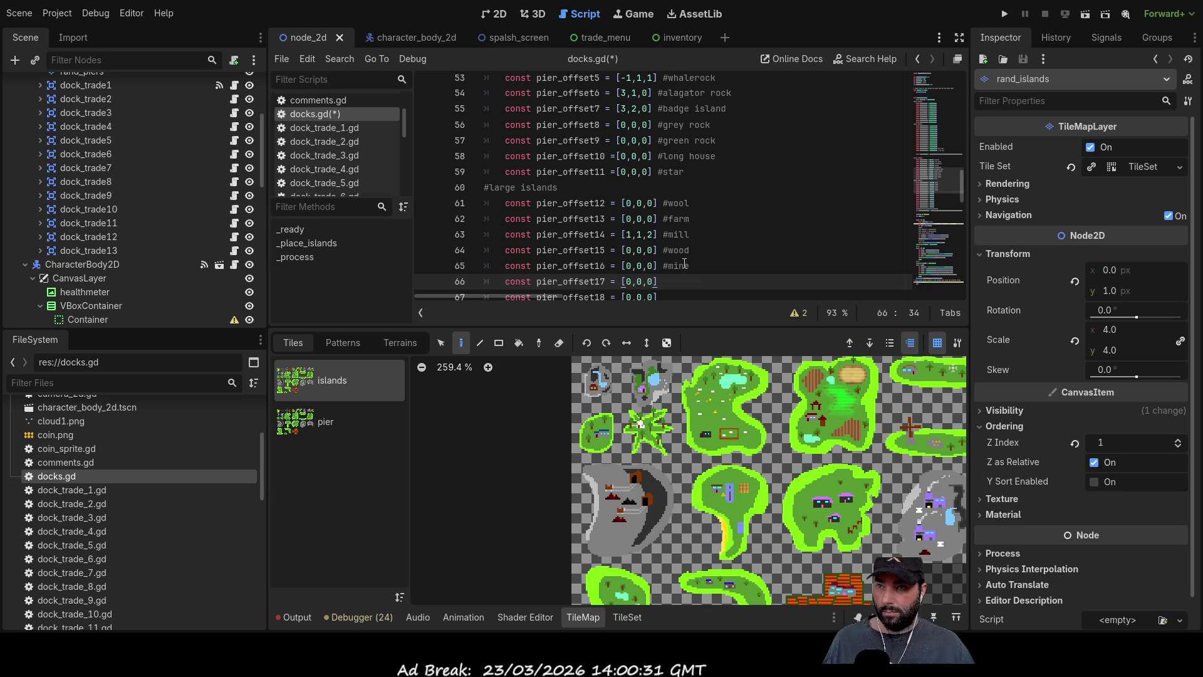
type(" #sawmill")
key("Down")
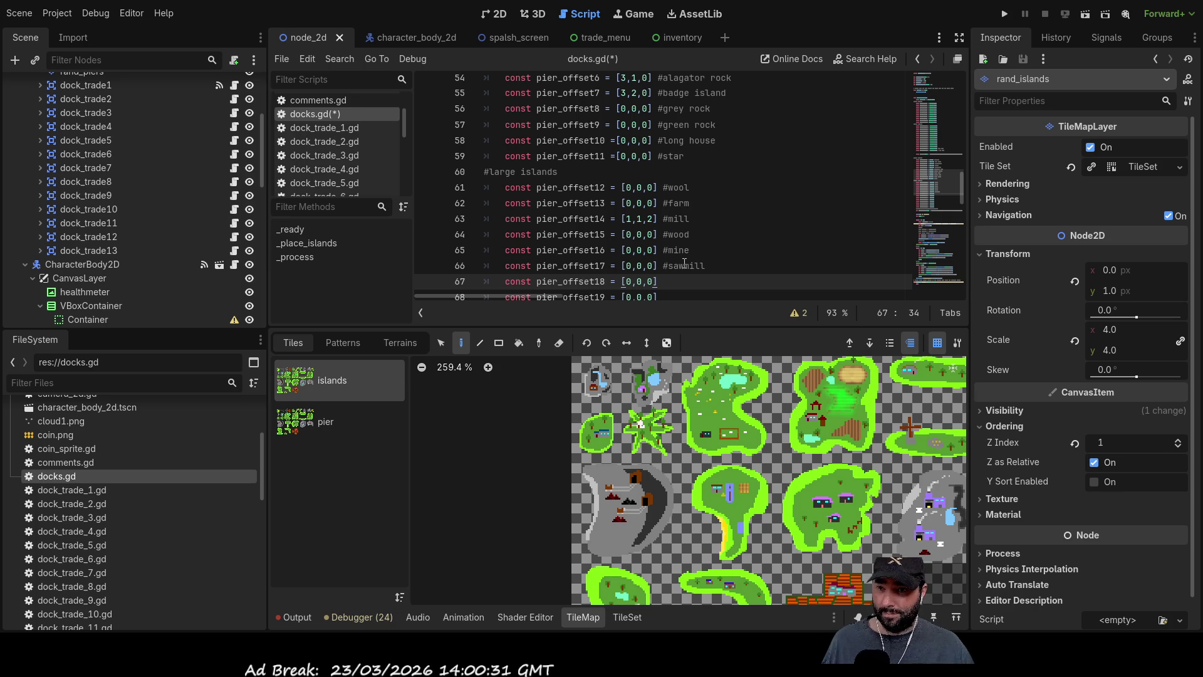
type(" #")
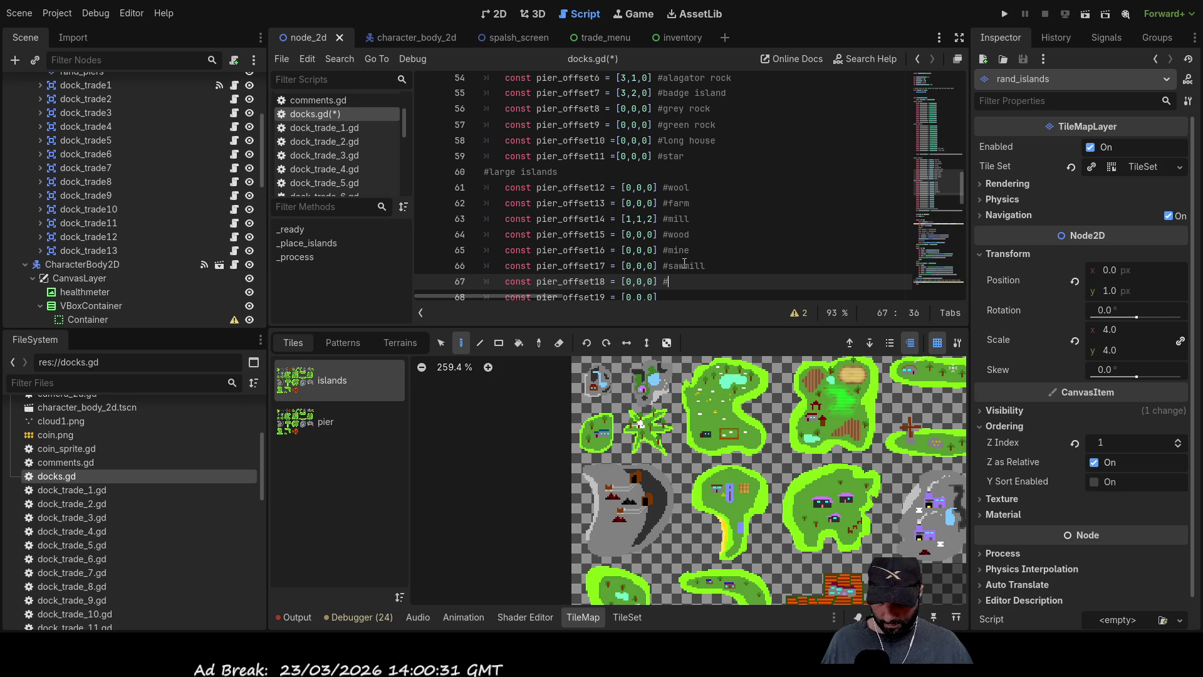
type("furn")
key("Down")
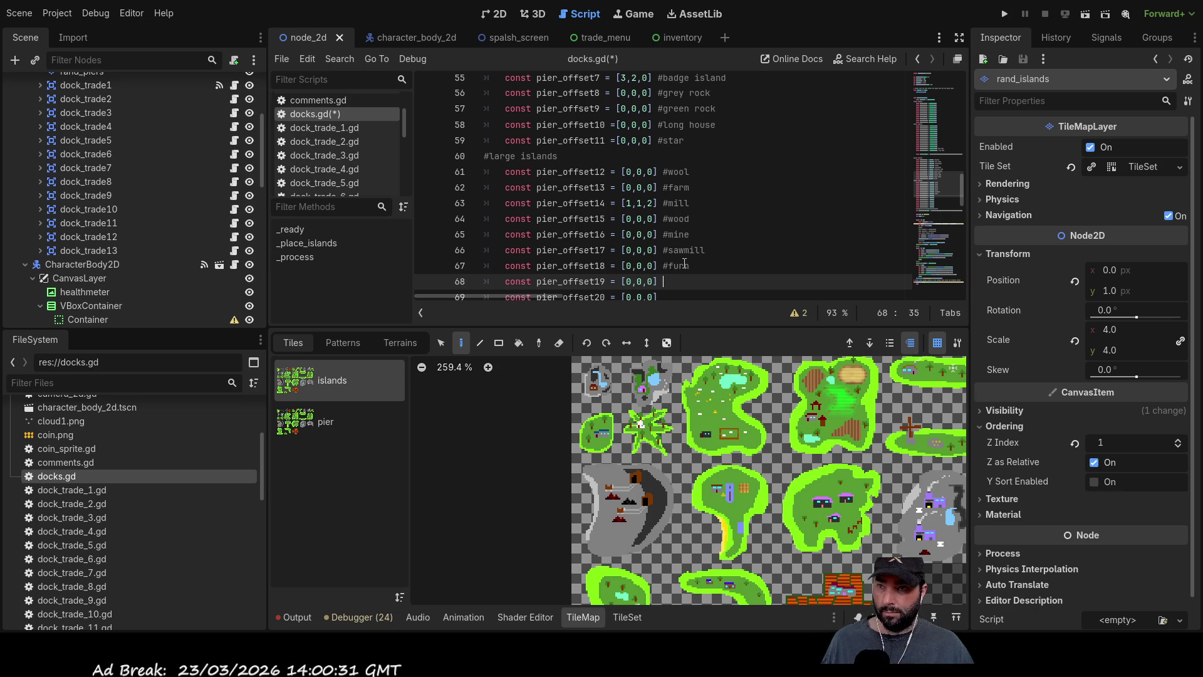
type("#furance")
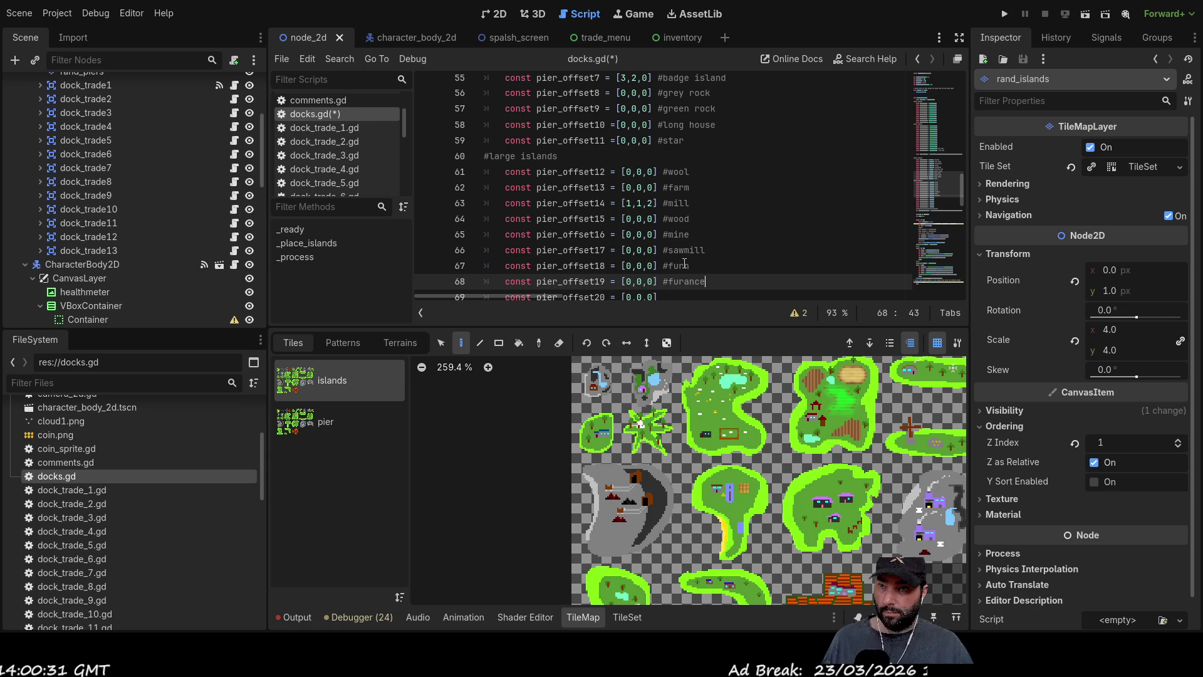
Label the next offsets #ironworks and #thread (ryan island), checking the islands in the atlas.
key("Down")
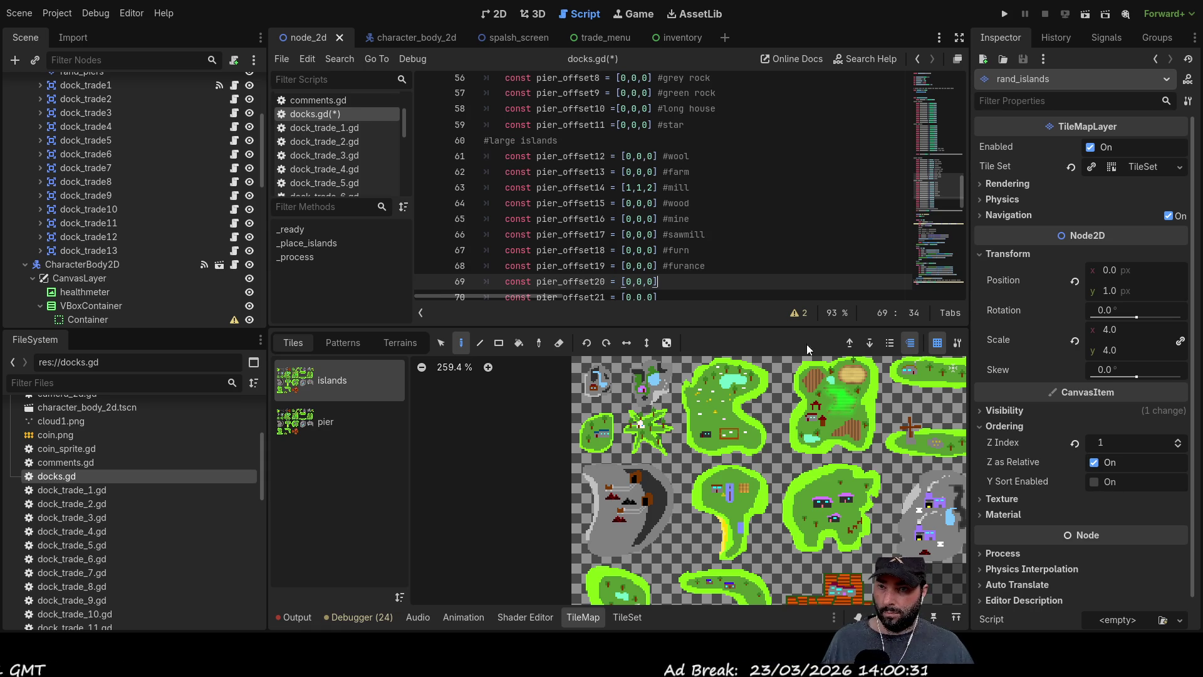
scroll(720, 426, "right", 5)
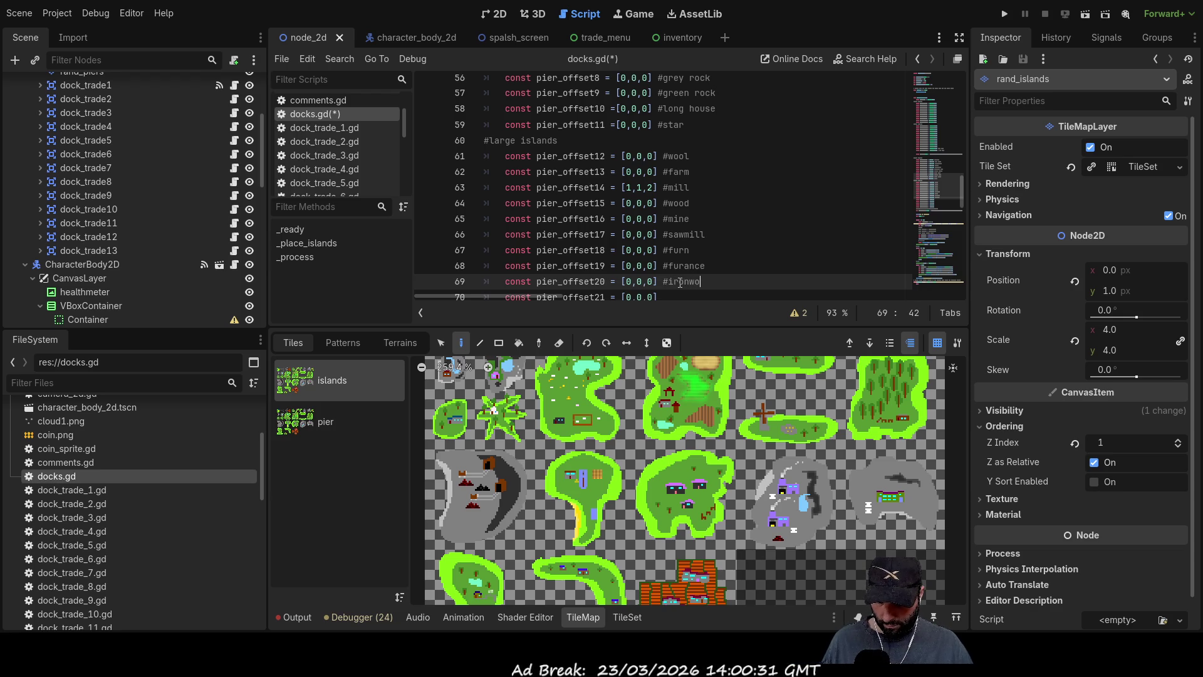
key("Down")
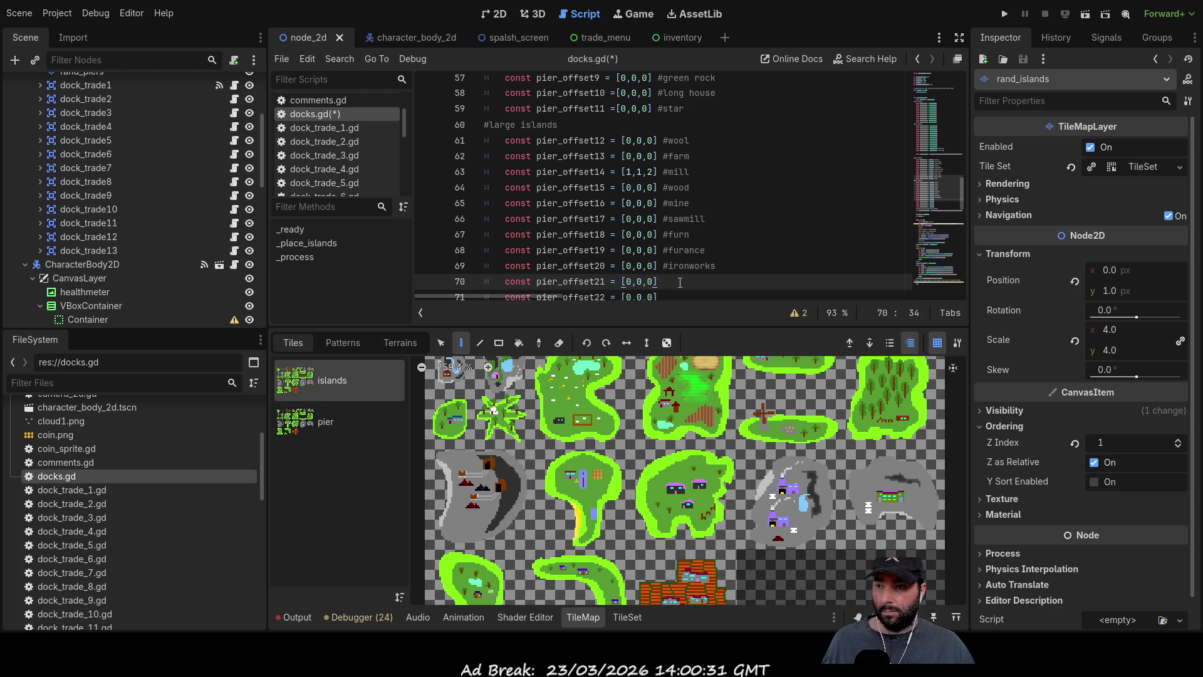
left_click(517, 442)
mouse_move(517, 445)
left_mouse_down()
mouse_move(603, 461)
mouse_move(685, 411)
mouse_move(685, 381)
left_mouse_up()
type("#")
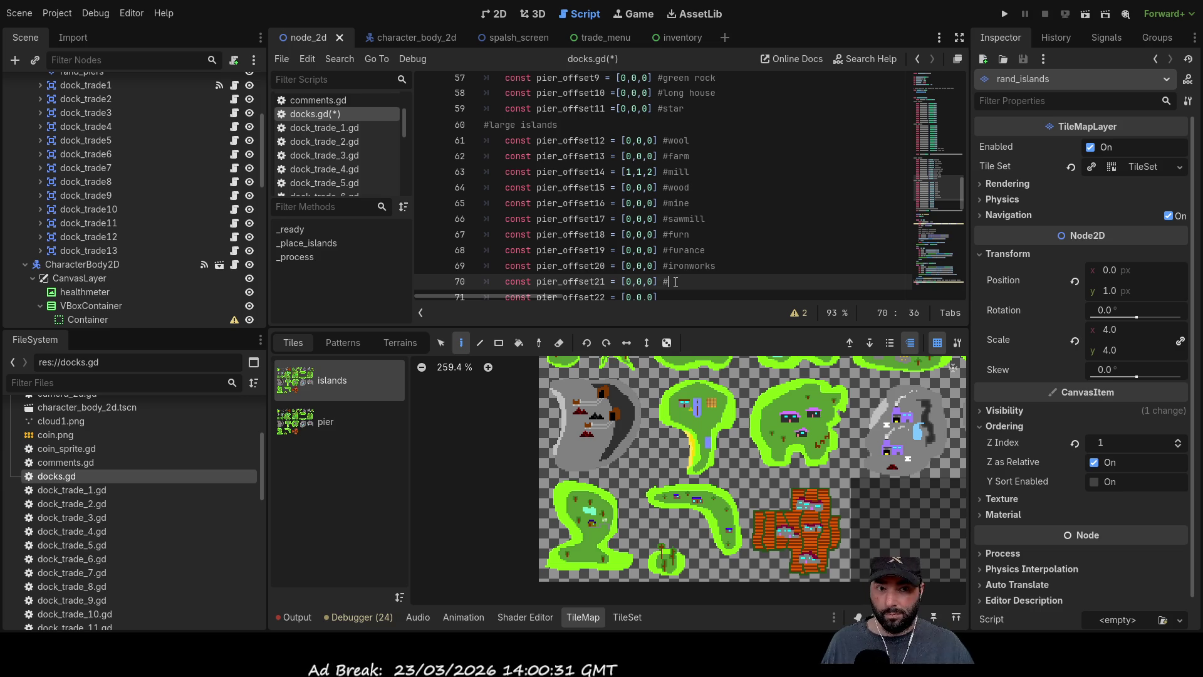
type(" ()ryan")
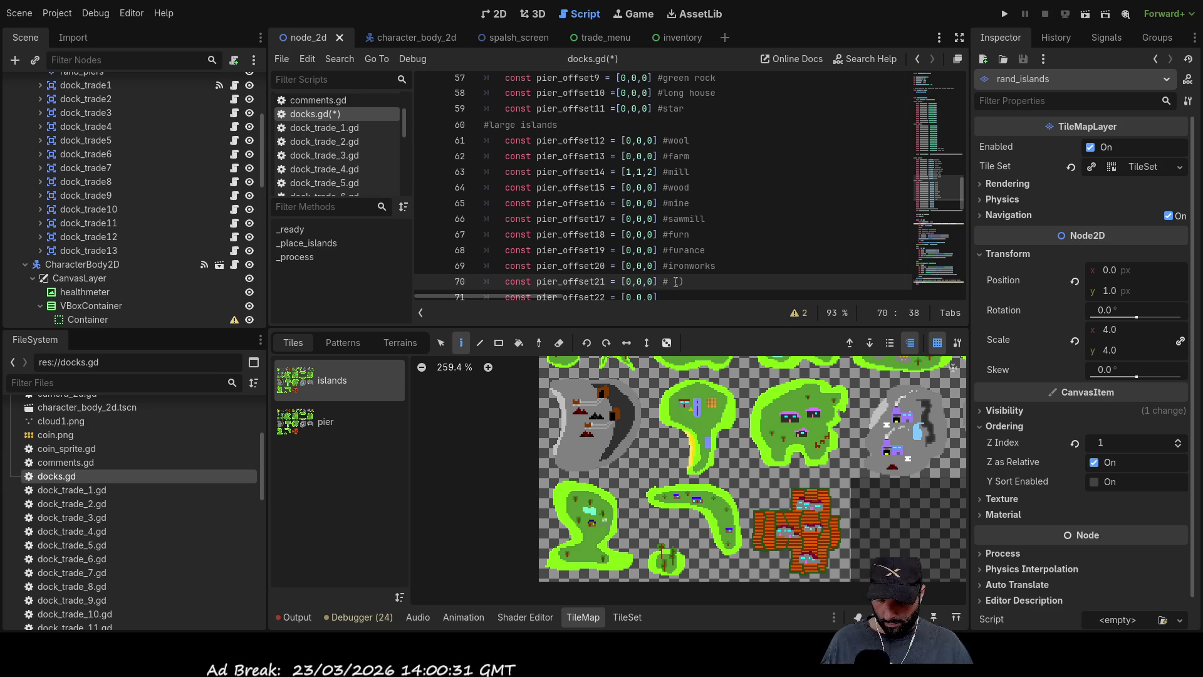
type("island")
left_click(675, 282)
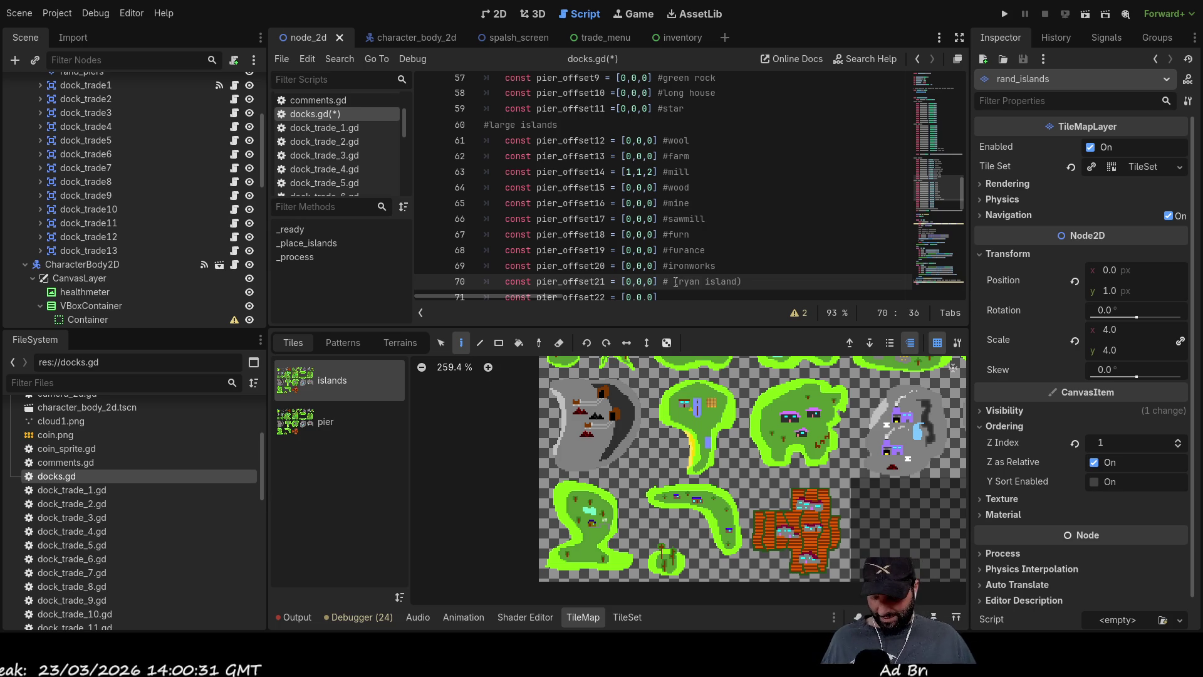
Comment the following offsets #clothes and #shipwright docks, and mark pier_offset24 #unused.
key("Down")
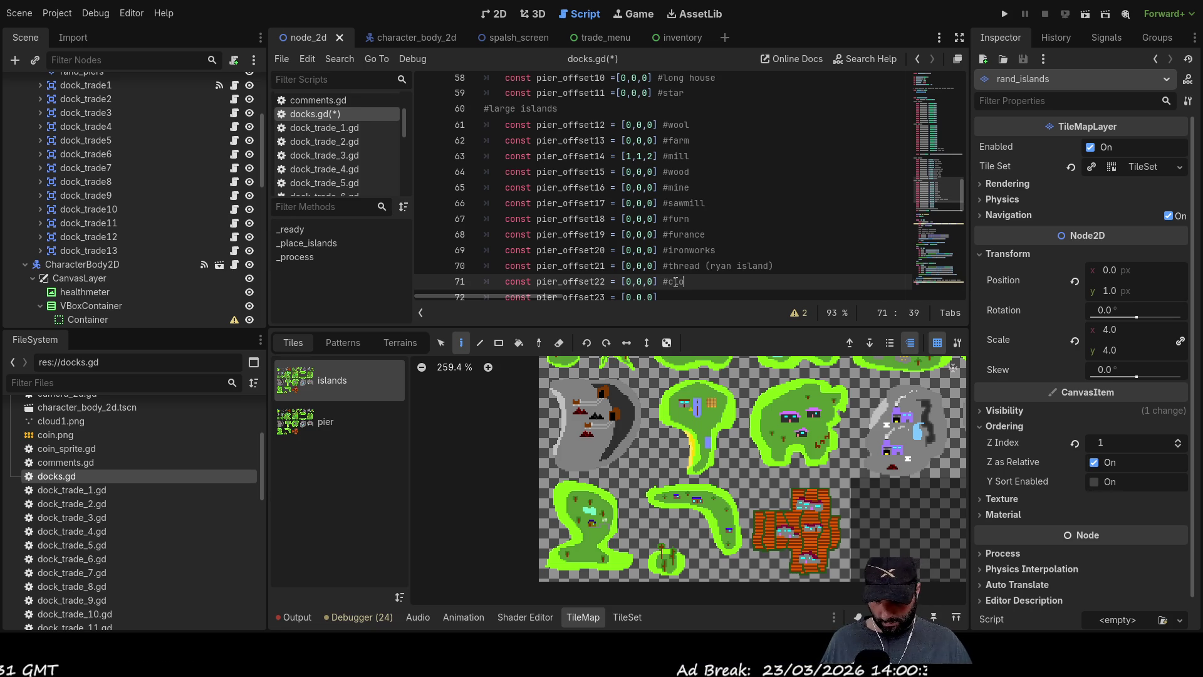
key("Down")
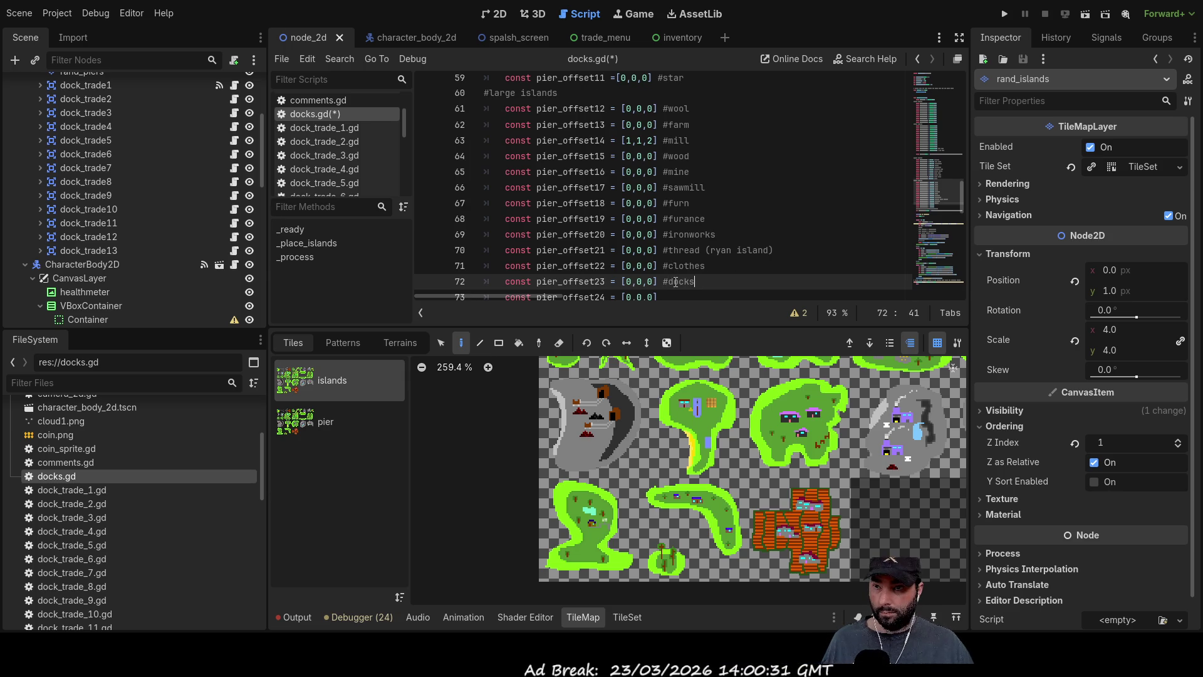
key("Down")
key("Up")
key("Down")
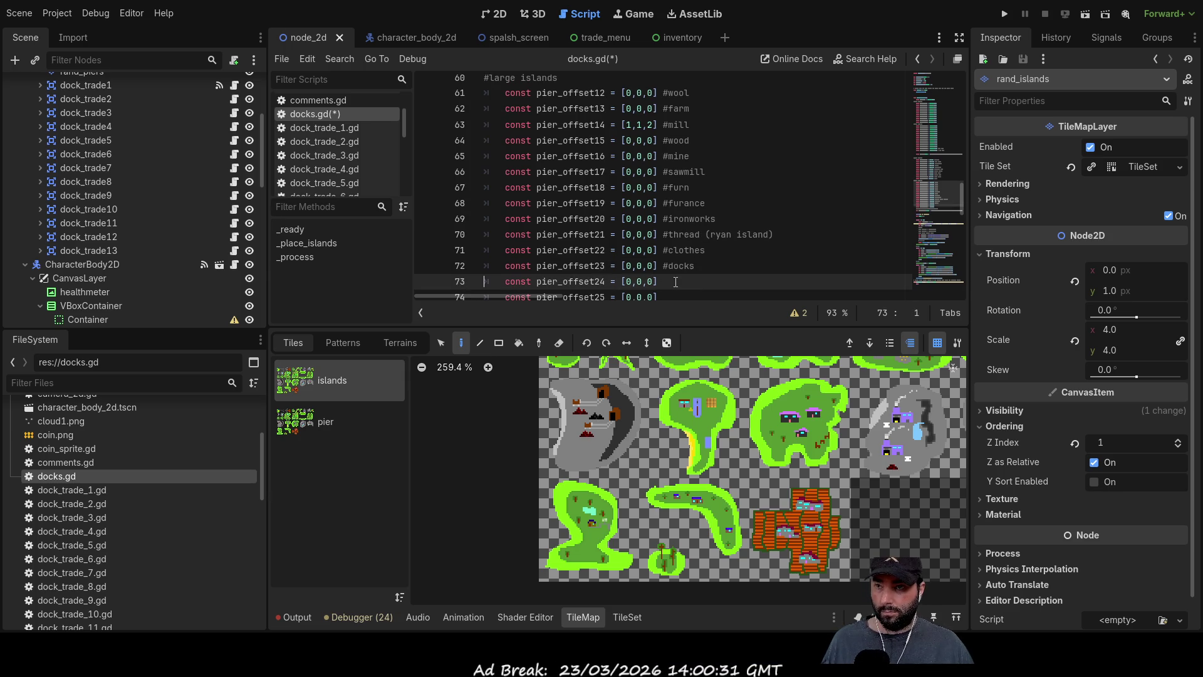
key("Up")
type("ship")
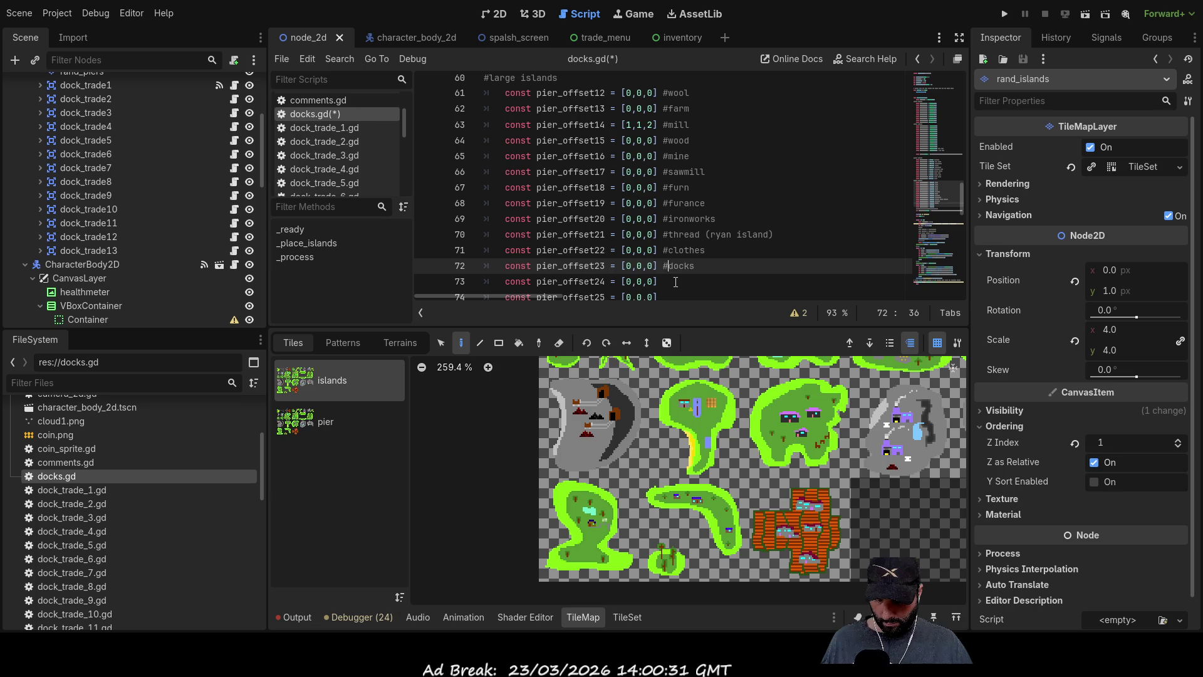
type("wright")
key("Down")
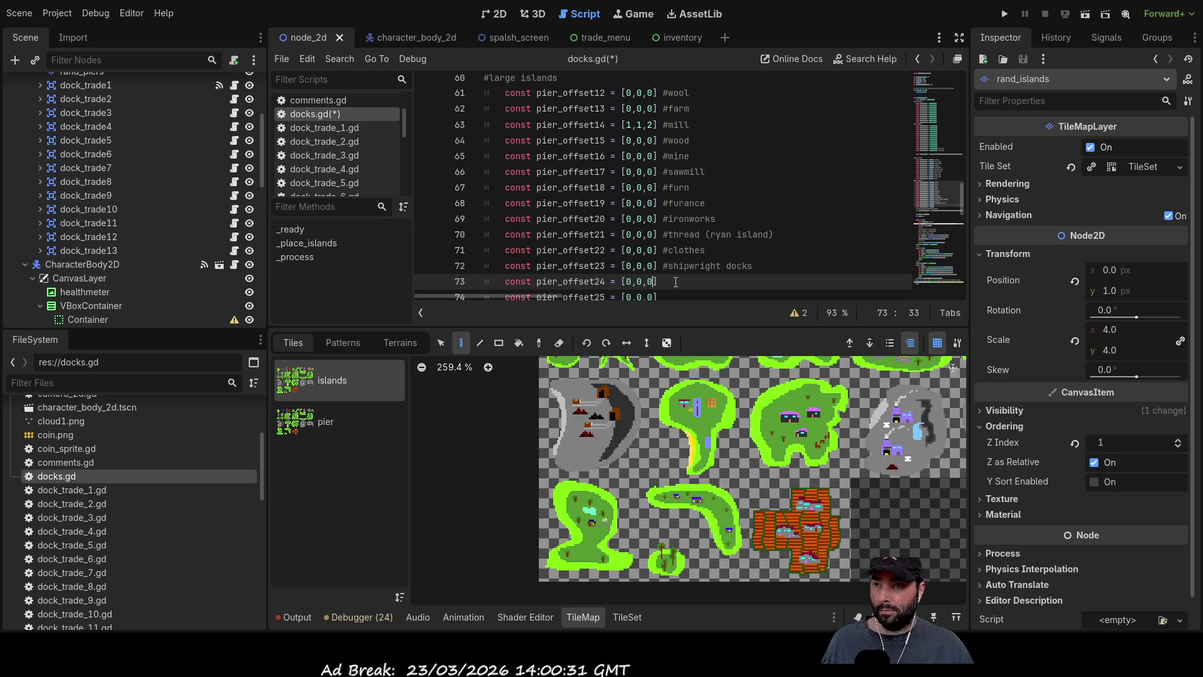
type("#unuse")
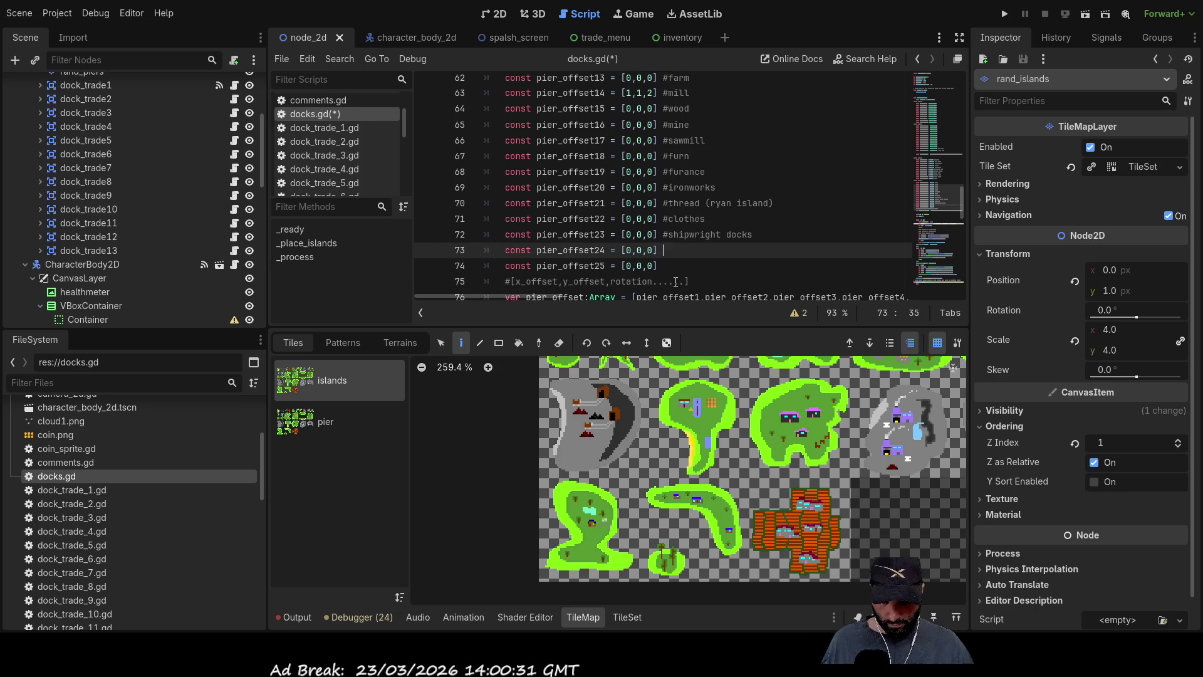
type("d")
key("Down")
key("Up")
key("Left")
key("Left")
key("Left")
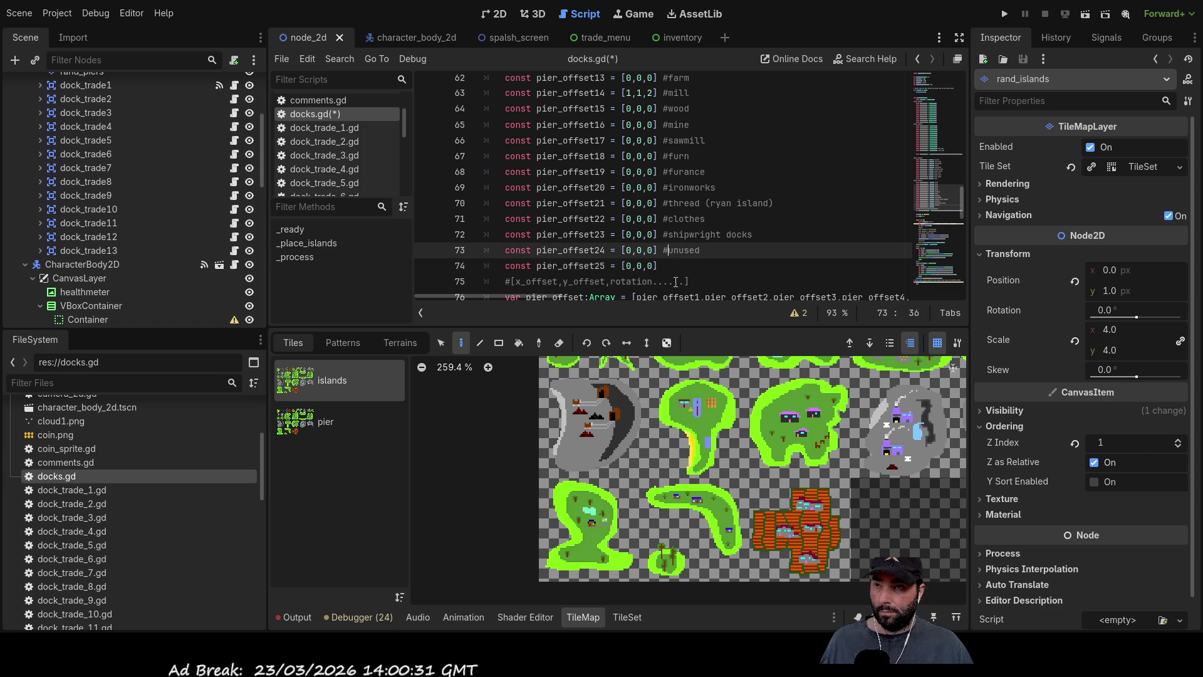
Copy the #unused comment onto pier_offset25 and run the project.
key("ctrl+Left")
key("ctrl+shift+Right")
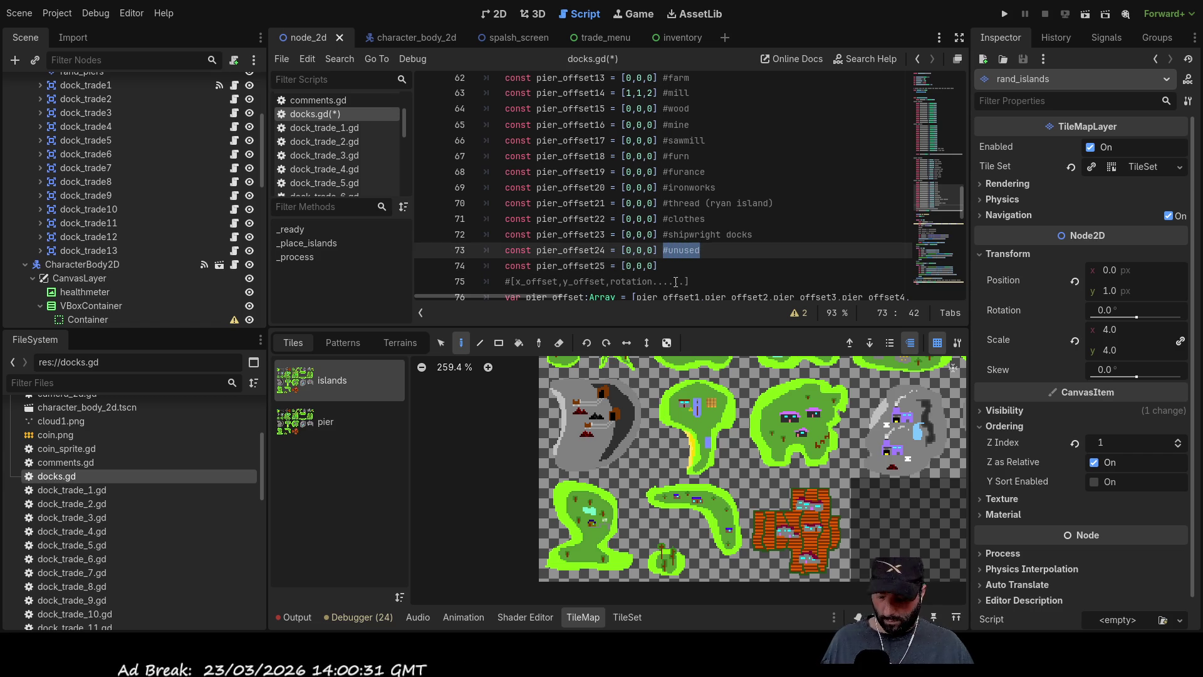
key("ctrl+c")
key("Down")
key("ctrl+v")
key("Left")
key("Left")
key("Left")
key("Left")
key("Left")
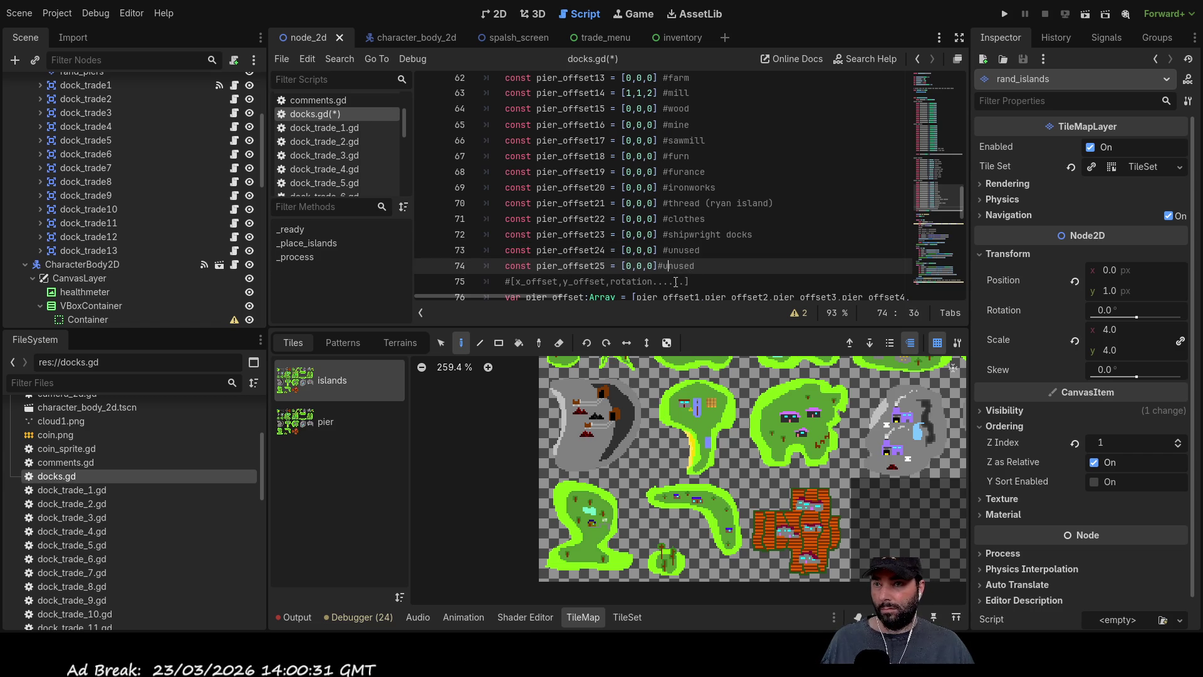
scroll(639, 246, "up", 4)
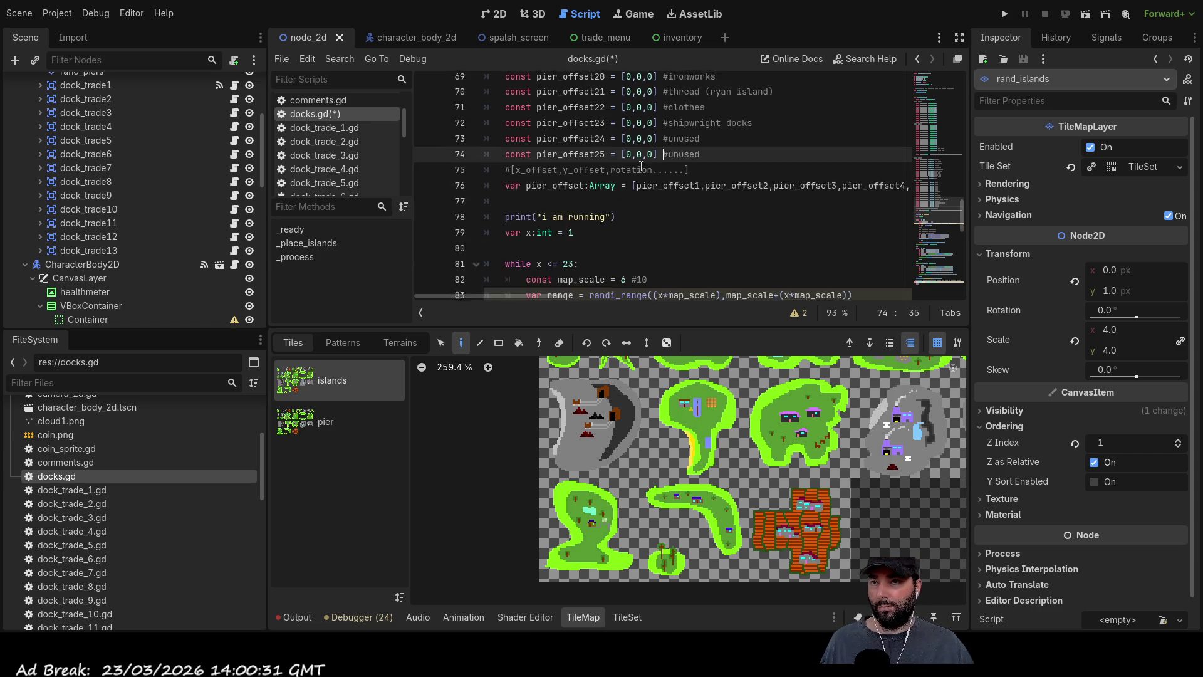
left_click(1005, 14)
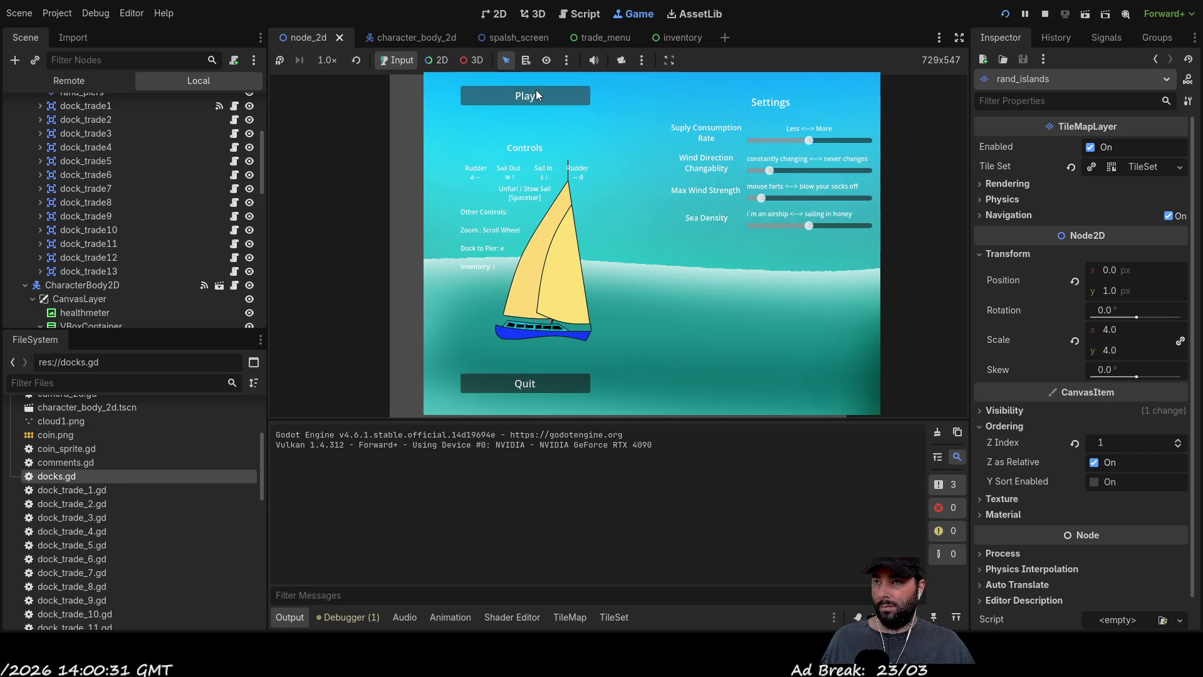
Start a game, zoom in to inspect the large island's pier beside the ship, then stop the run.
left_click(537, 95)
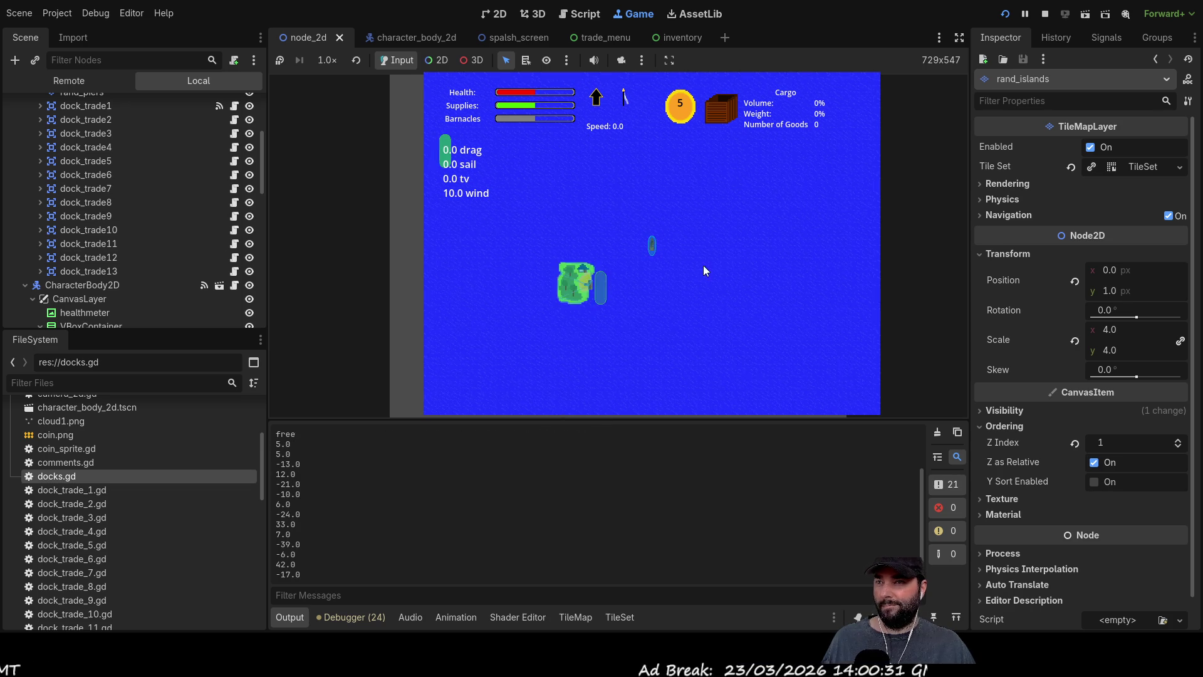
scroll(713, 272, "down", 3)
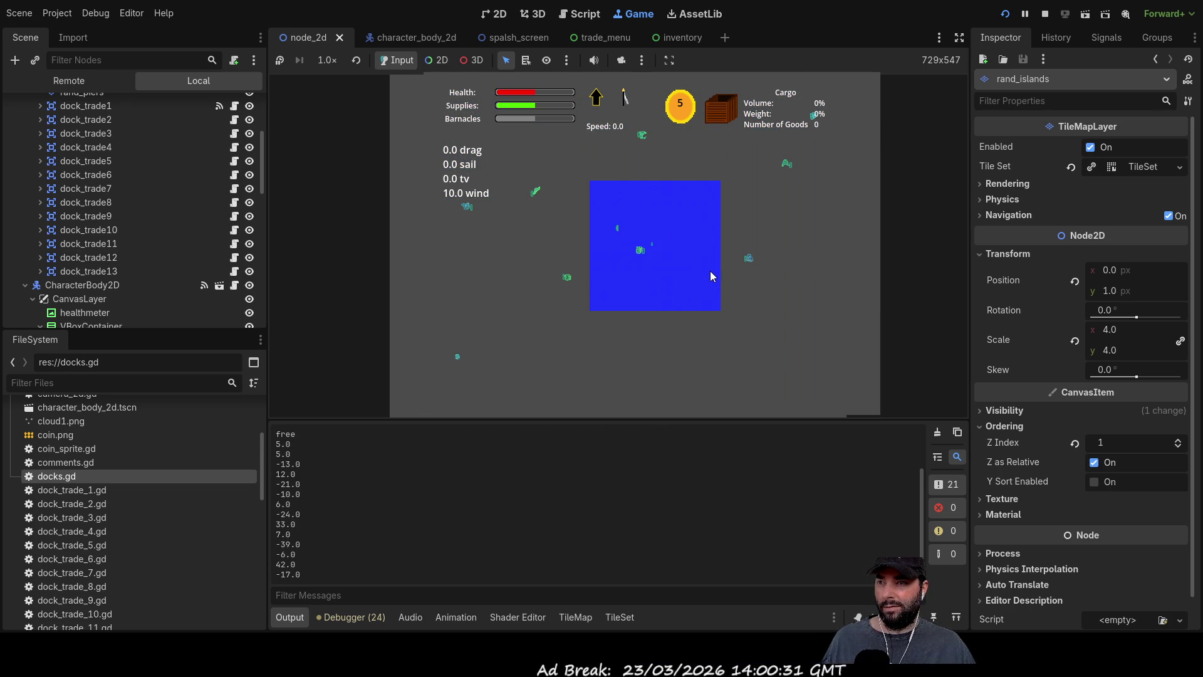
scroll(711, 271, "up", 4)
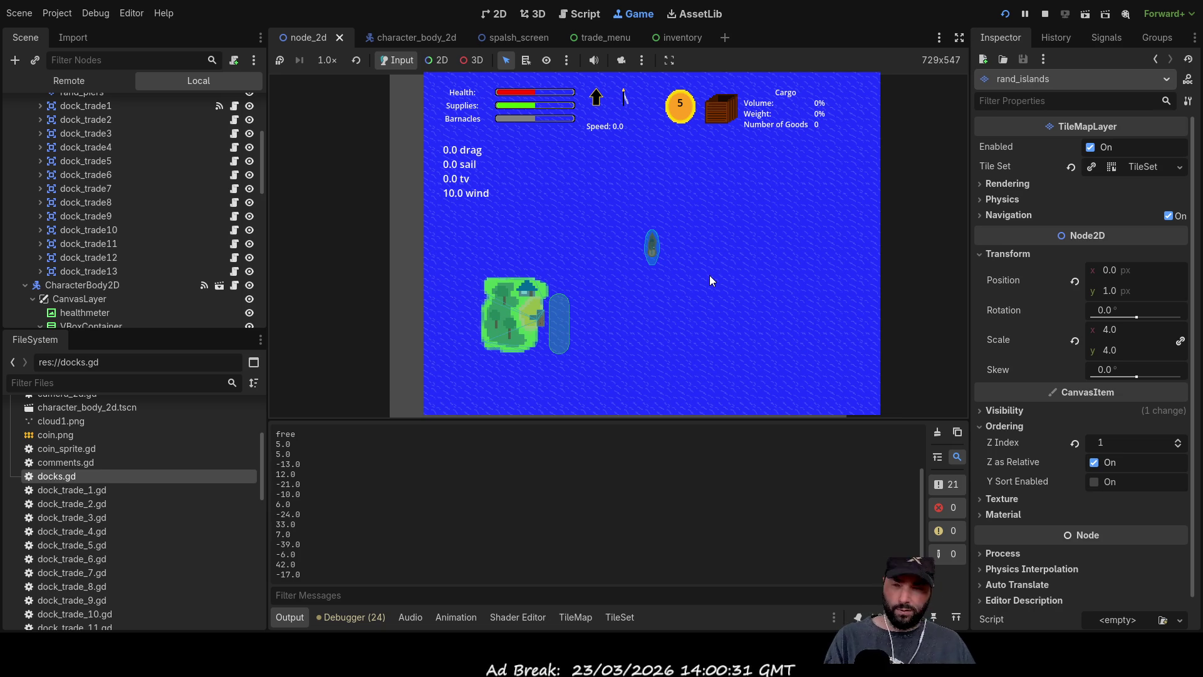
scroll(775, 271, "down", 4)
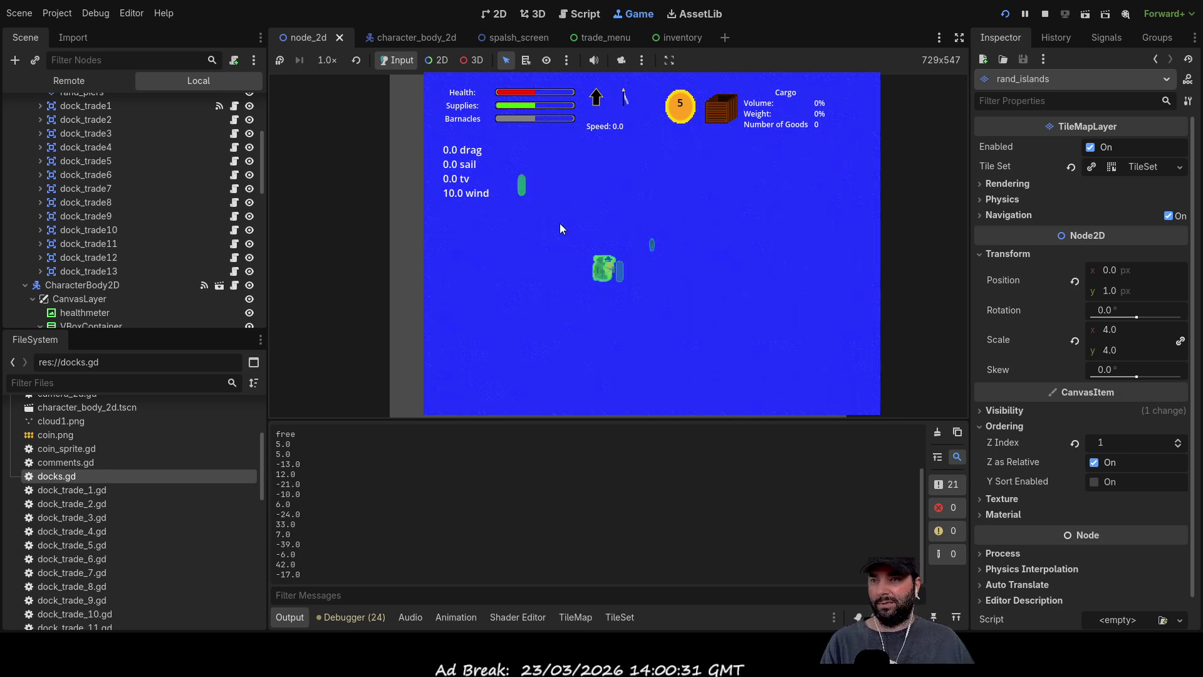
scroll(693, 282, "down", 3)
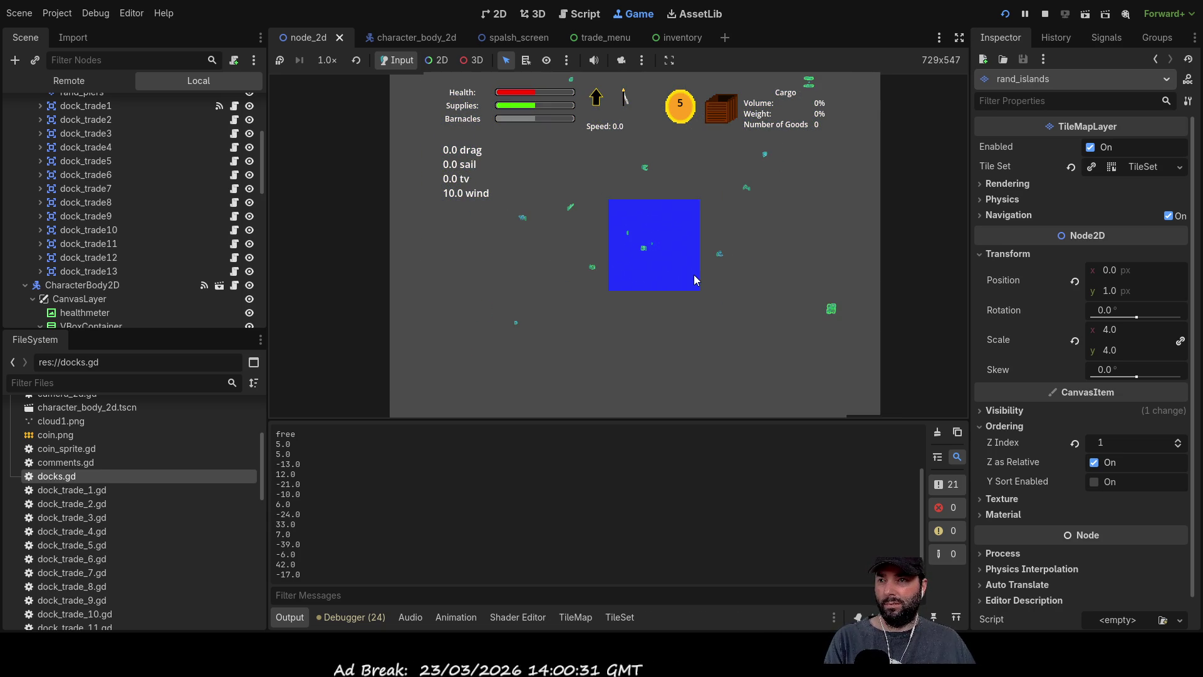
scroll(694, 276, "up", 3)
scroll(694, 276, "down", 4)
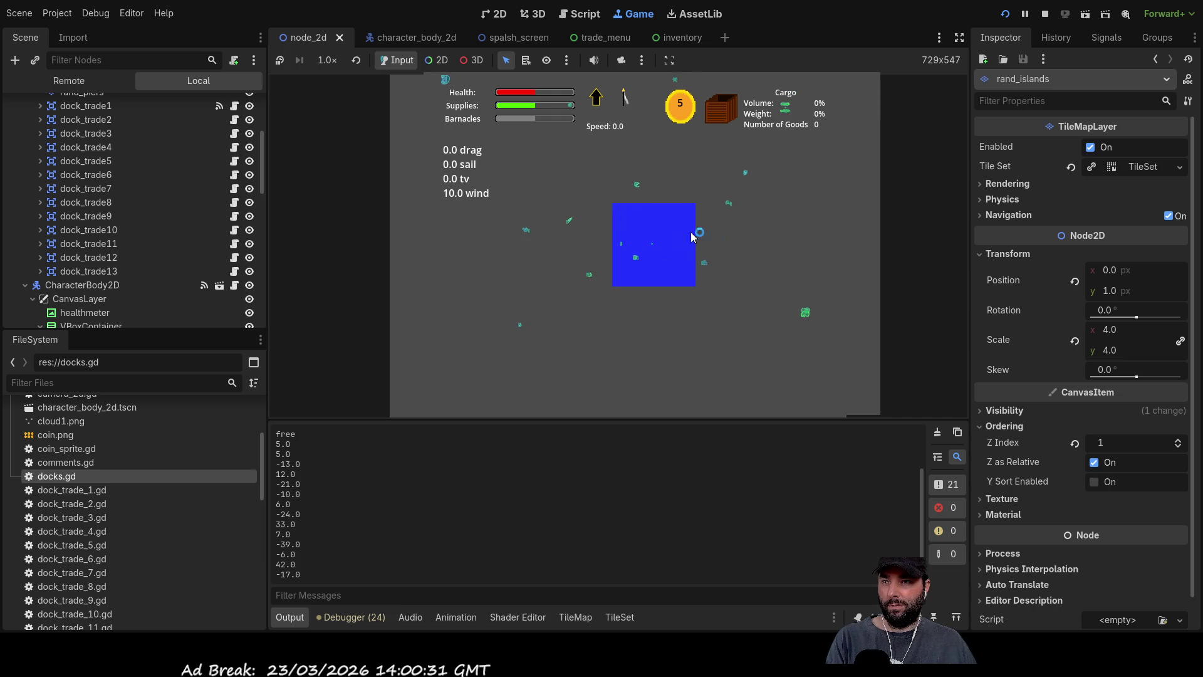
scroll(701, 246, "up", 3)
scroll(742, 265, "up", 4)
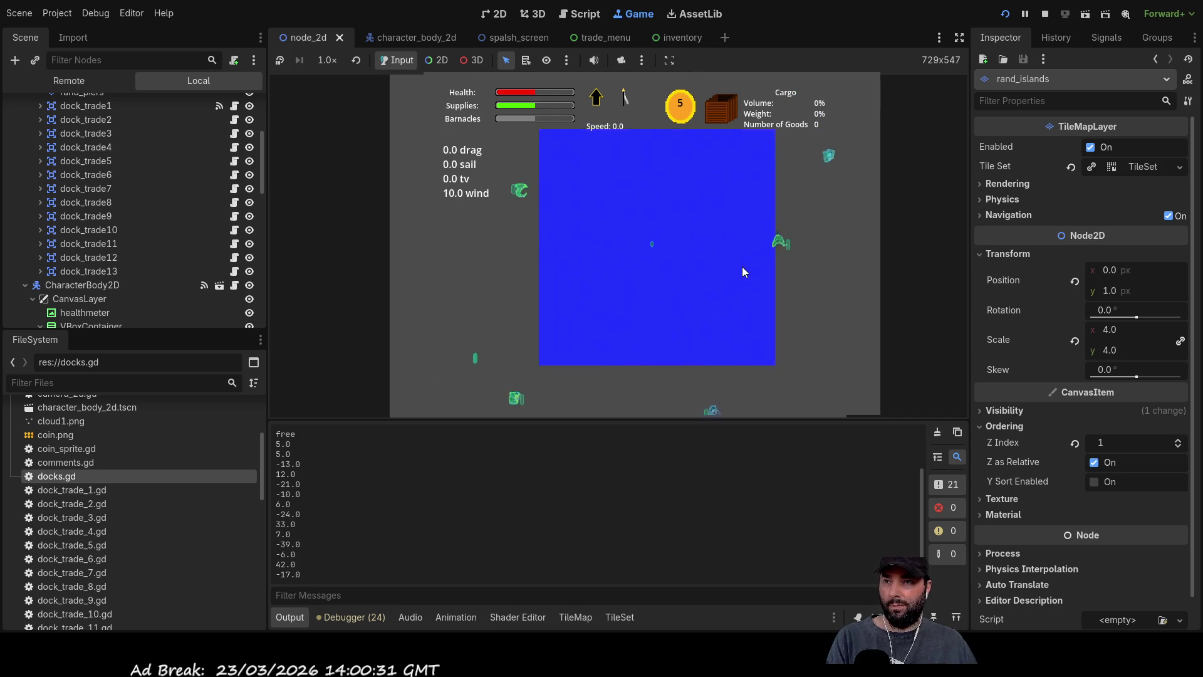
scroll(741, 266, "up", 8)
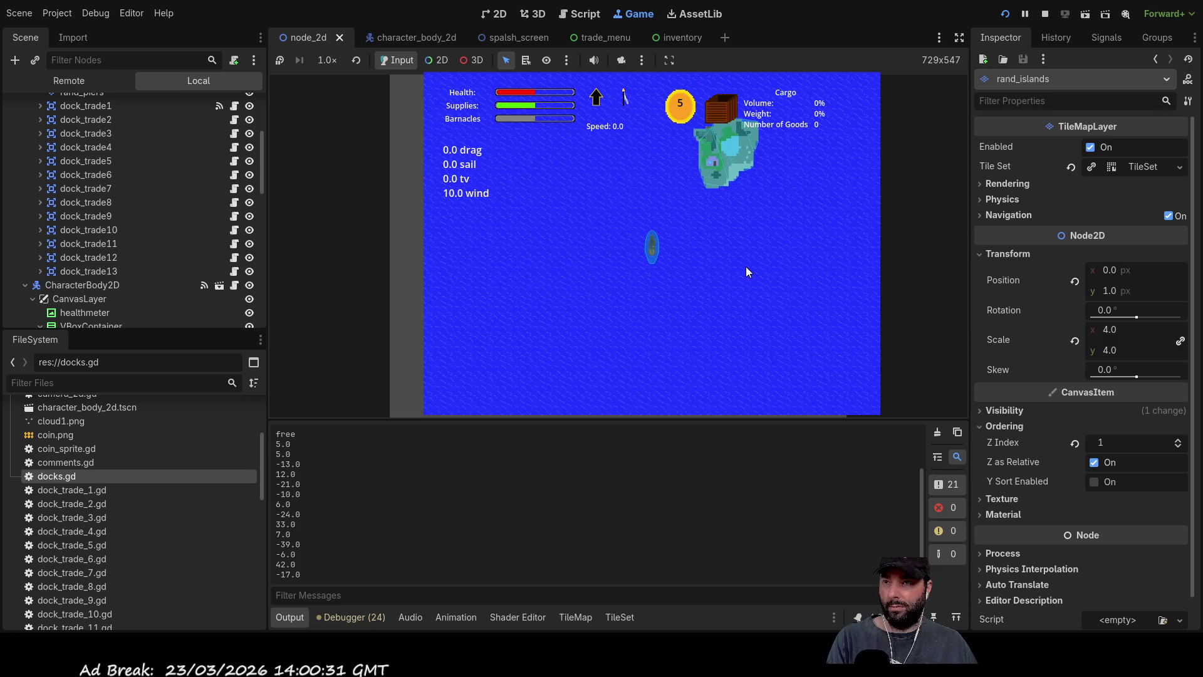
scroll(743, 272, "up", 2)
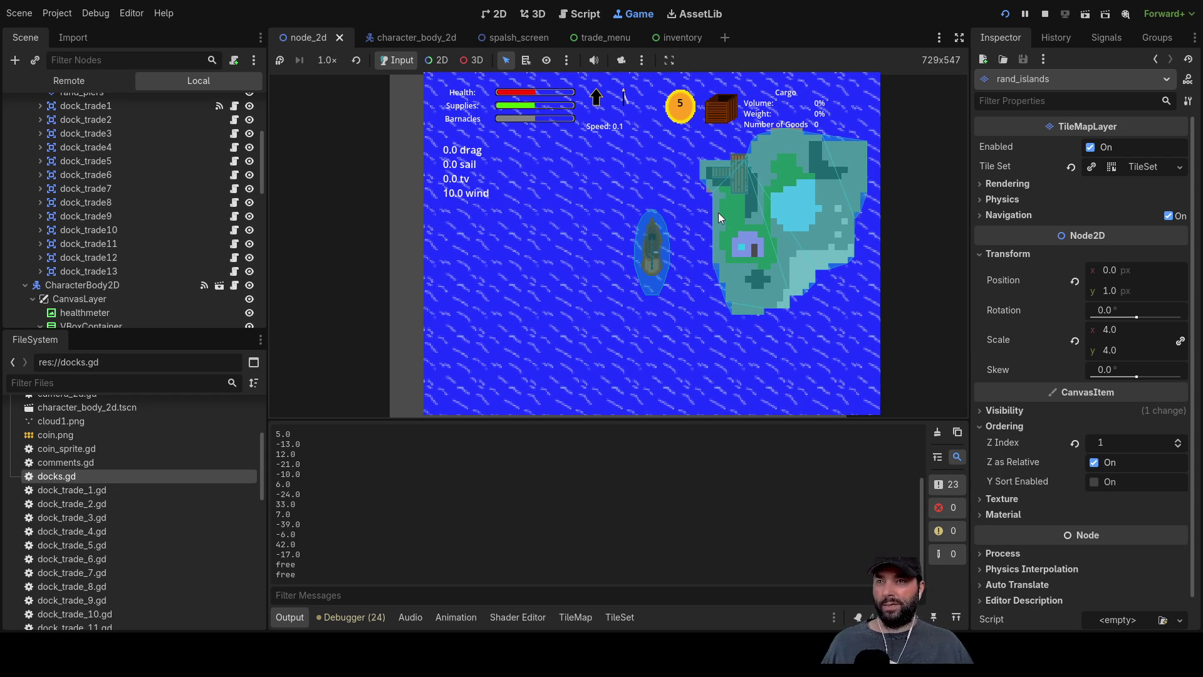
scroll(132, 244, "up", 3)
scroll(132, 244, "up", 1)
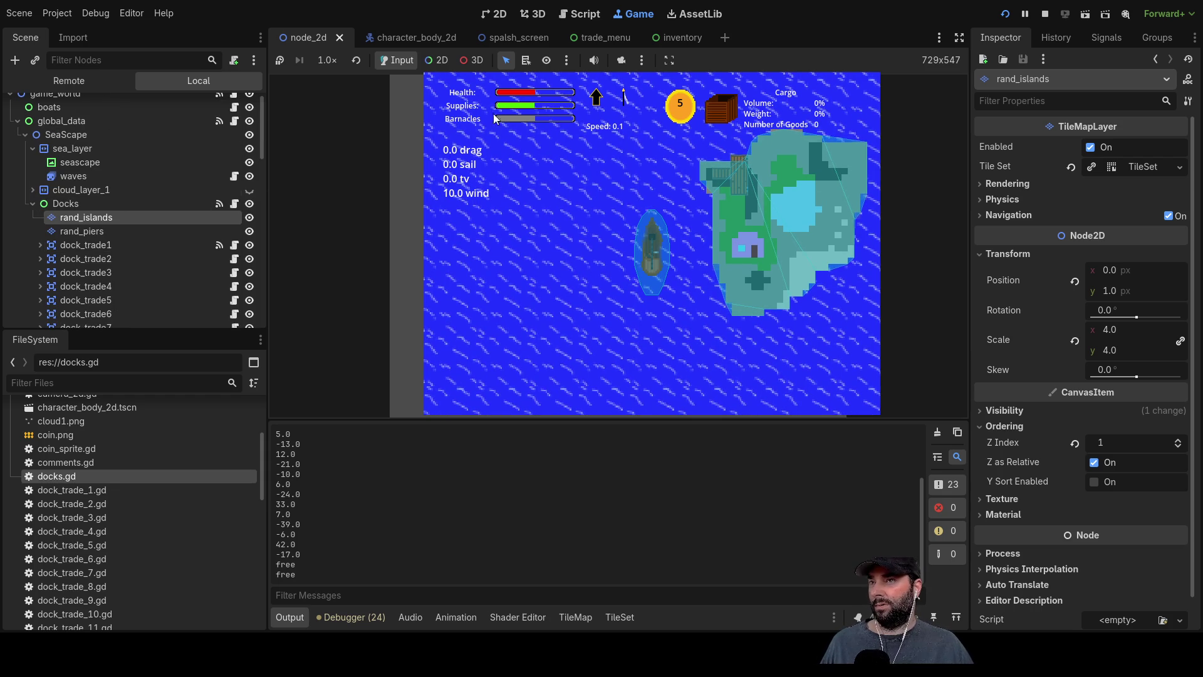
left_click(1045, 13)
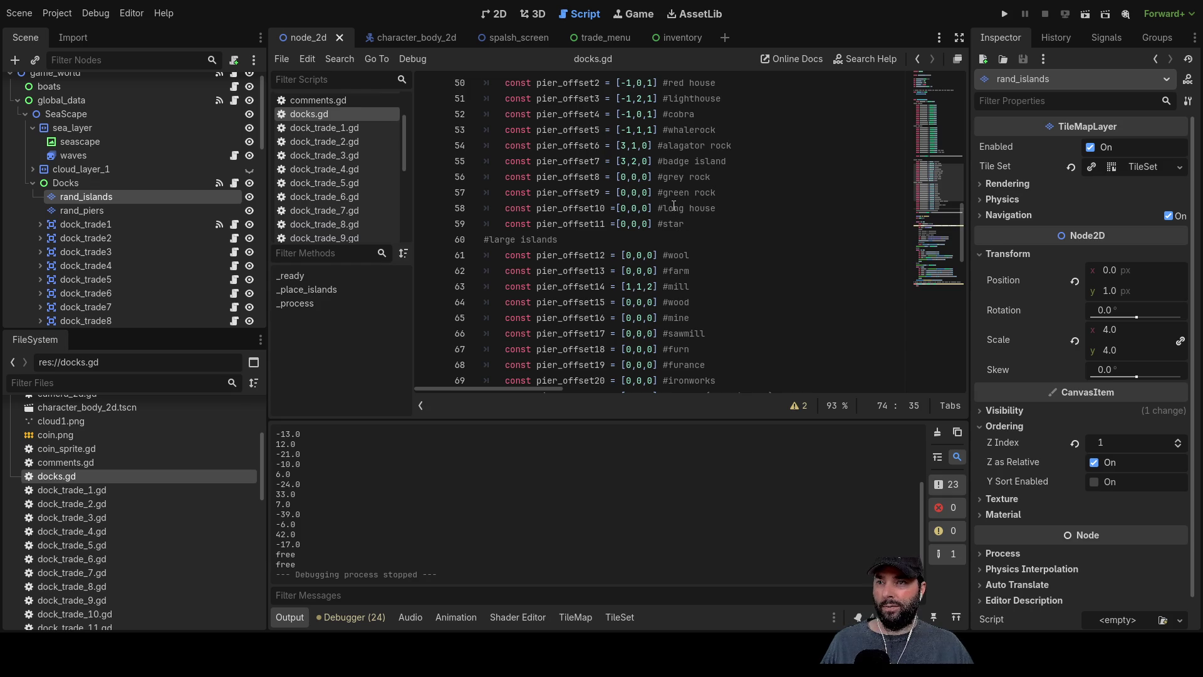
Change the green rock's pier_offset9 to [-1,1,1].
left_click(625, 194)
key("BackSpace")
type("-1")
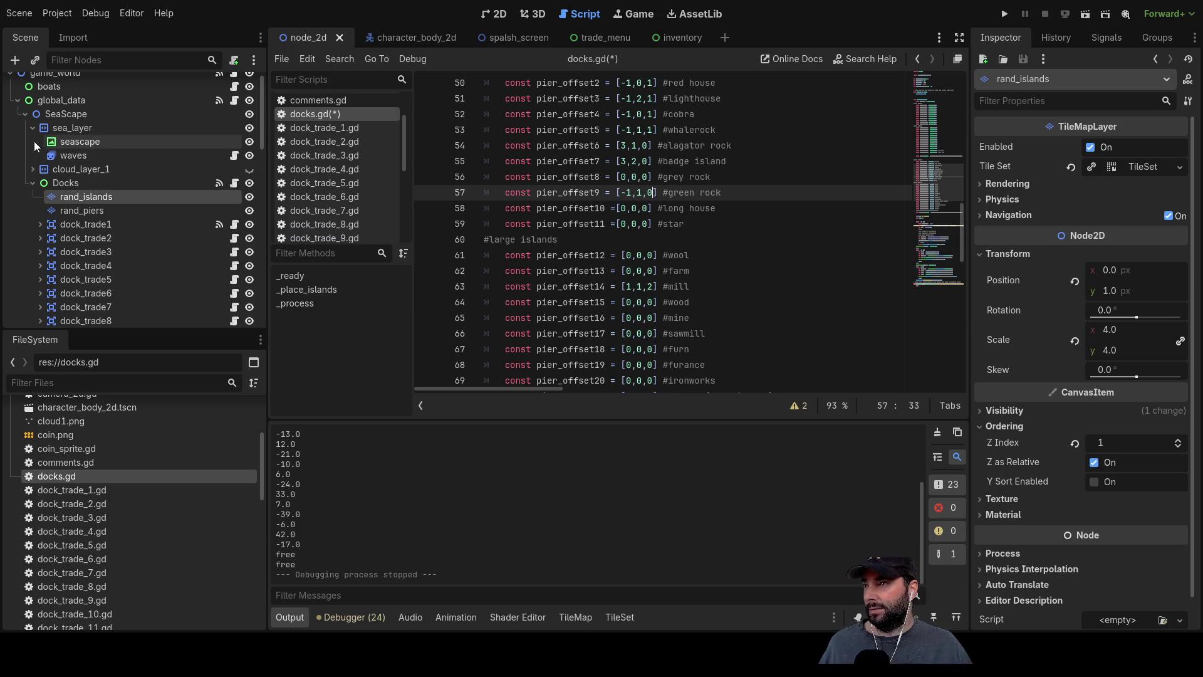
Select the rand_piers layer and show the pier tileset's tiles.
left_click(70, 208)
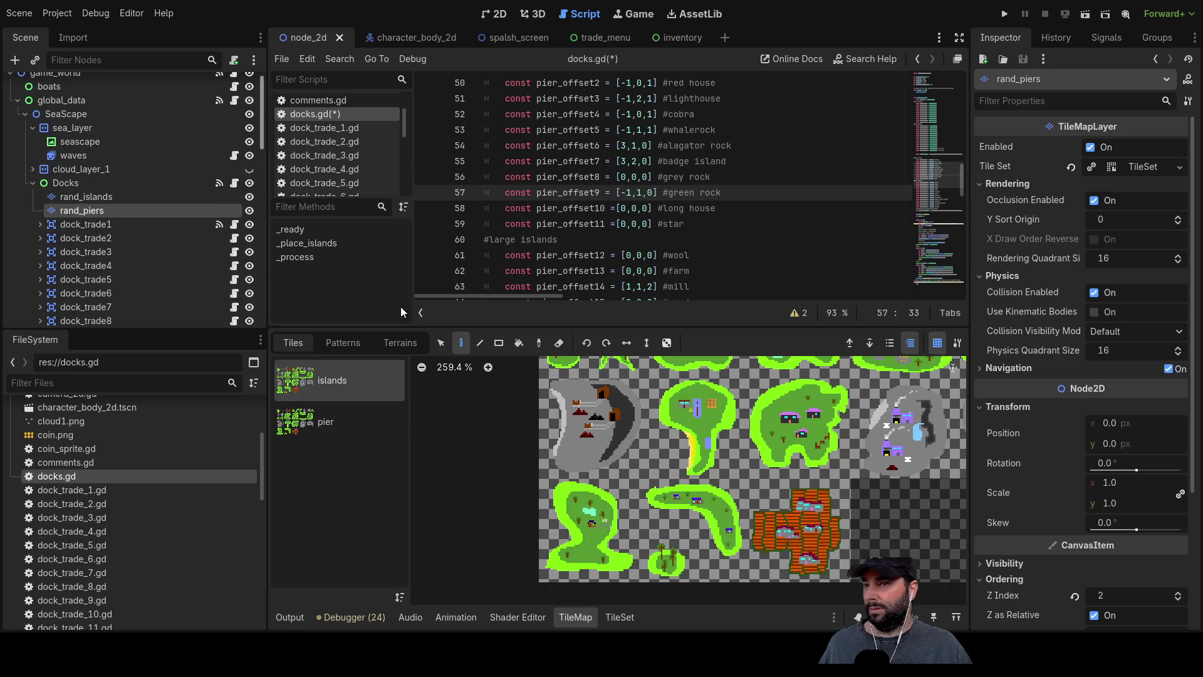
left_click(367, 426)
scroll(624, 492, "down", 5)
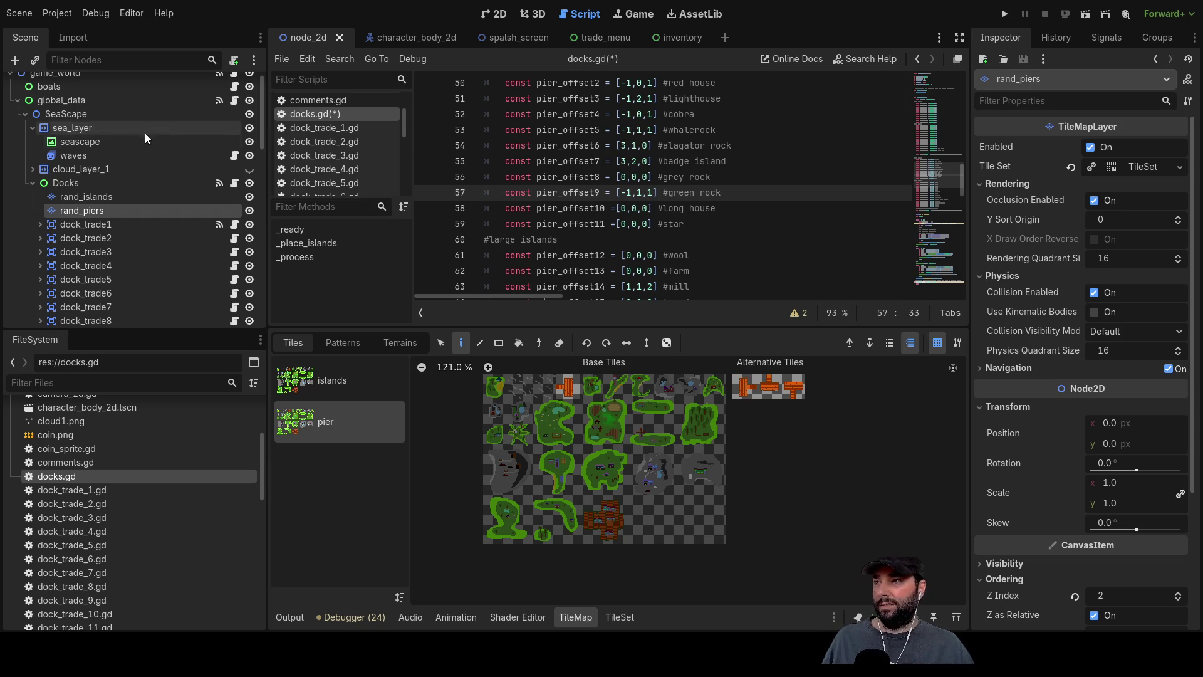
scroll(131, 227, "down", 4)
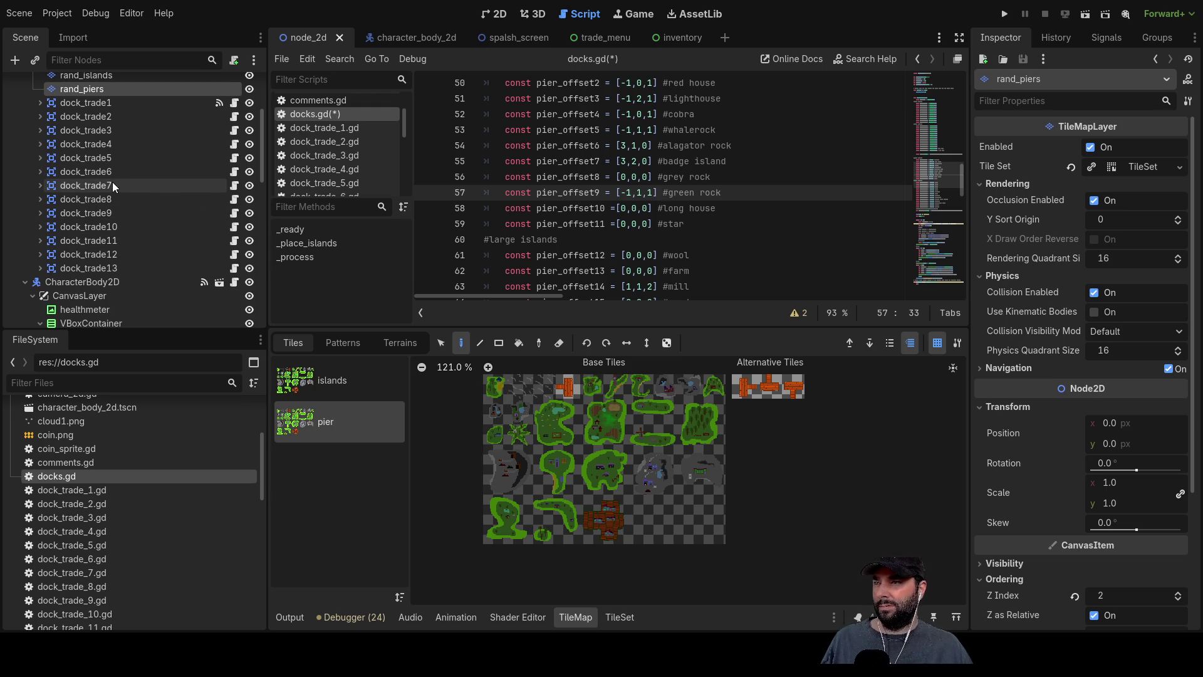
Launch the game, start play, and zoom around the star-shaped island to check its pier.
left_click(1006, 13)
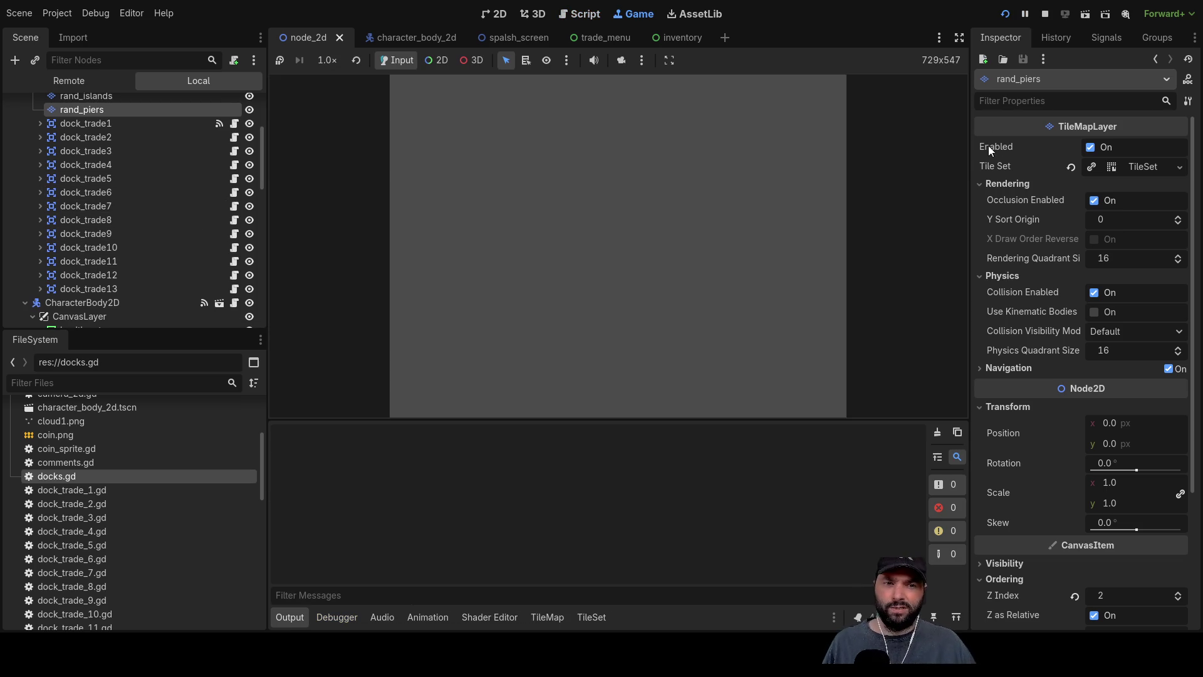
left_click(544, 99)
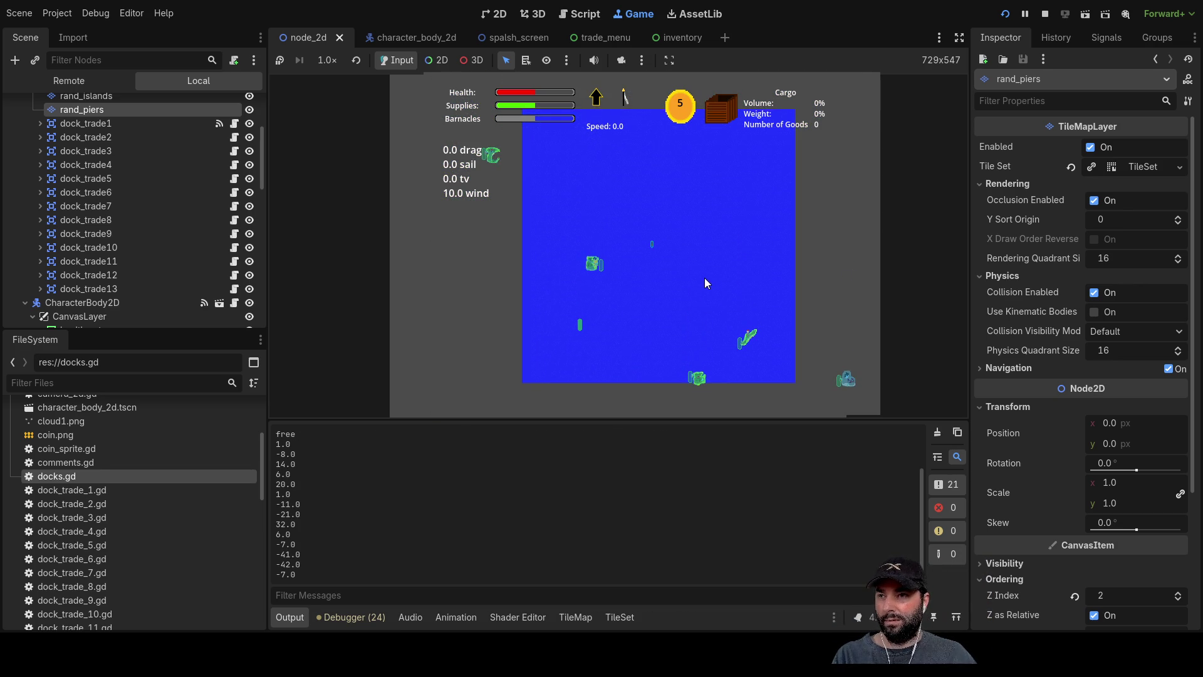
scroll(705, 277, "up", 3)
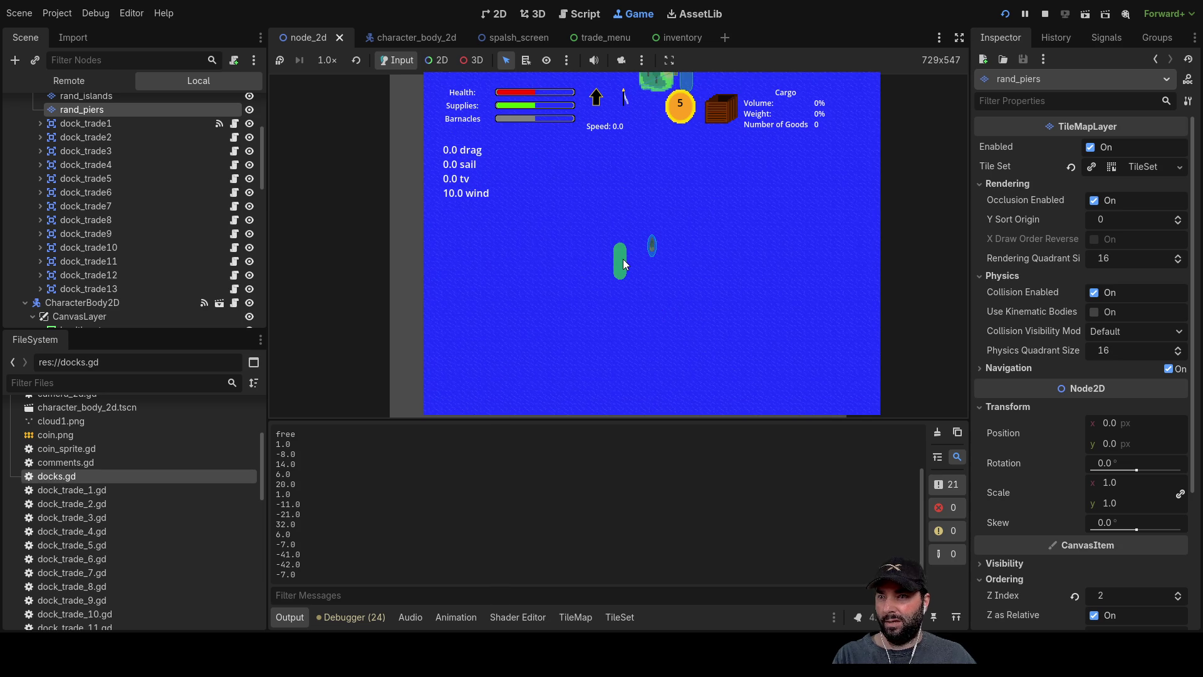
scroll(622, 258, "up", 2)
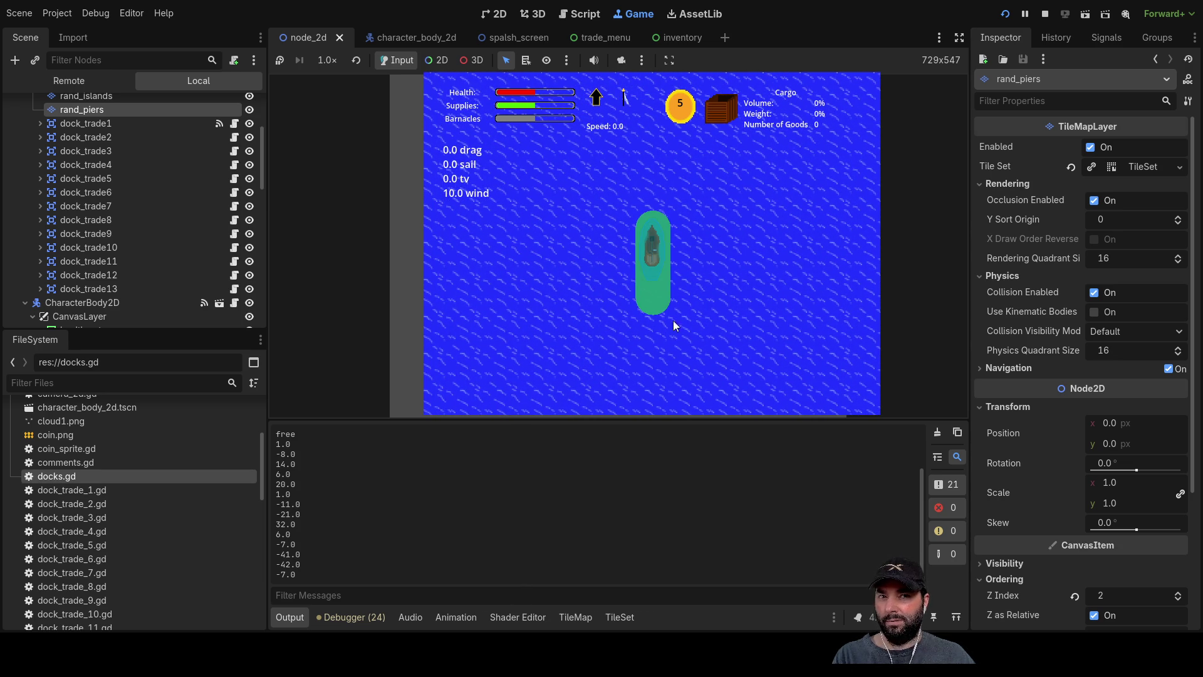
scroll(677, 296, "down", 3)
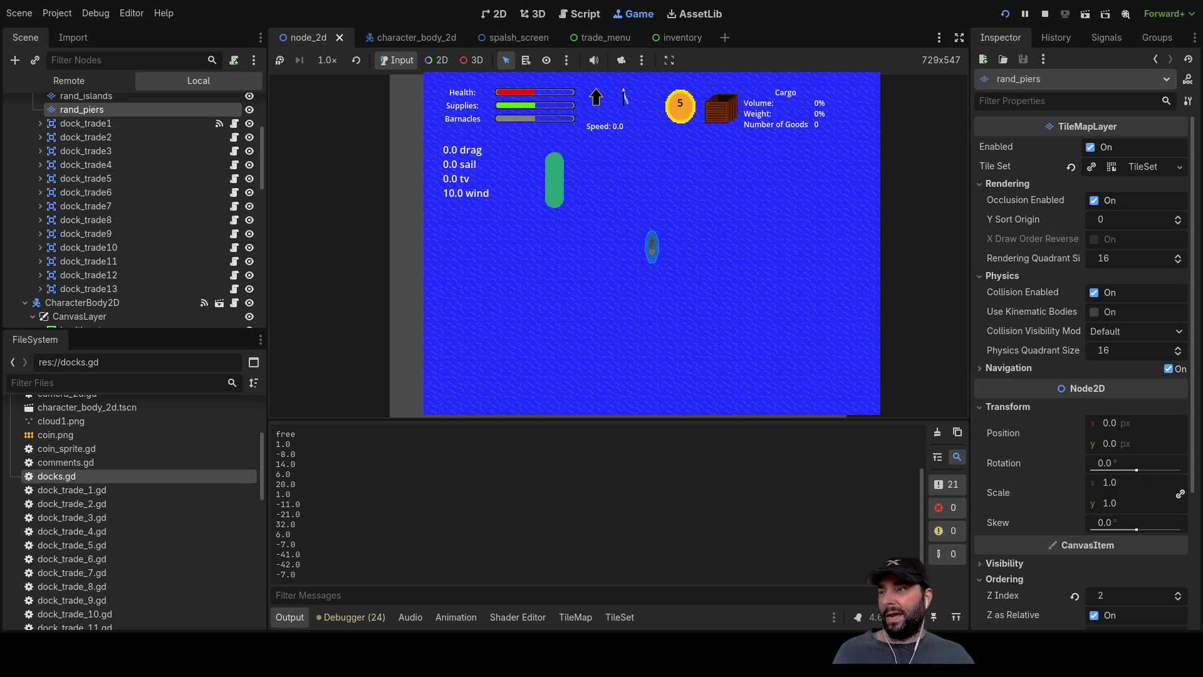
scroll(625, 243, "down", 5)
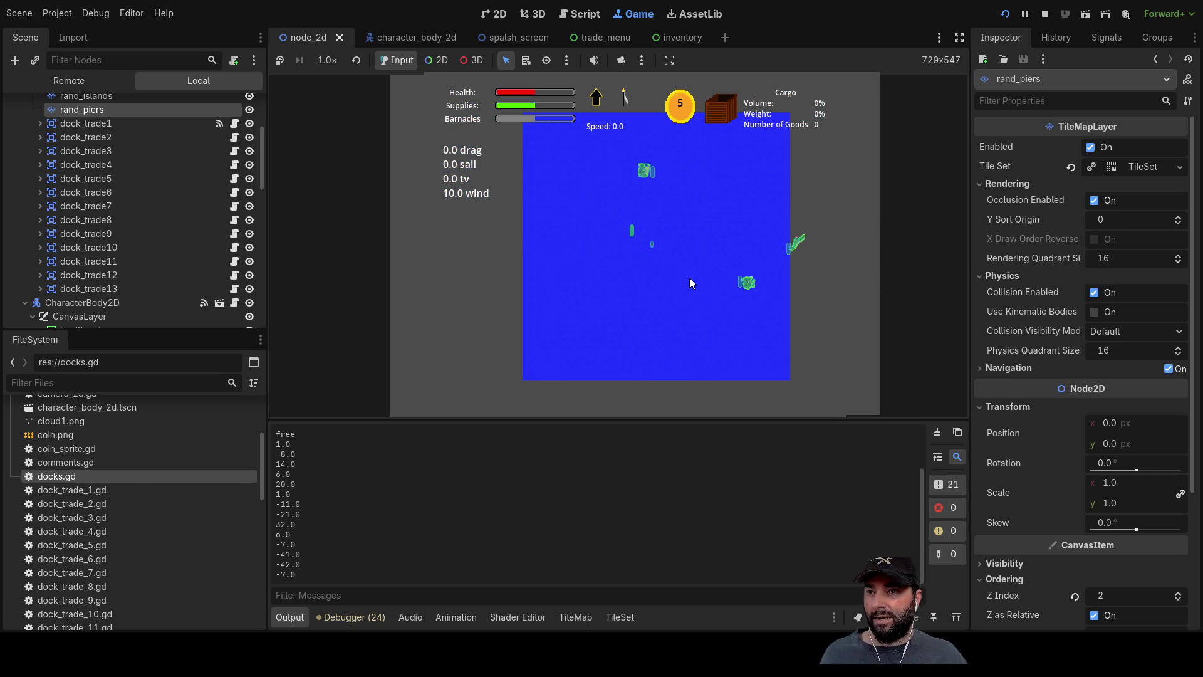
scroll(683, 281, "down", 2)
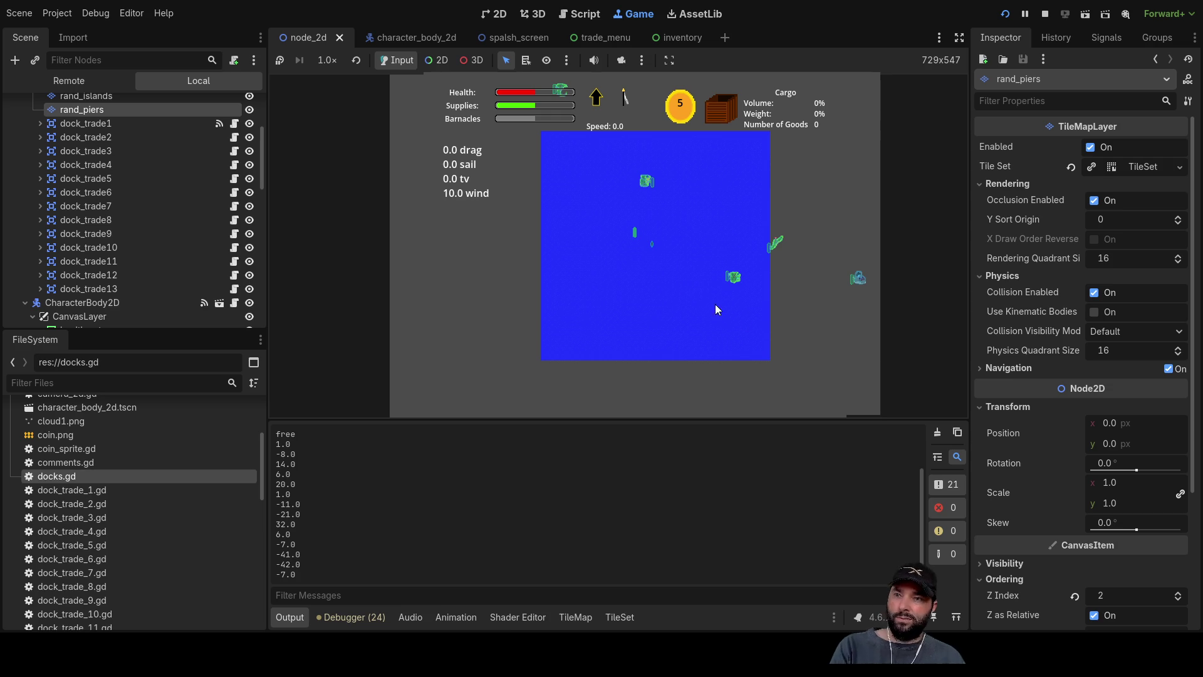
scroll(763, 341, "up", 4)
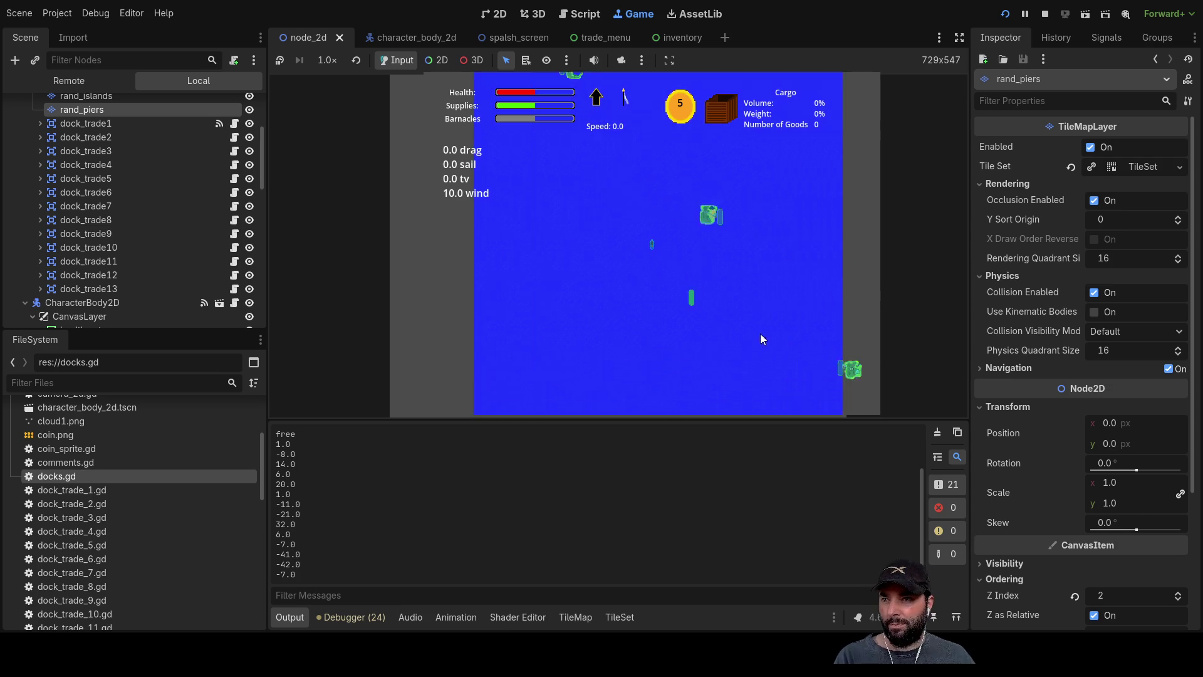
scroll(766, 310, "down", 5)
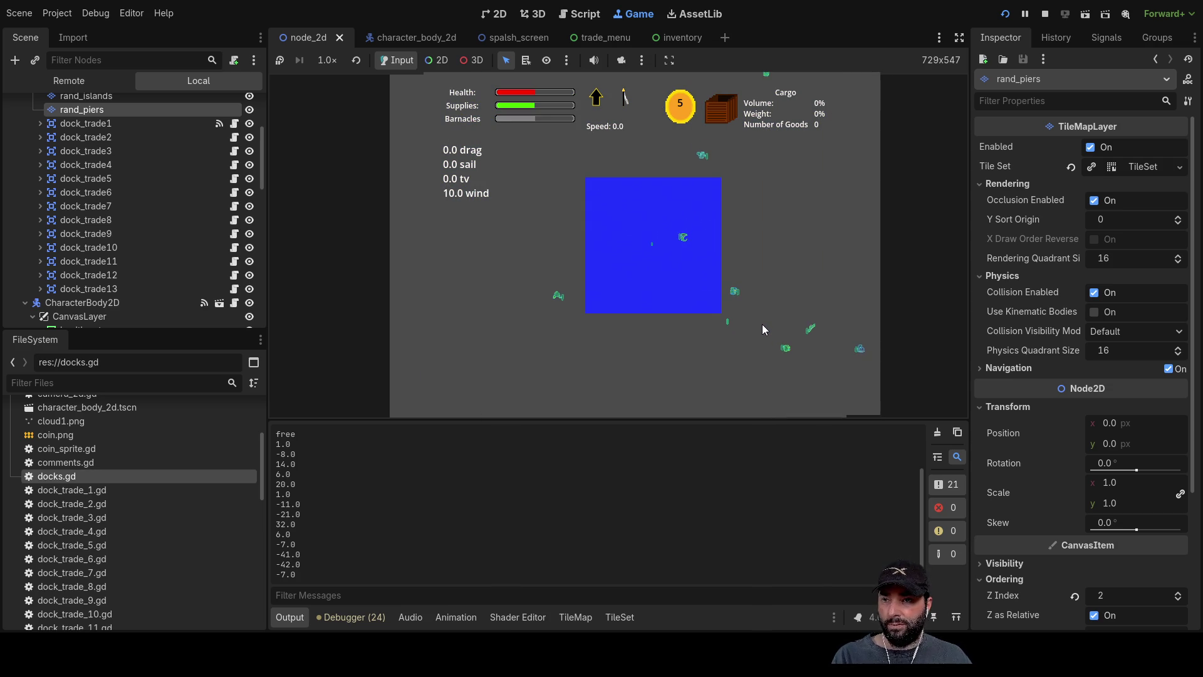
scroll(761, 319, "down", 3)
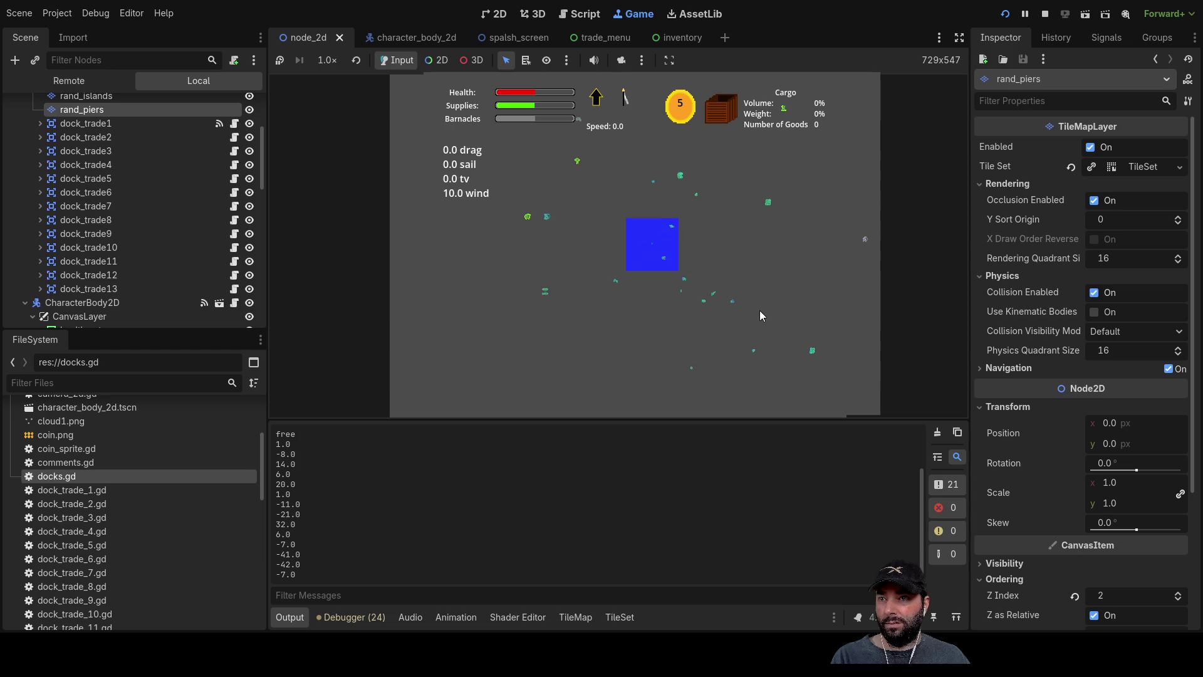
scroll(750, 288, "up", 2)
scroll(751, 288, "up", 5)
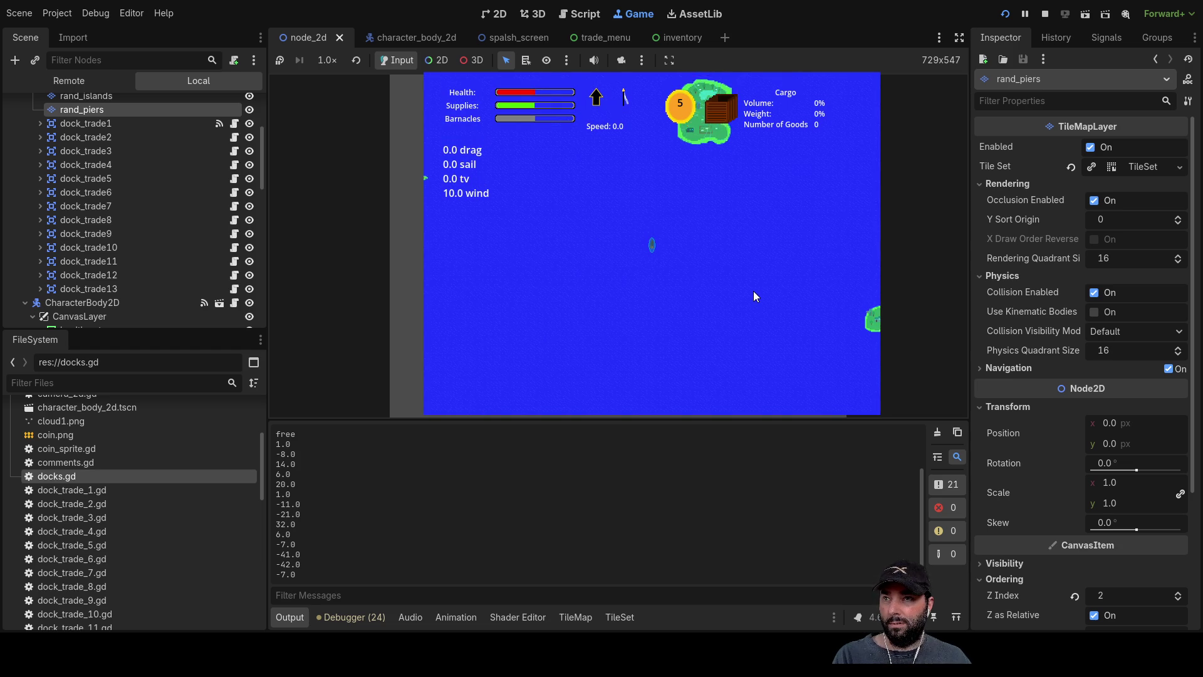
scroll(754, 286, "up", 5)
scroll(753, 286, "up", 3)
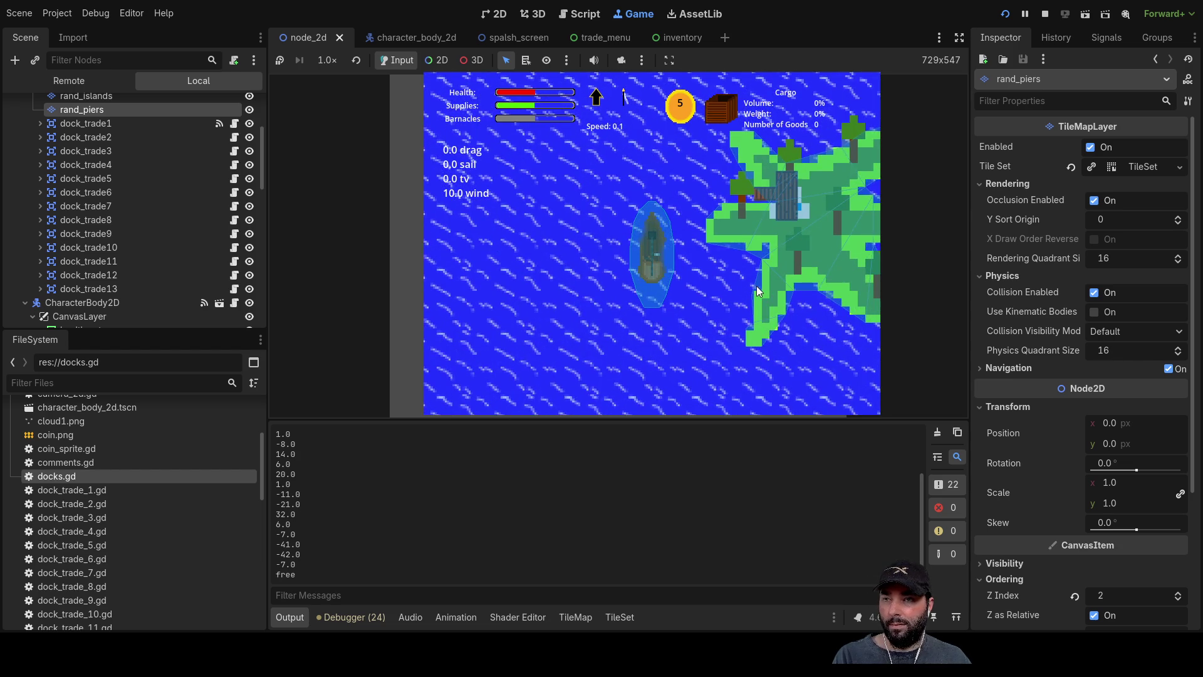
scroll(780, 269, "down", 1)
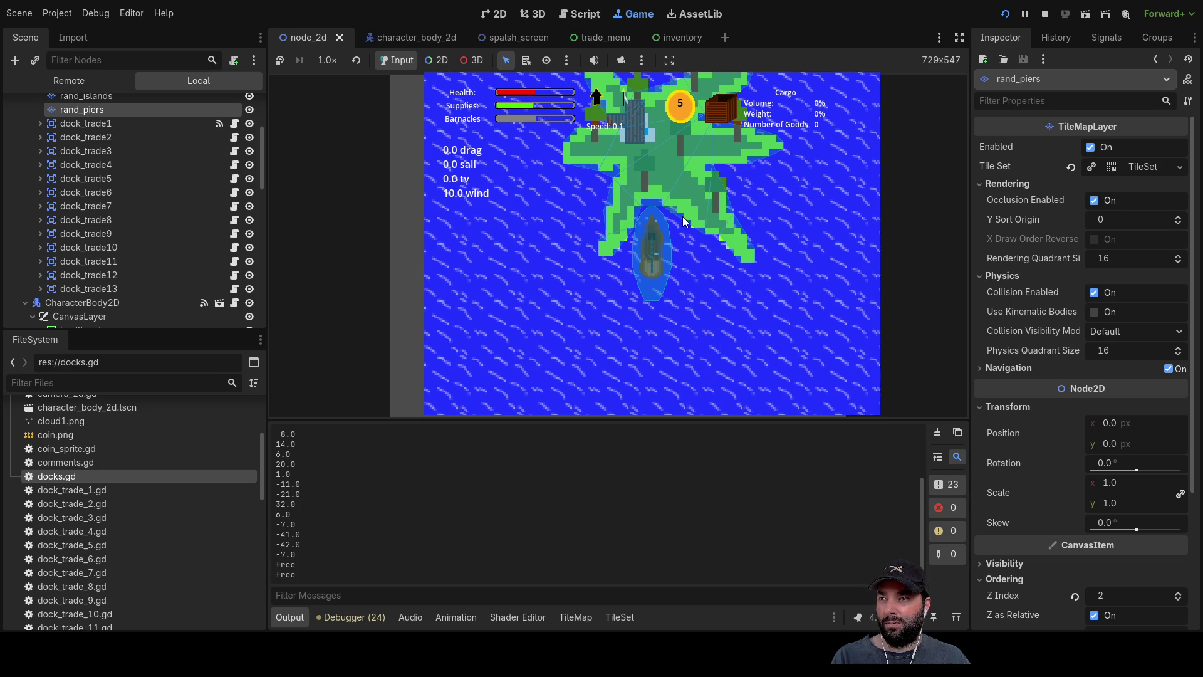
Stop the game and set the star island's pier_offset11 to [1,2,2].
key("F8")
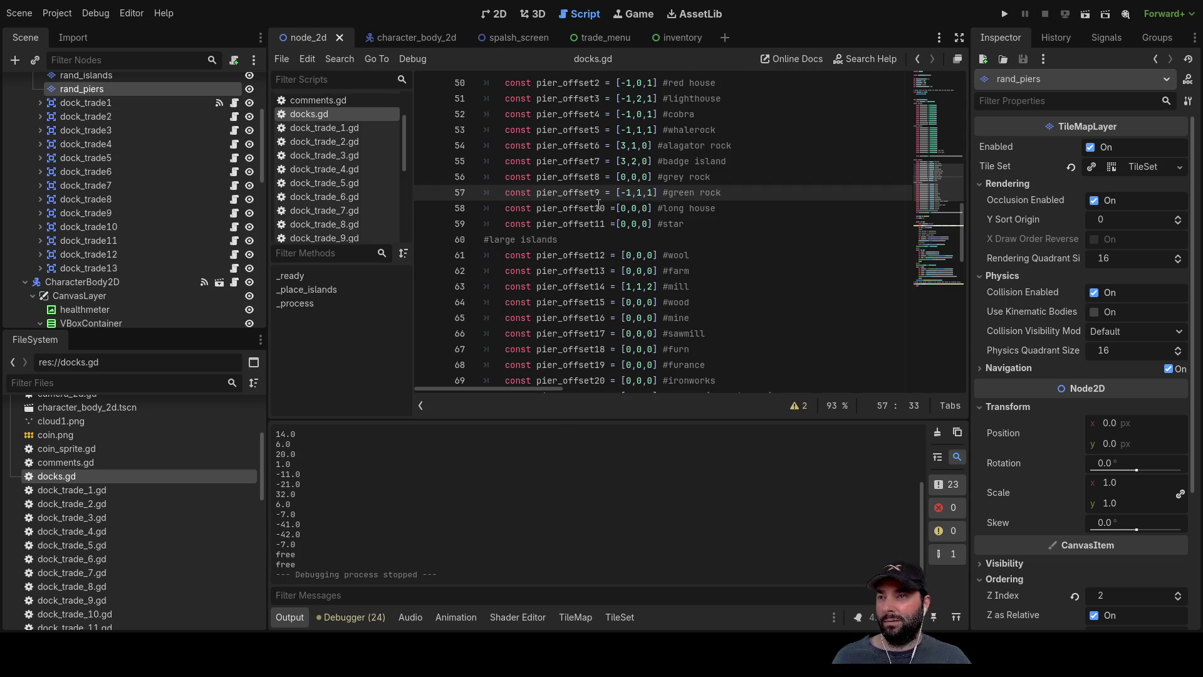
left_click(631, 226)
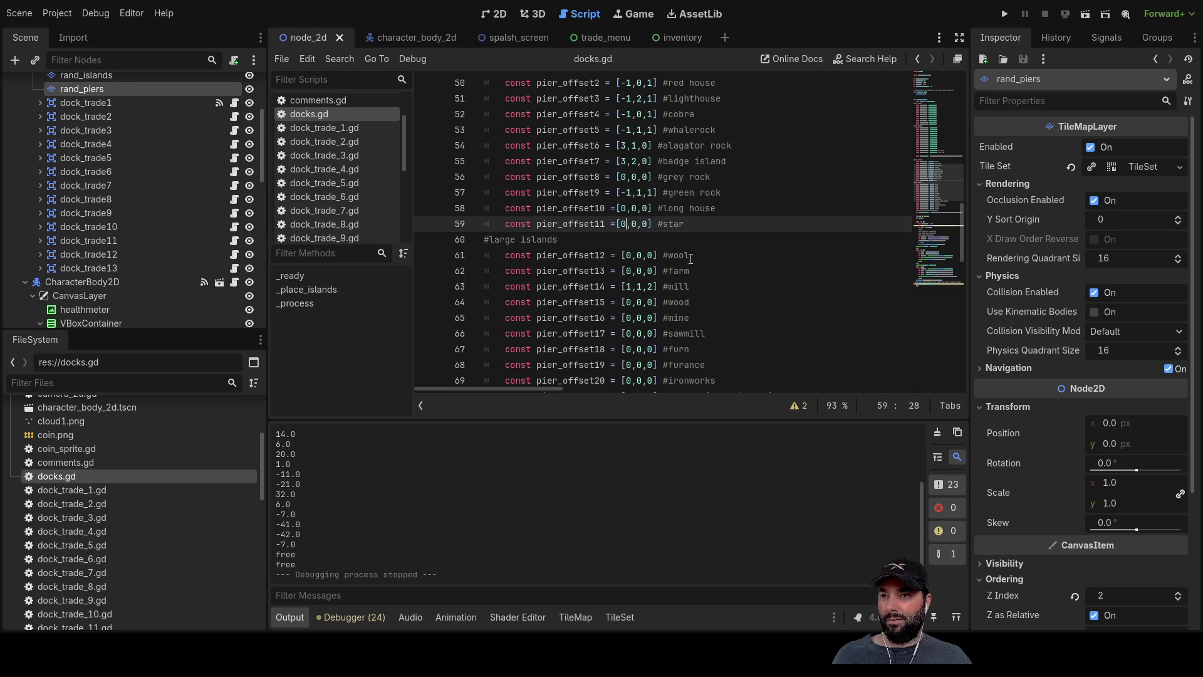
key("Delete")
type("1")
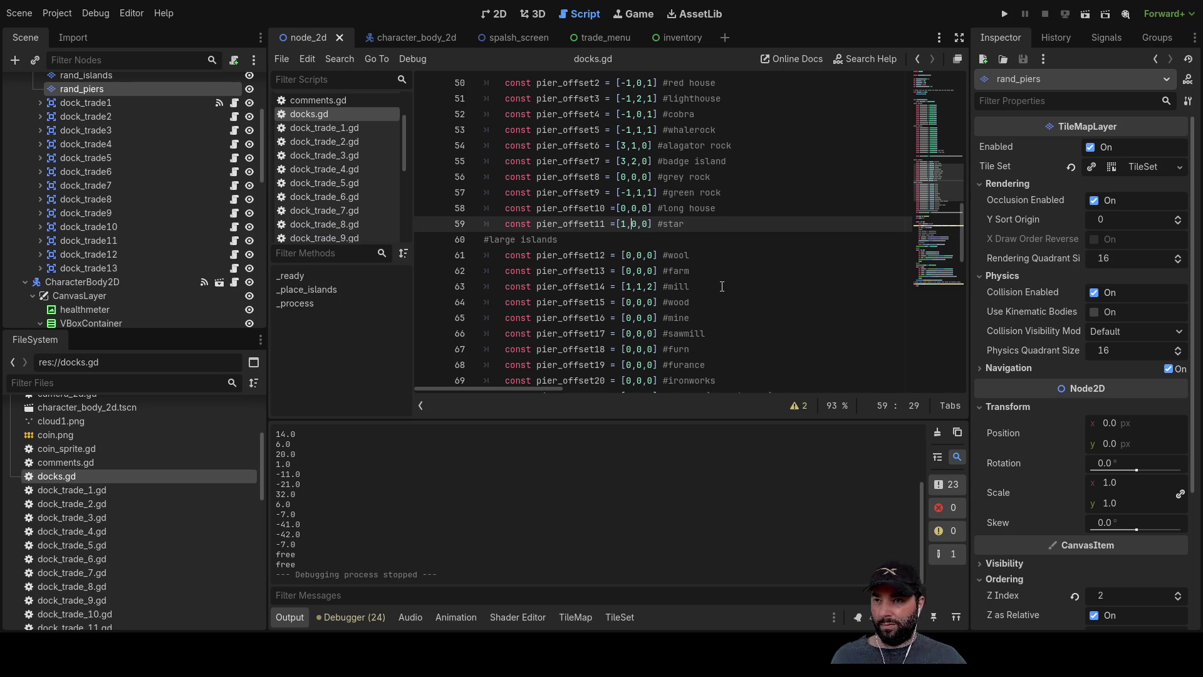
key("BackSpace")
type("2")
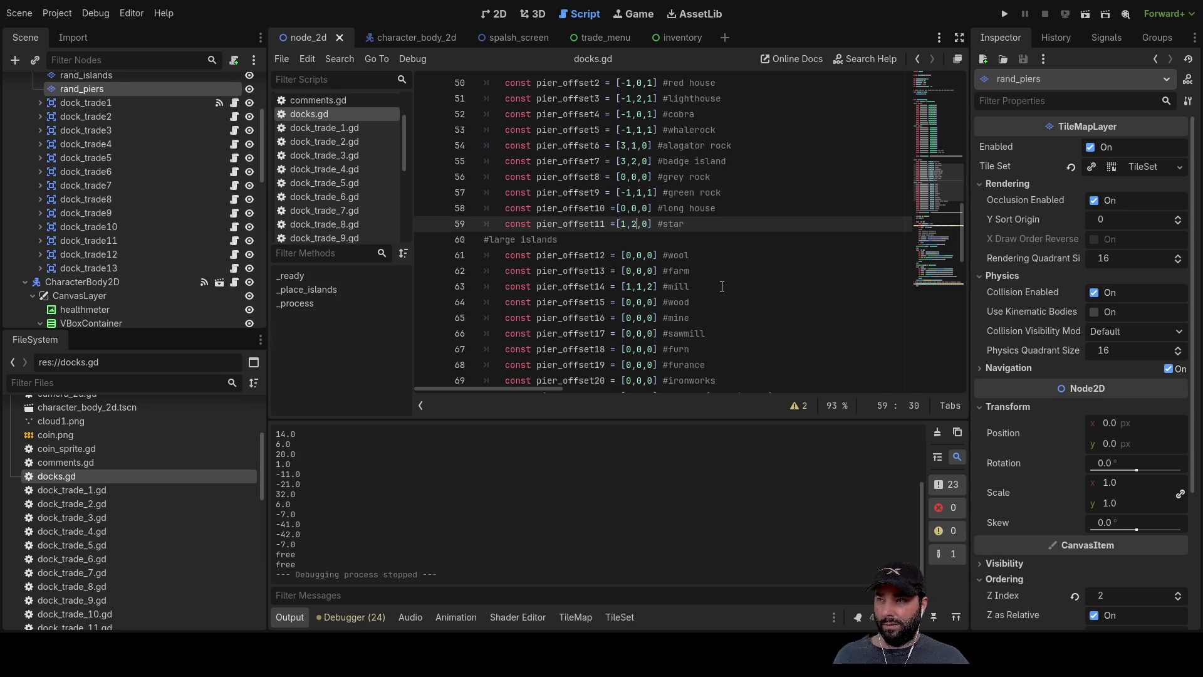
Select the rand_islands layer and launch the game again.
scroll(140, 213, "up", 3)
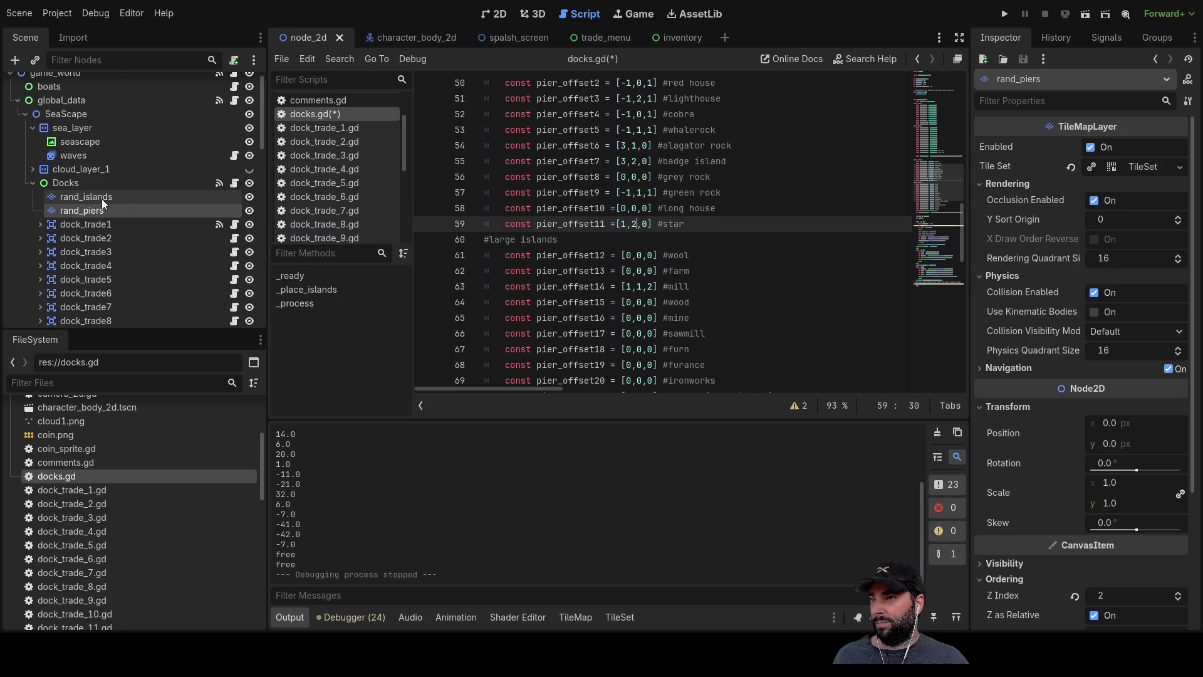
left_click(102, 198)
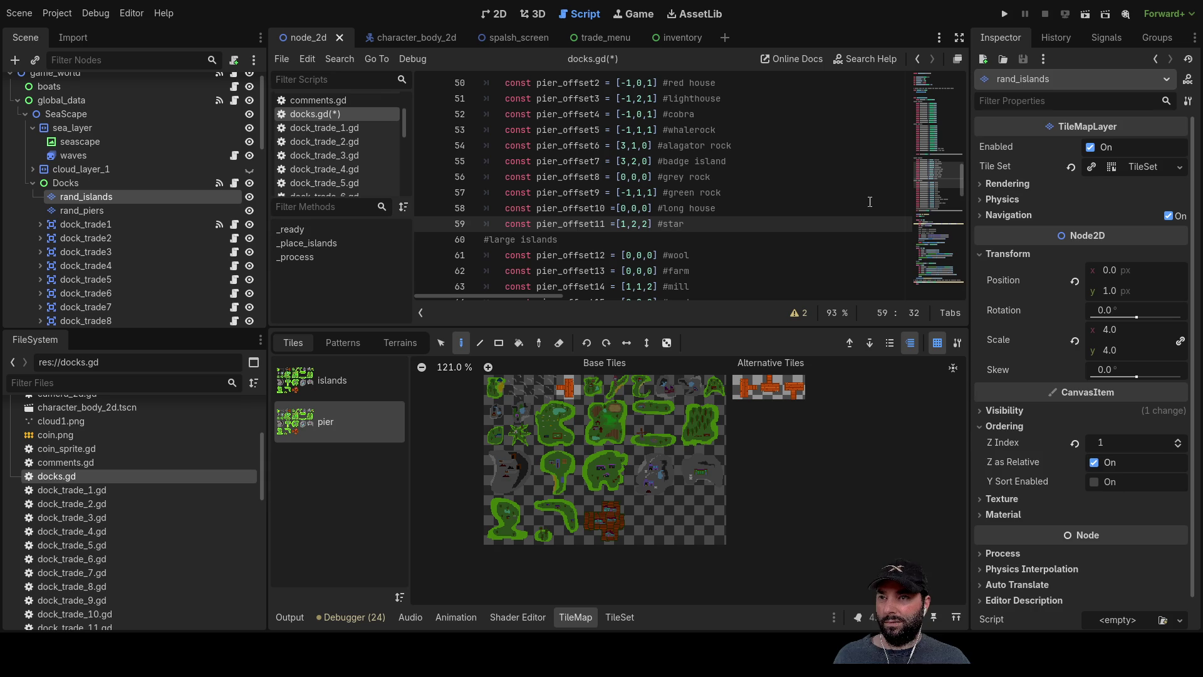
left_click(1005, 13)
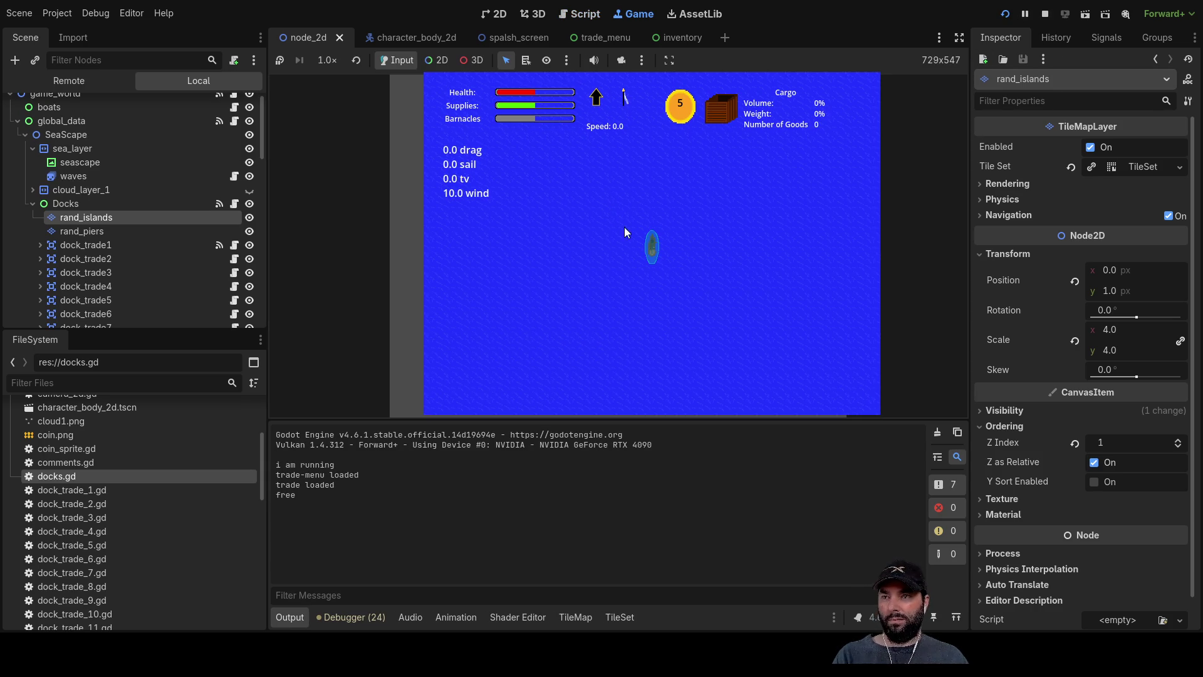
scroll(666, 264, "down", 3)
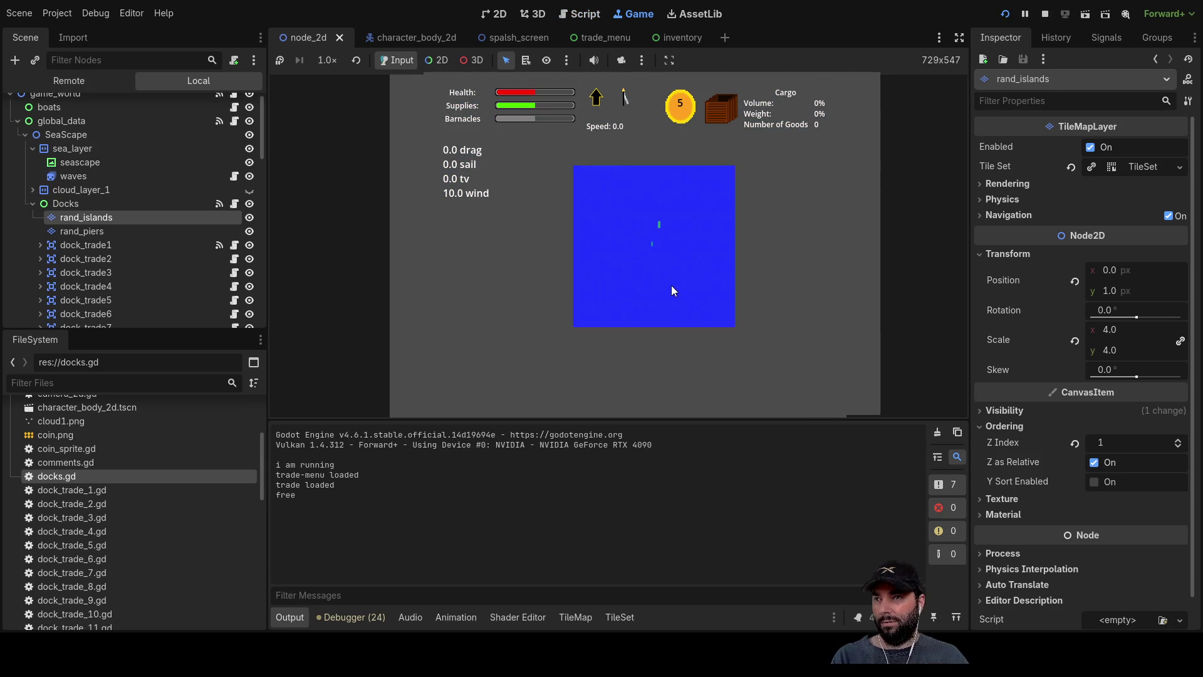
scroll(671, 287, "down", 3)
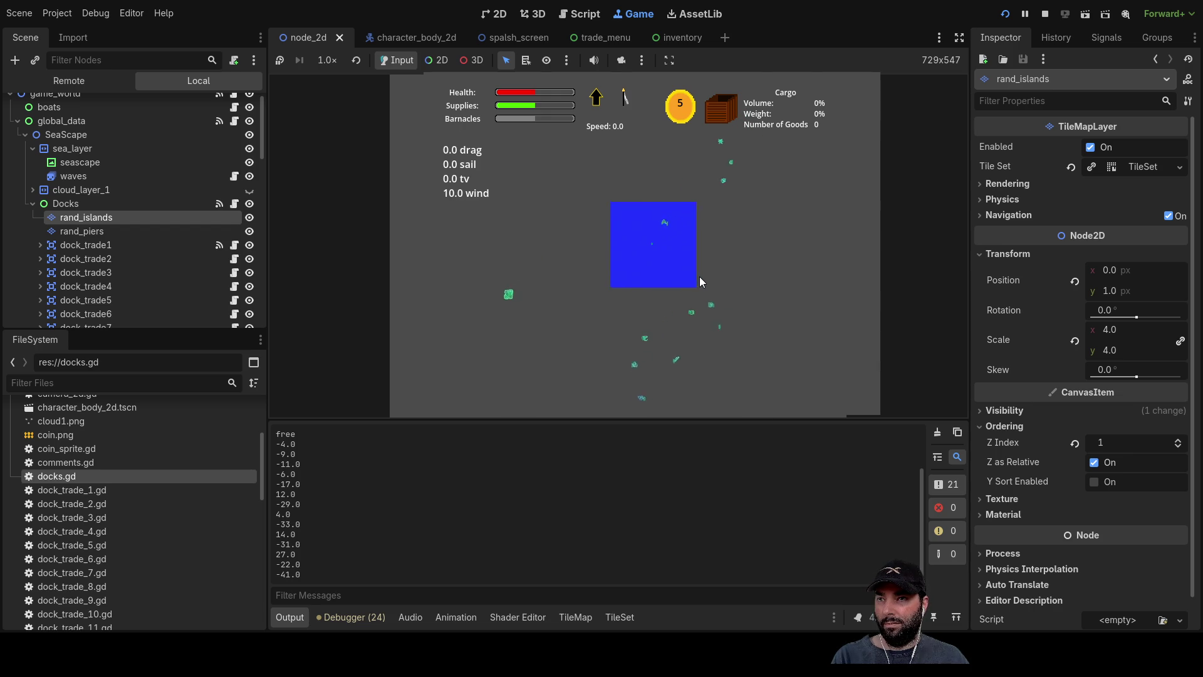
scroll(699, 276, "up", 5)
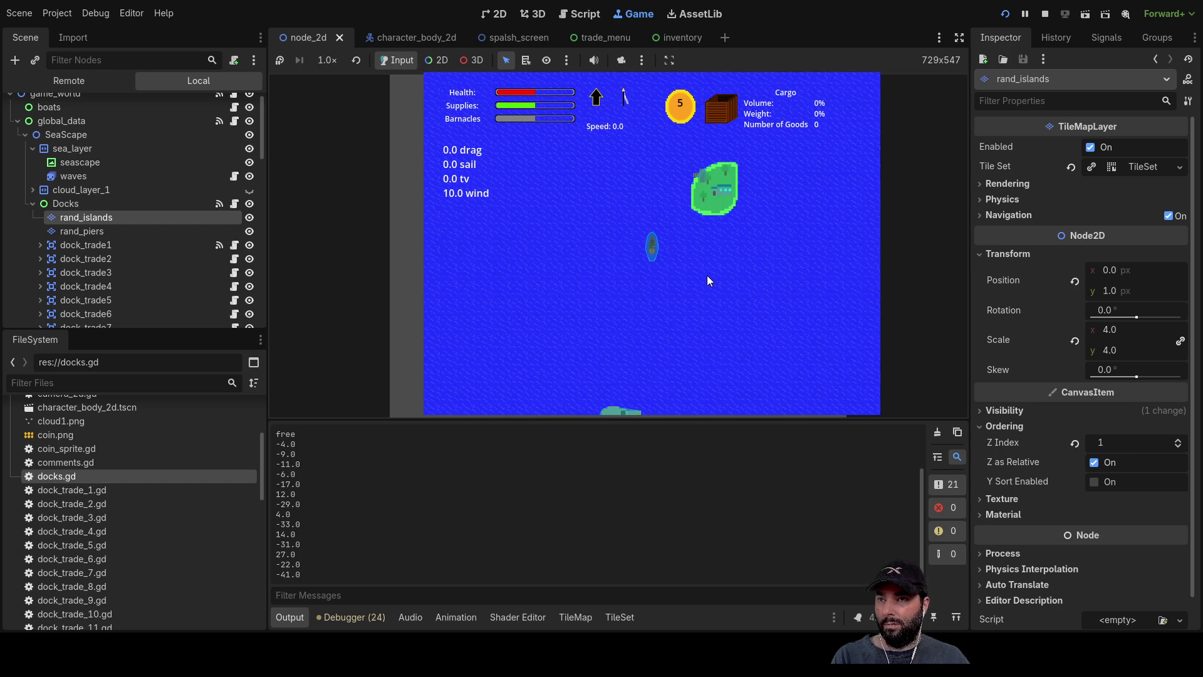
scroll(708, 275, "up", 5)
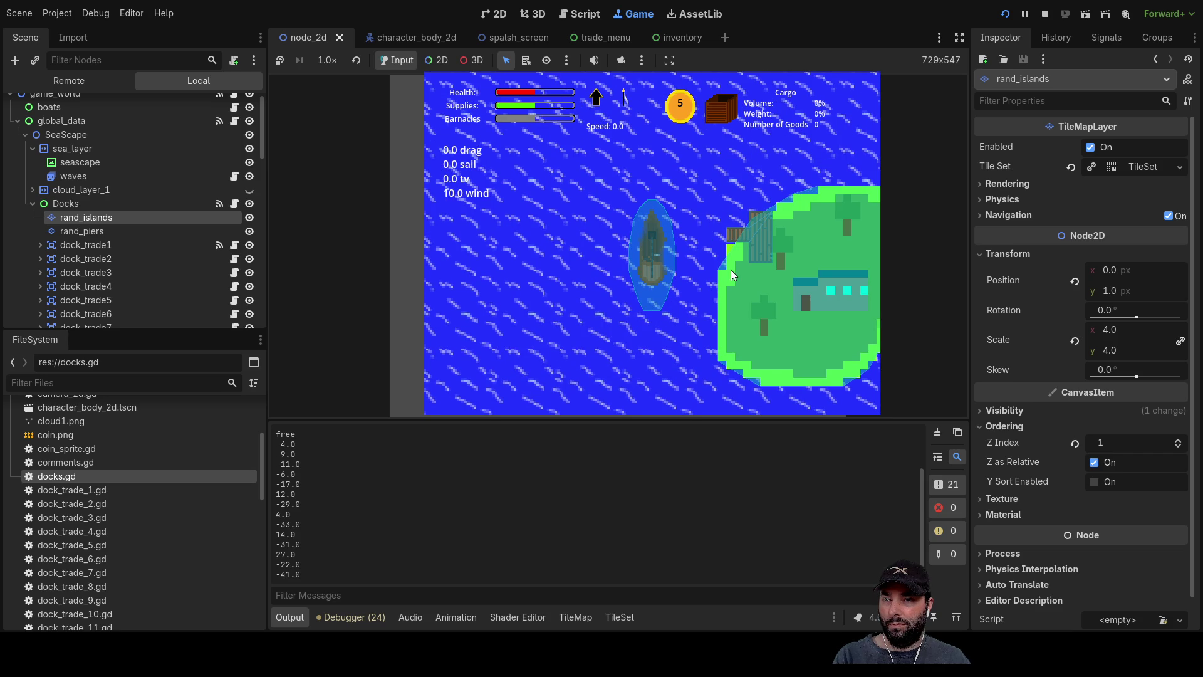
scroll(701, 311, "down", 3)
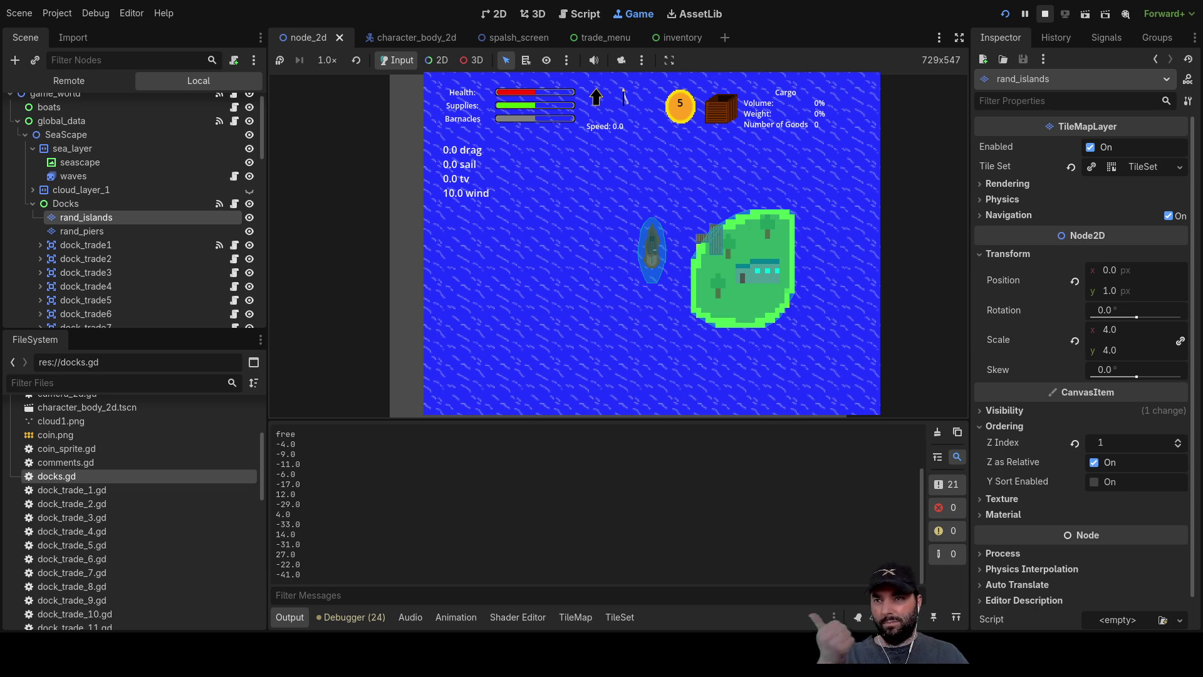
left_click(1044, 13)
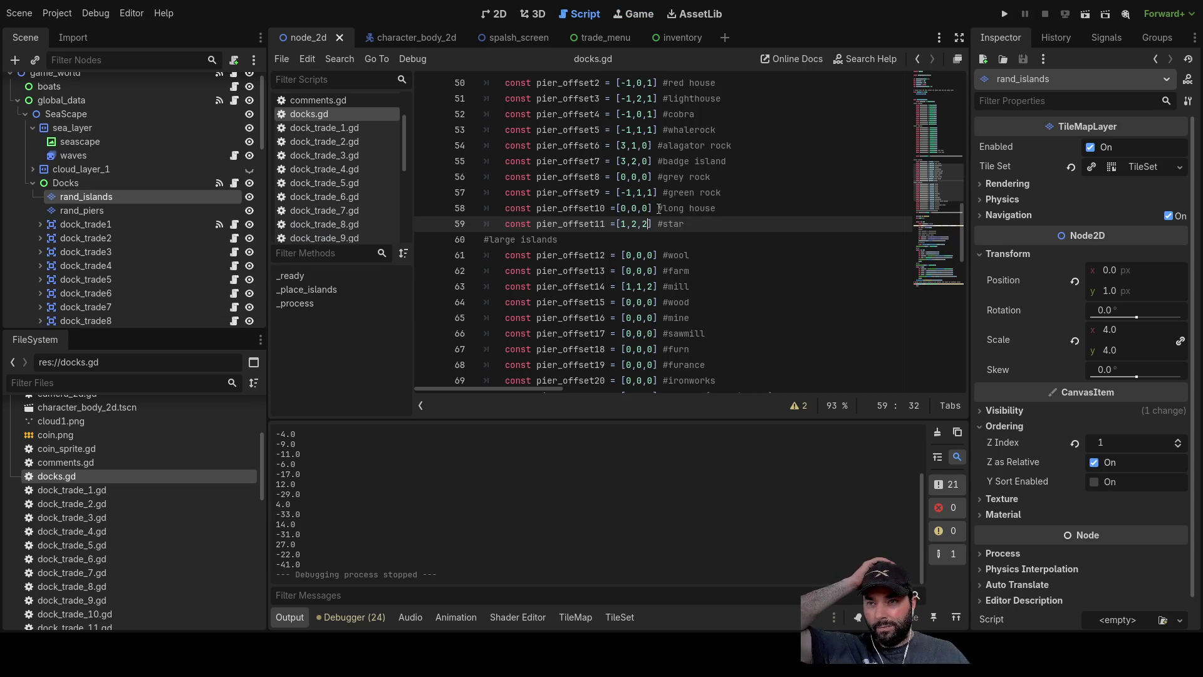
Select rand_piers and set the Long house pier_offset10 to [0,0,1].
left_click(81, 210)
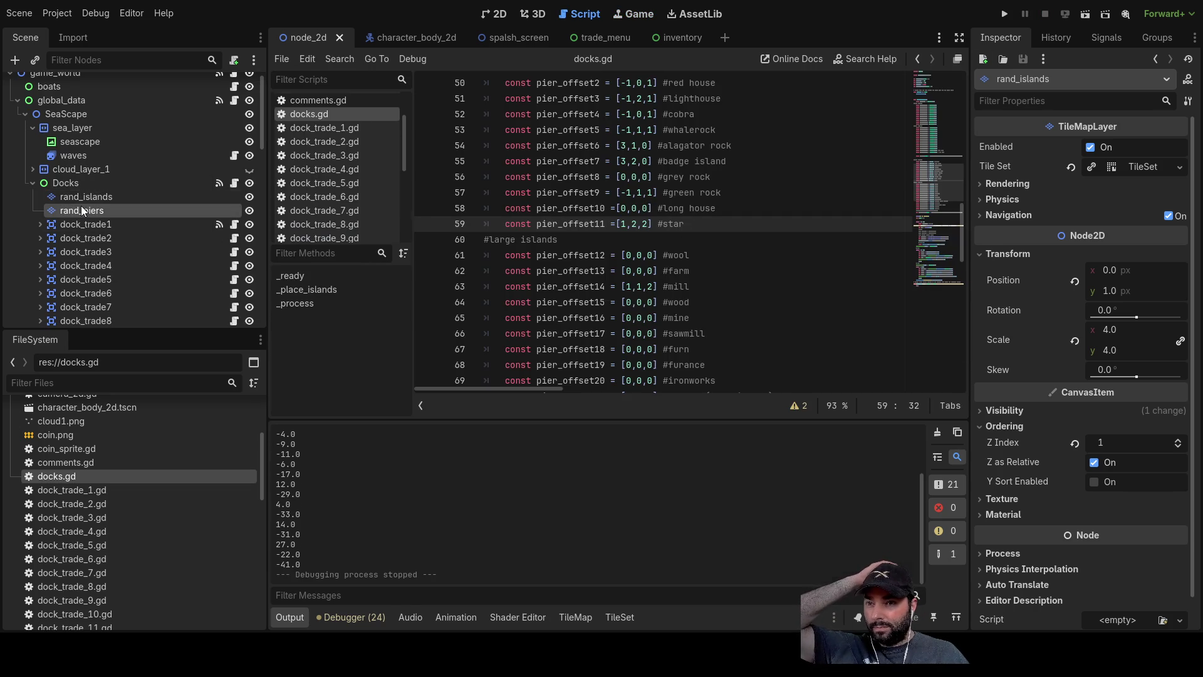
left_click(646, 207)
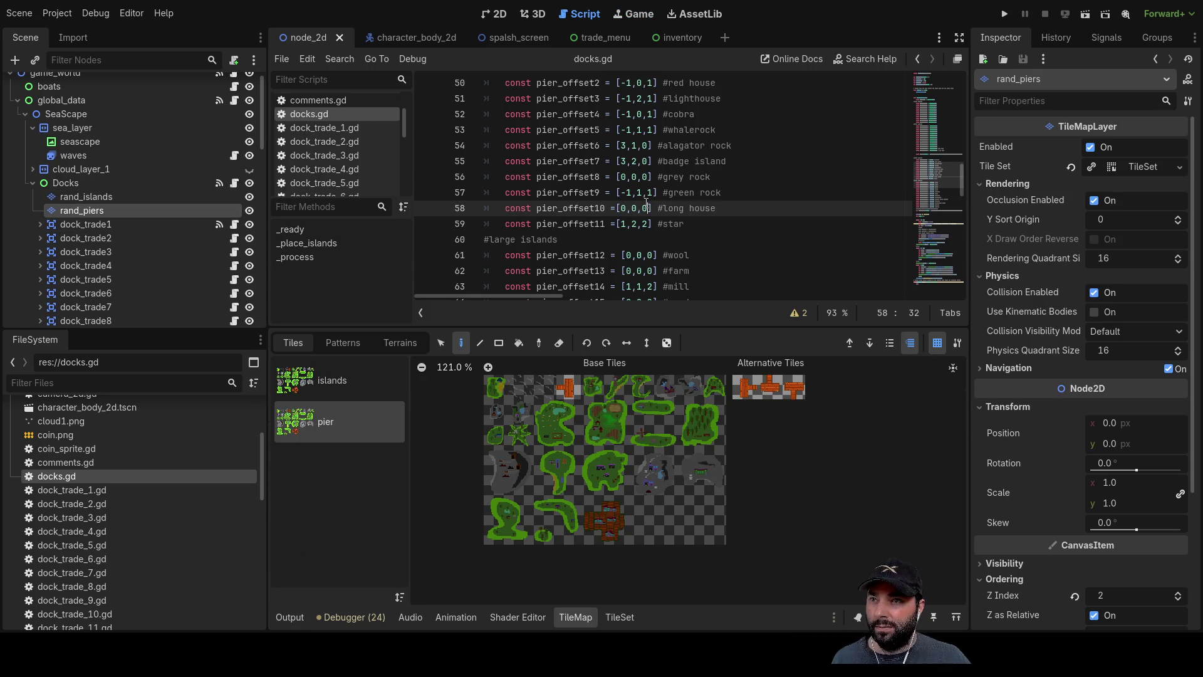
type("1")
left_click(712, 244)
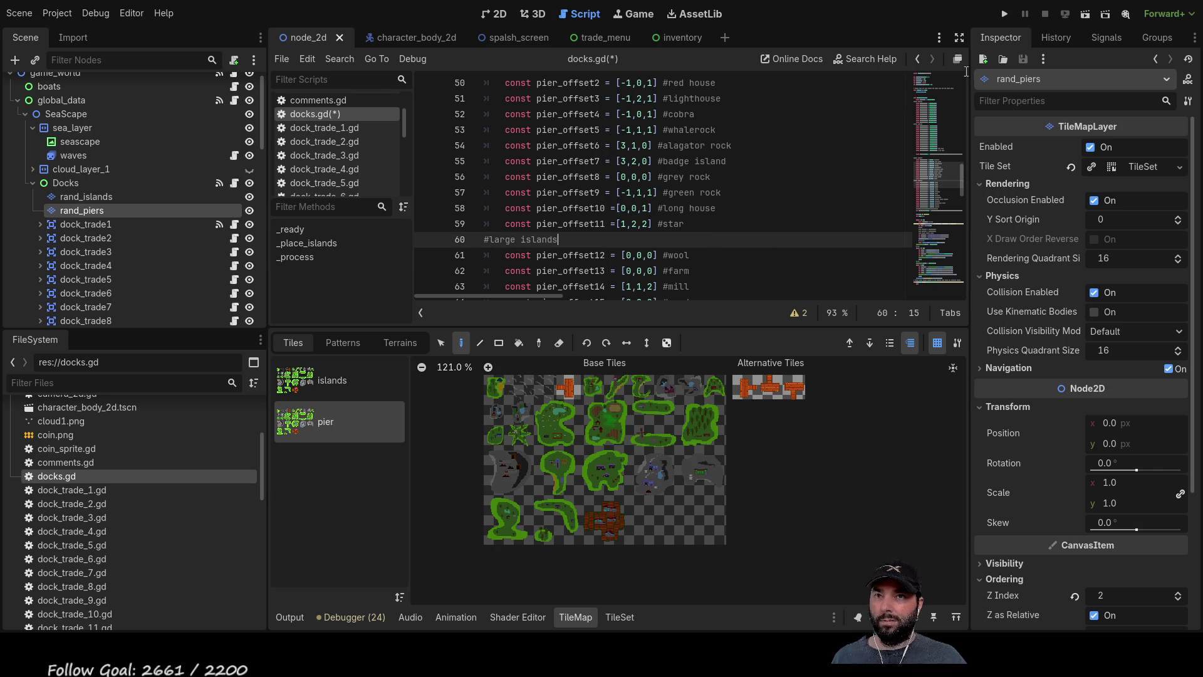
Test-run the game, zoom around the ship and pier, then stop and relaunch with F5.
left_click(1004, 14)
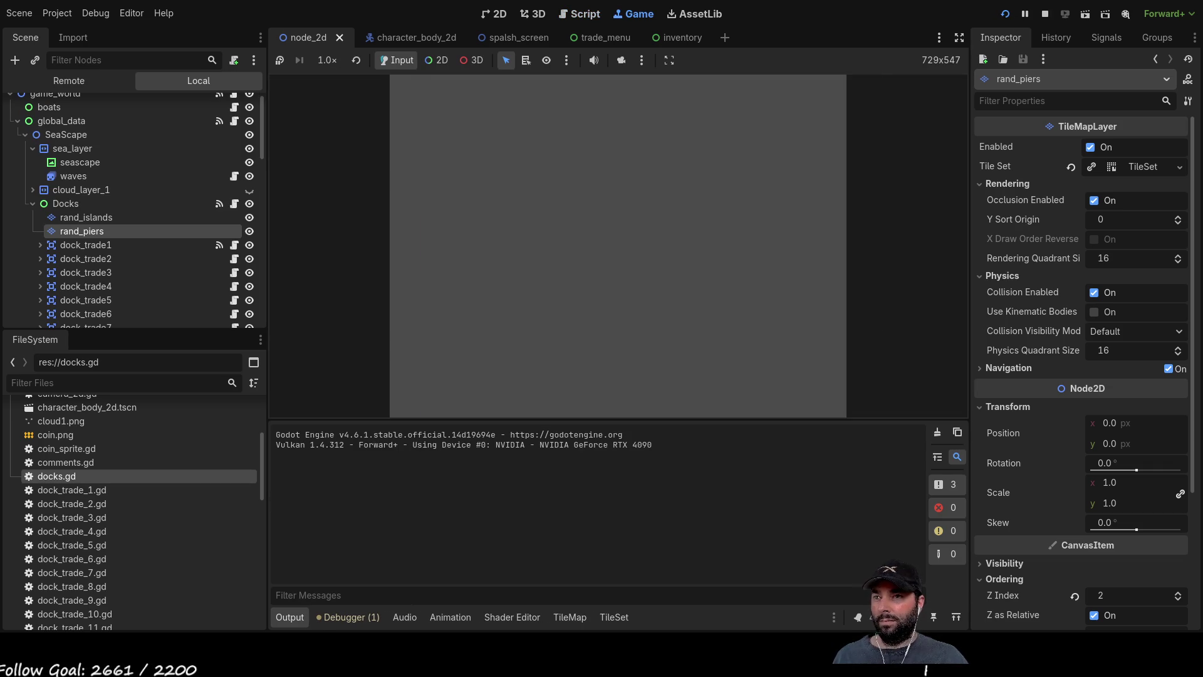
left_click(549, 101)
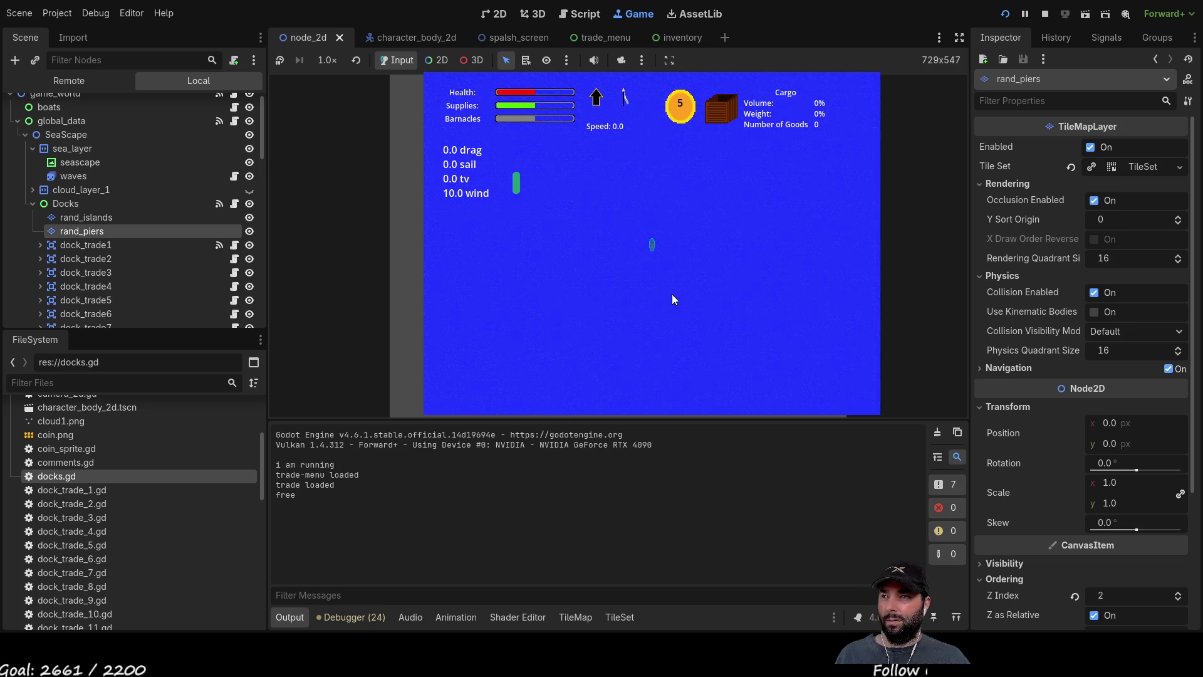
scroll(667, 303, "down", 4)
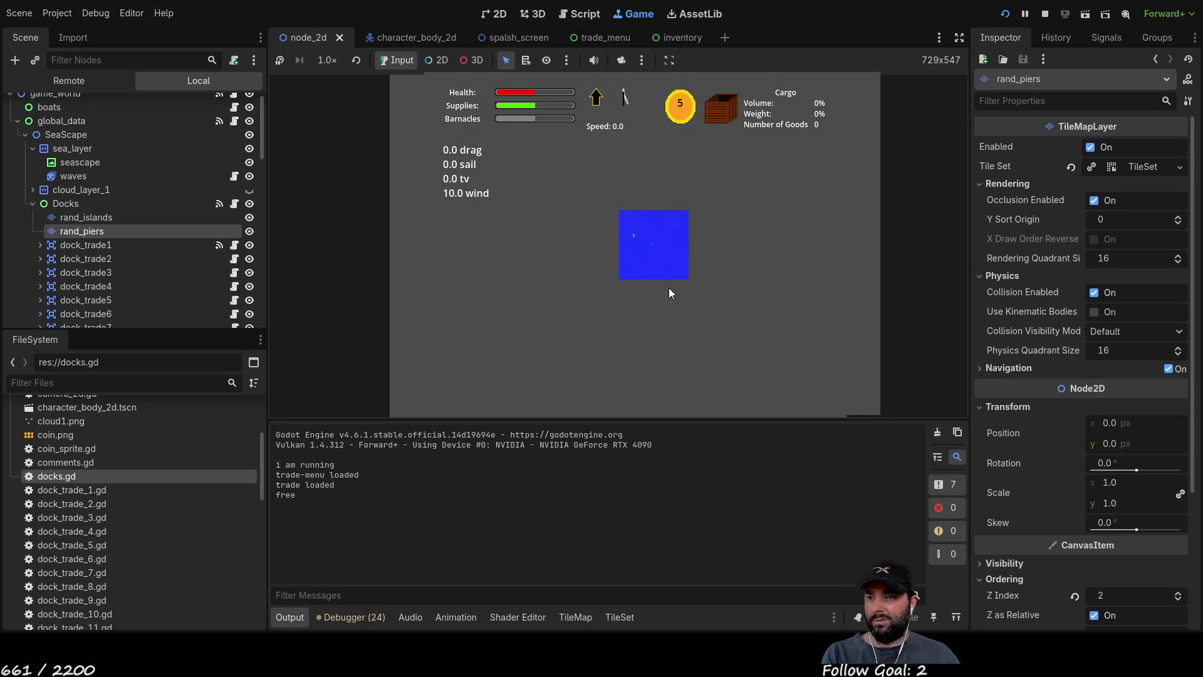
scroll(678, 262, "up", 1)
scroll(683, 266, "up", 4)
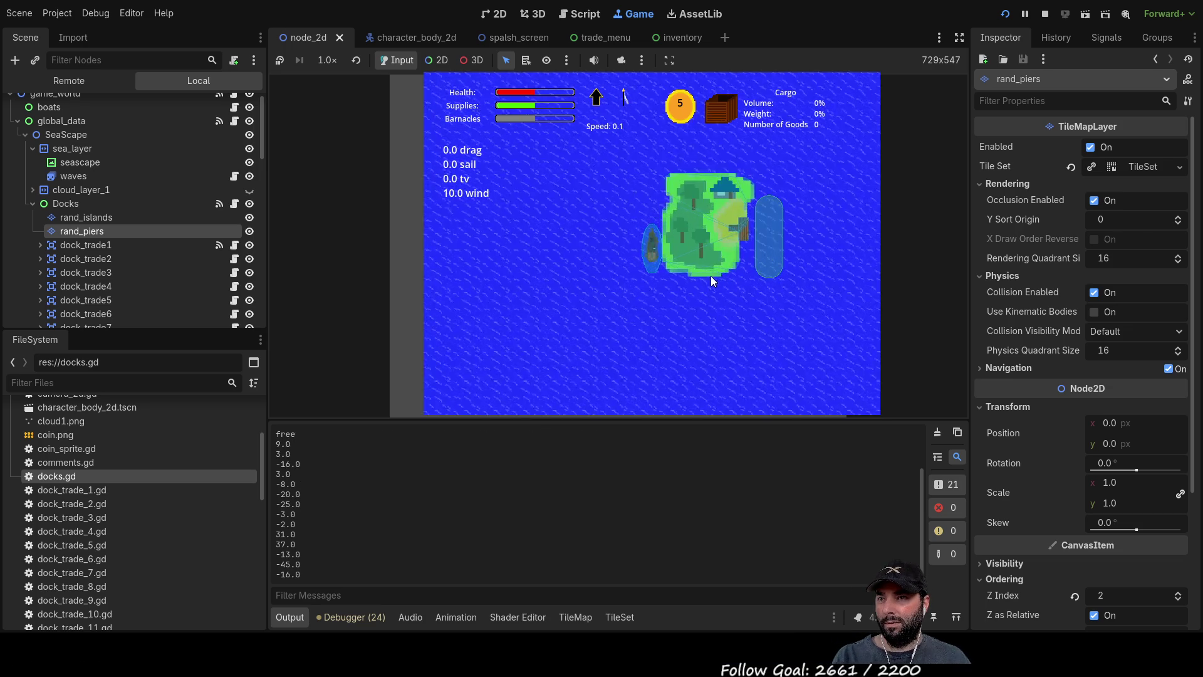
scroll(712, 277, "down", 5)
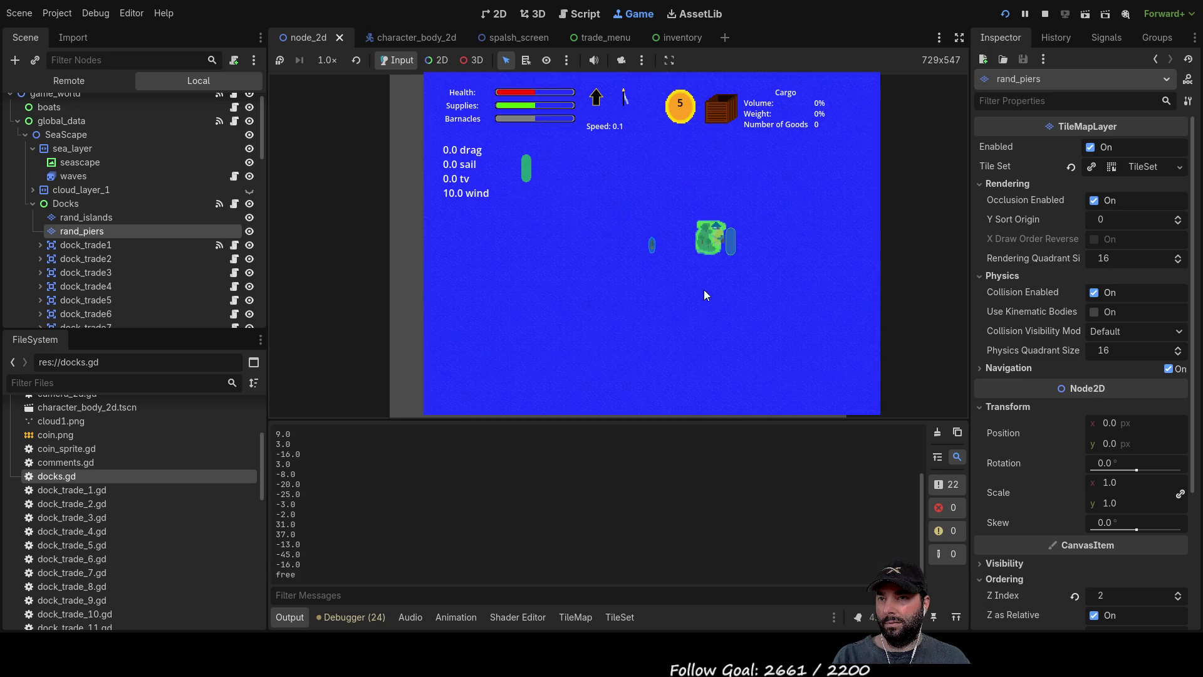
scroll(695, 297, "down", 2)
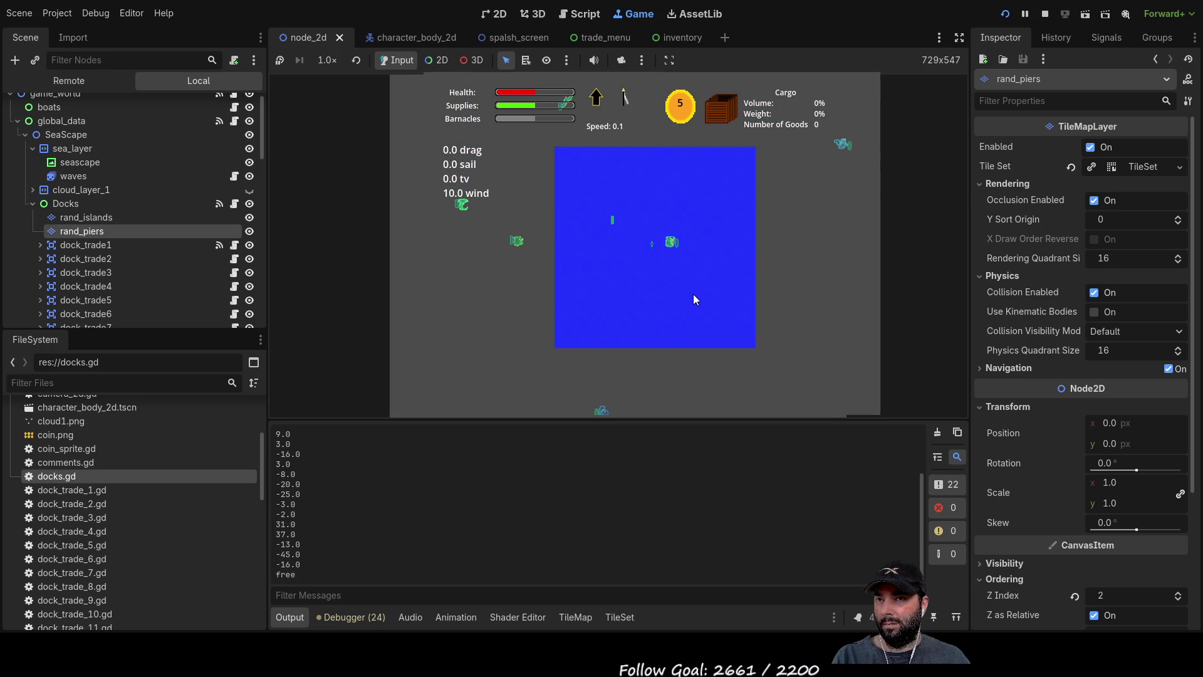
scroll(697, 296, "up", 3)
scroll(698, 292, "down", 4)
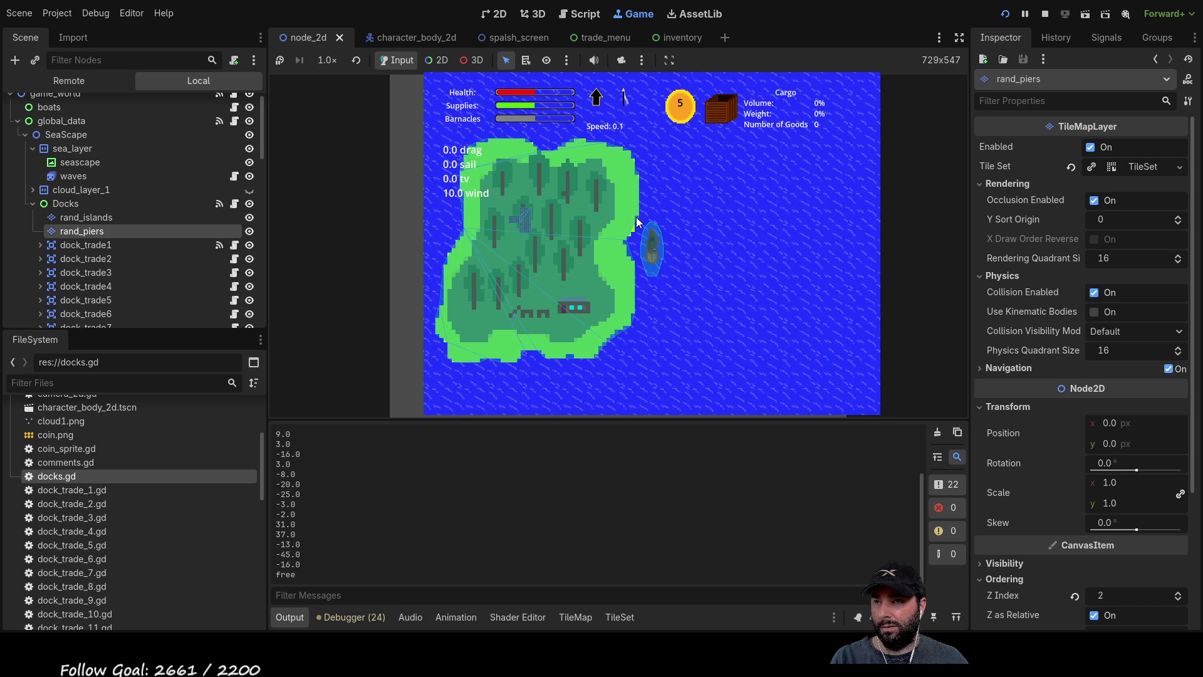
left_click(1044, 13)
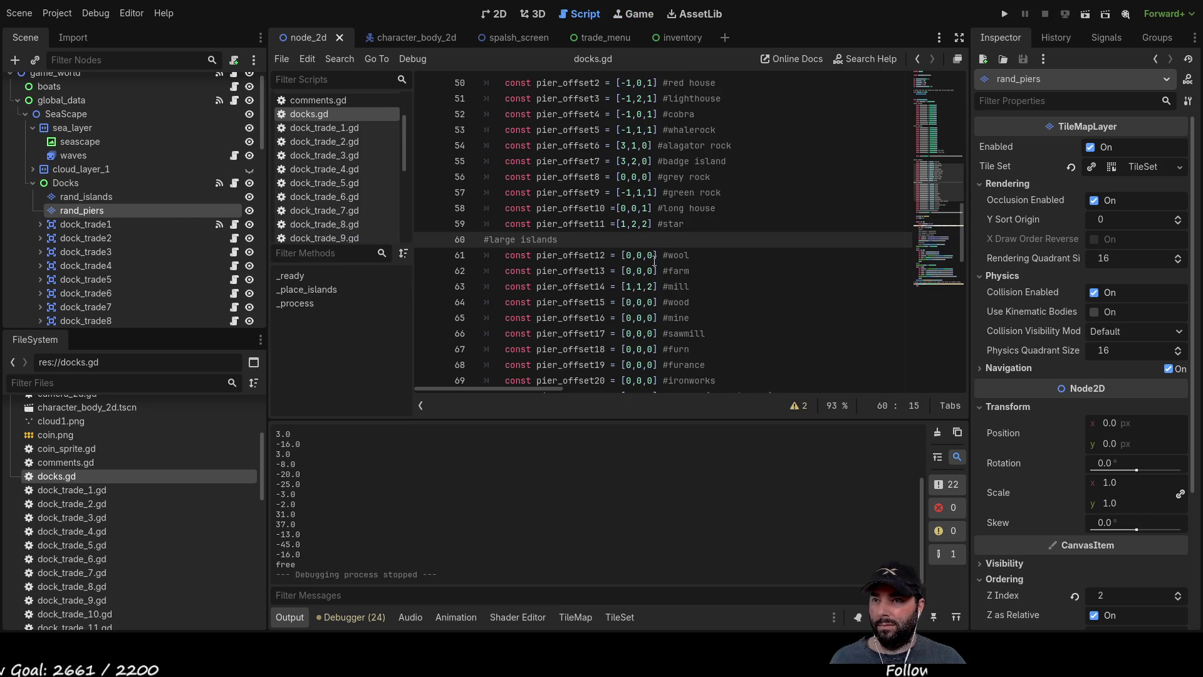
key("F5")
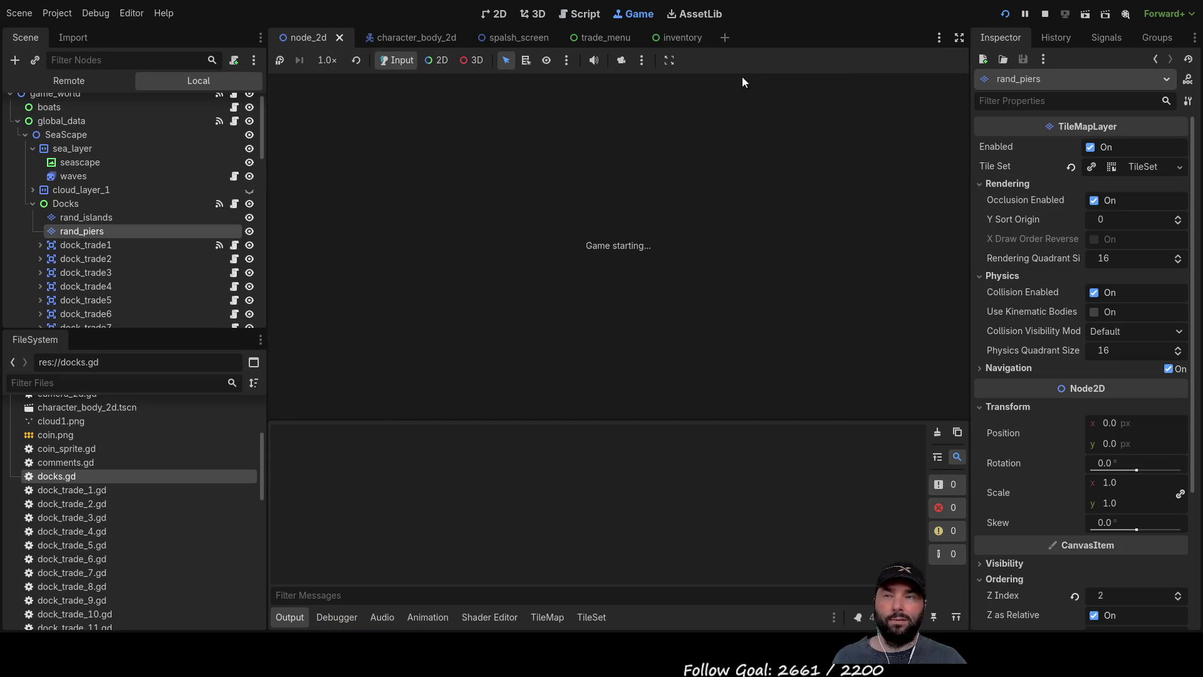
Start play, zoom onto the forested island's pier, then stop the game with F8.
left_click(547, 95)
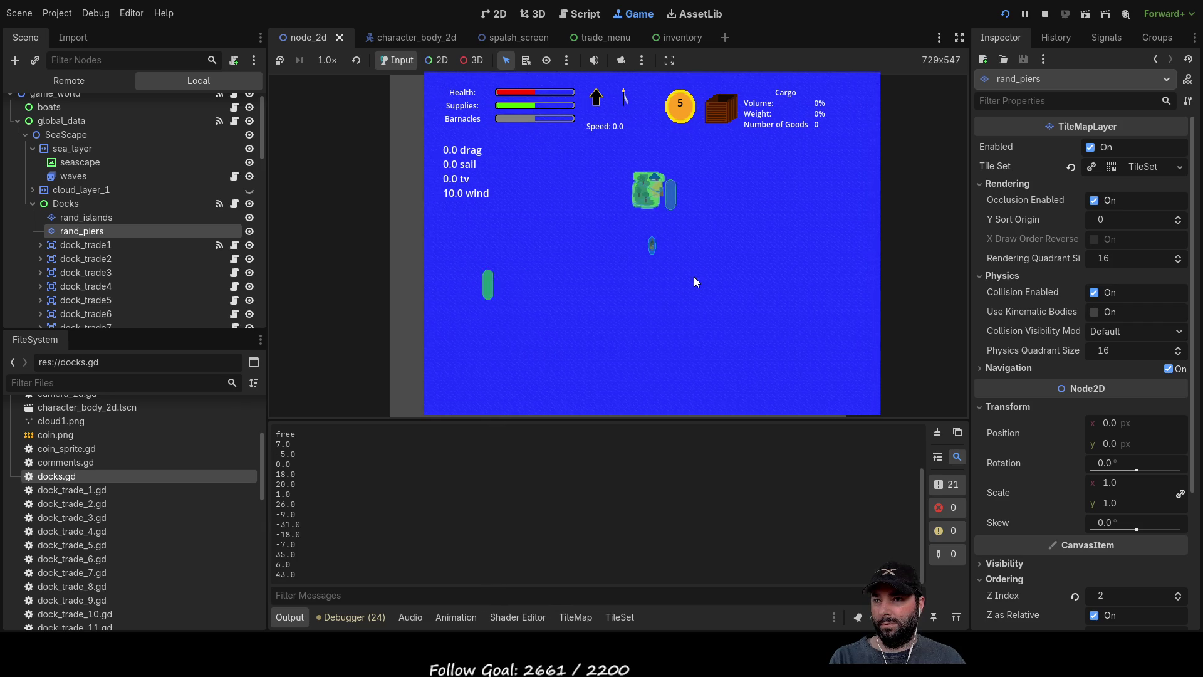
scroll(698, 277, "down", 5)
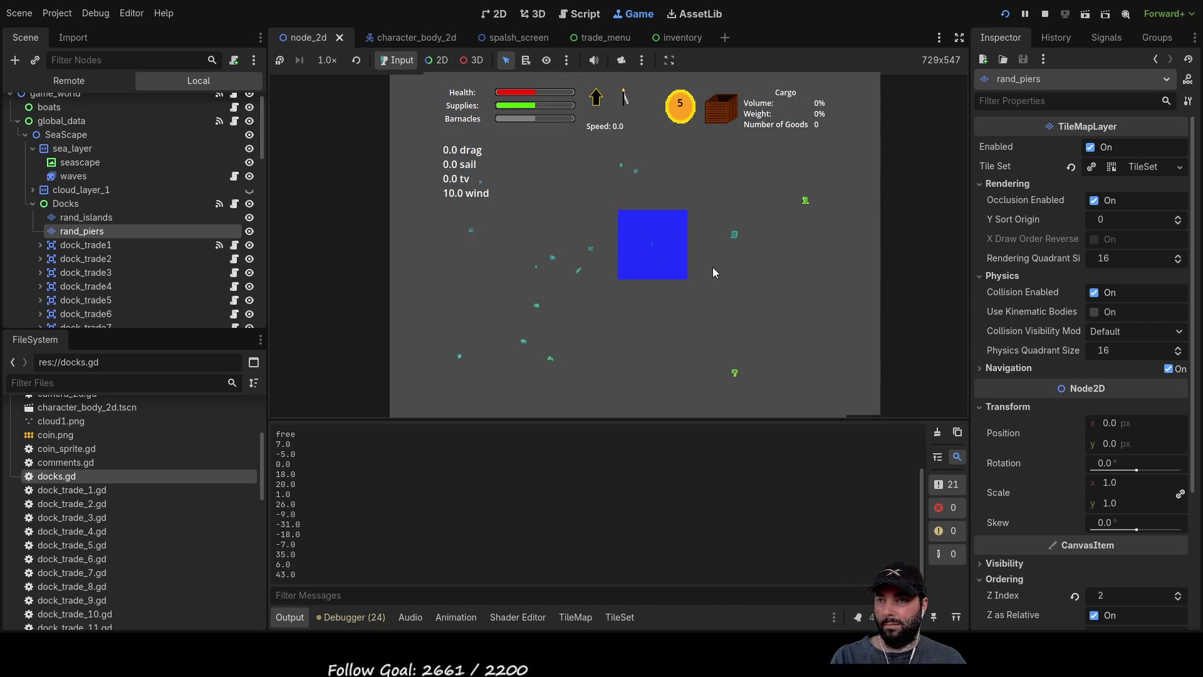
scroll(712, 268, "up", 5)
scroll(734, 268, "up", 1)
scroll(687, 240, "up", 4)
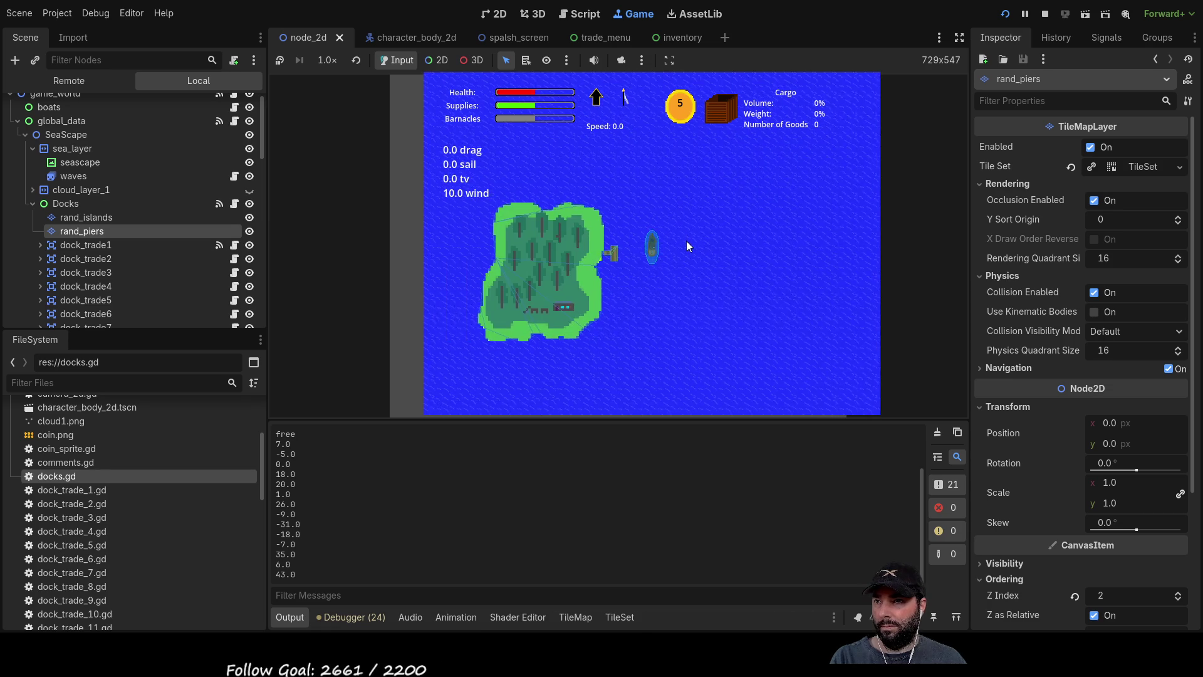
scroll(686, 241, "down", 3)
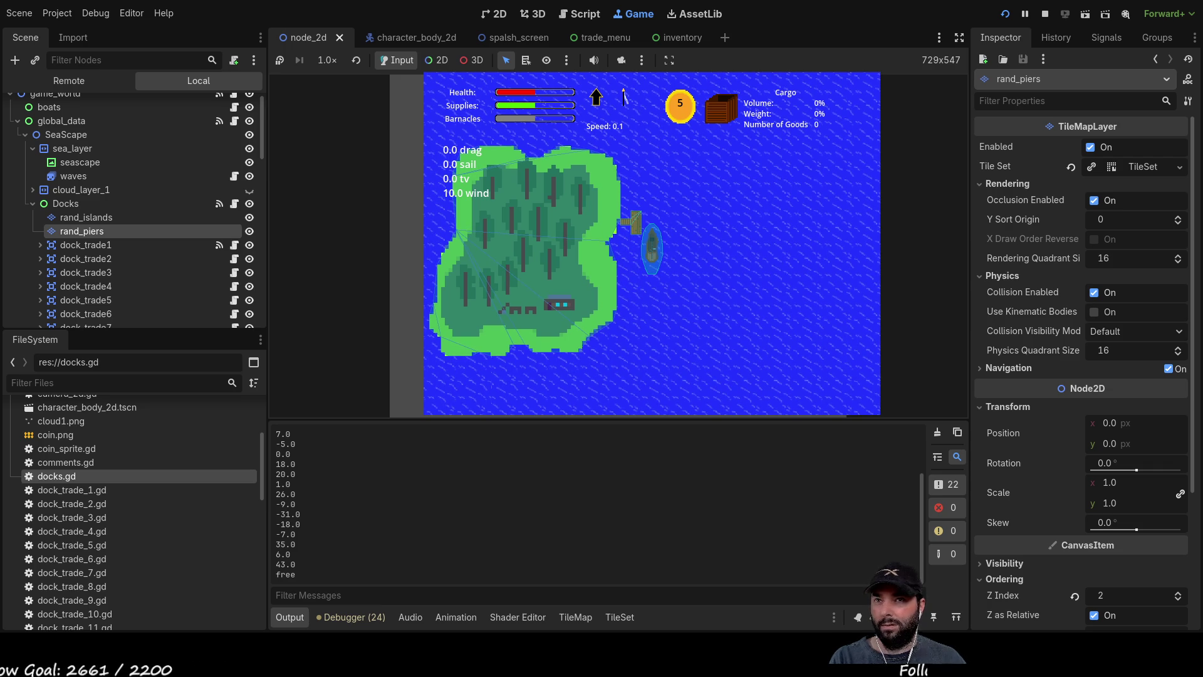
key("F8")
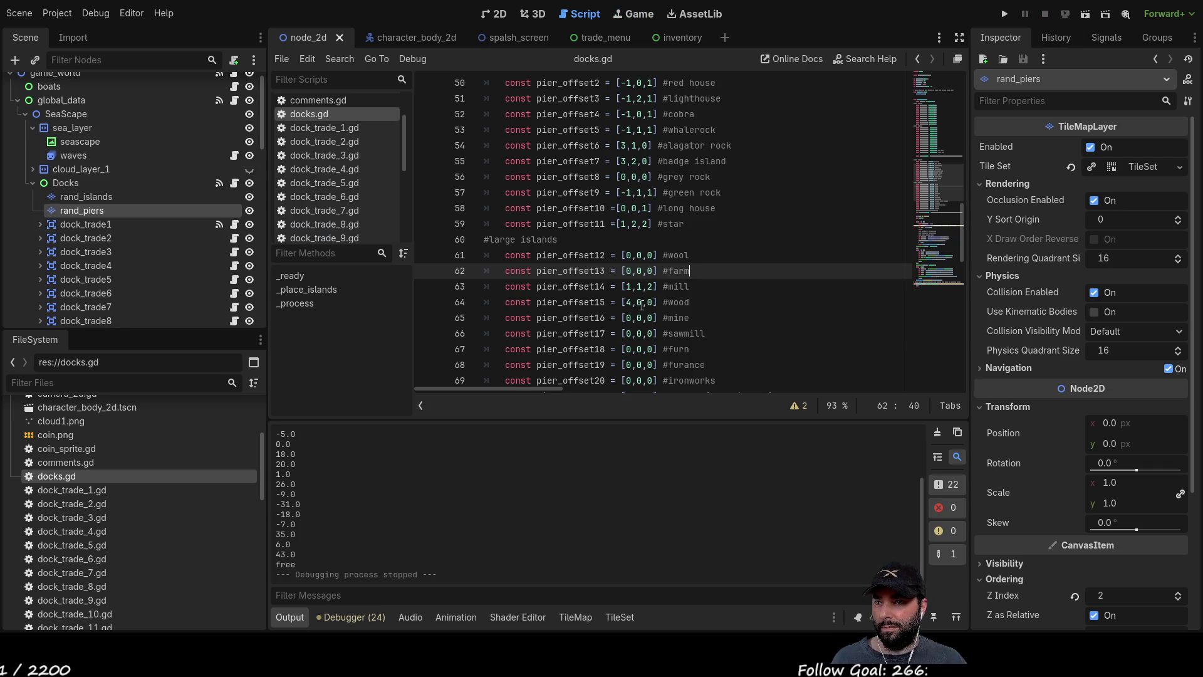
Set the wood island's pier_offset15 to [4,2,0], then test-run the game and inspect its pier.
left_click(641, 303)
type("2")
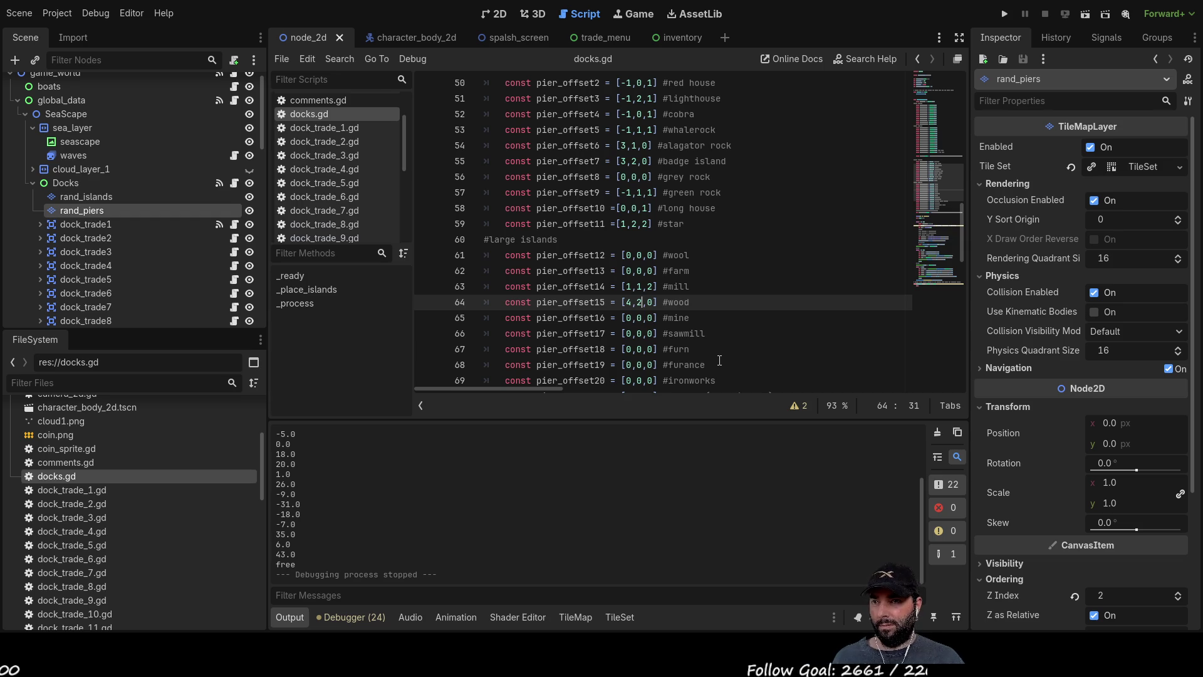
left_click(729, 253)
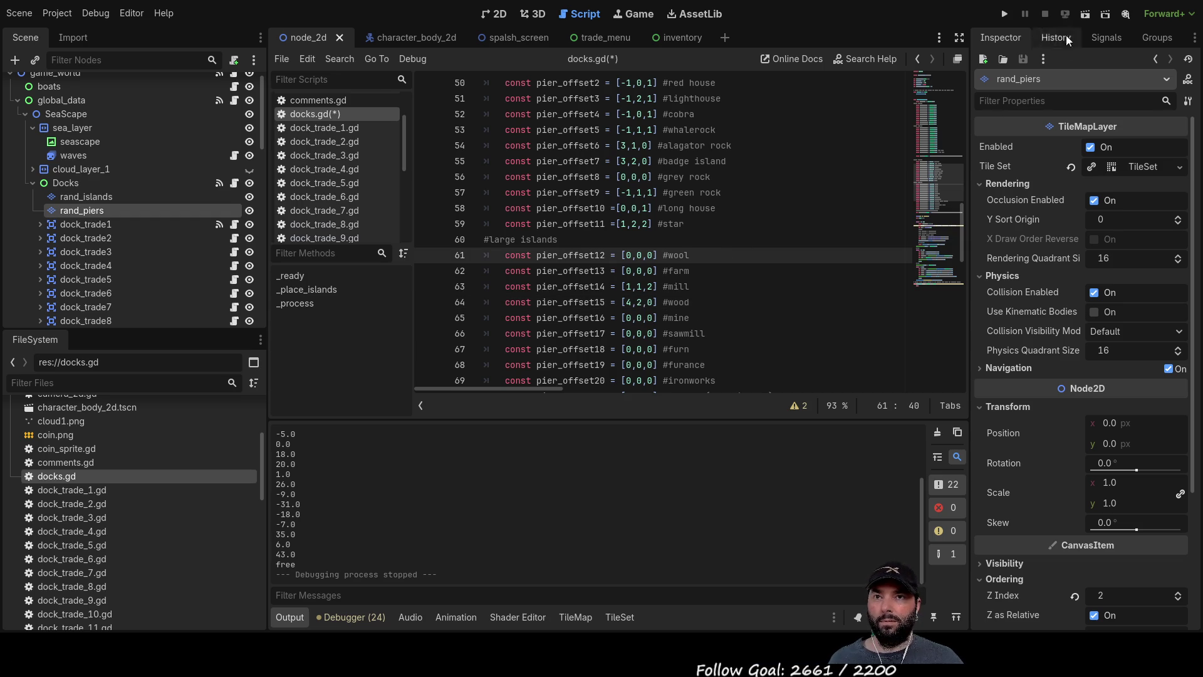
left_click(1003, 15)
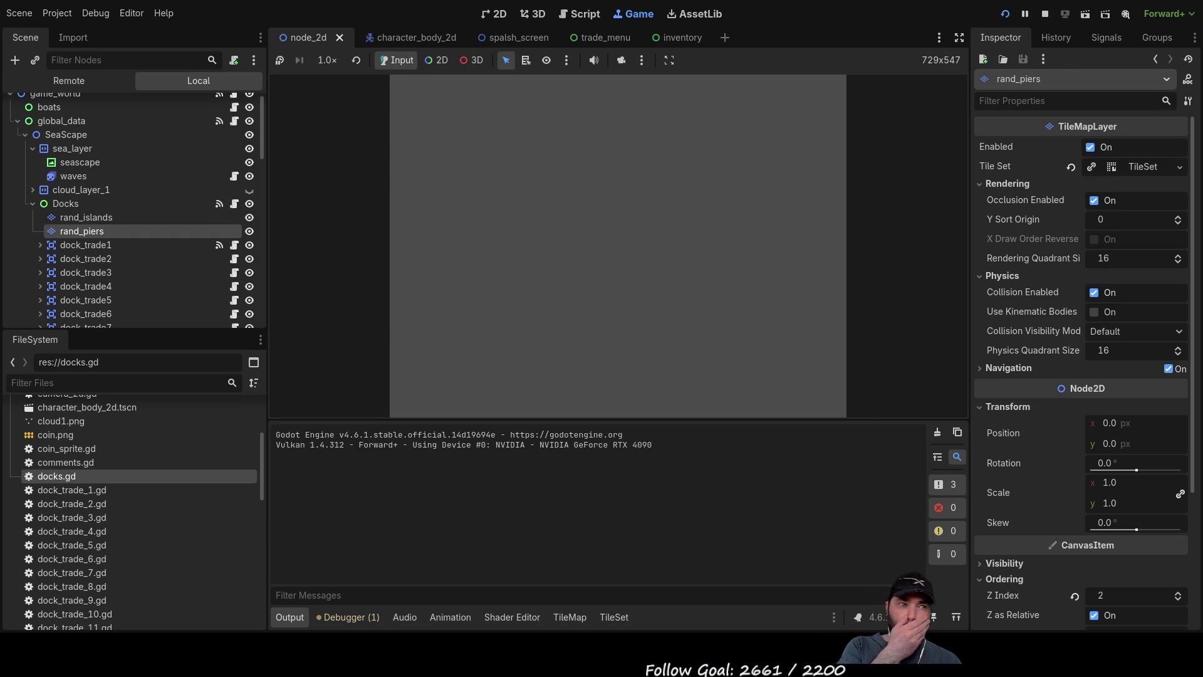
left_click(529, 95)
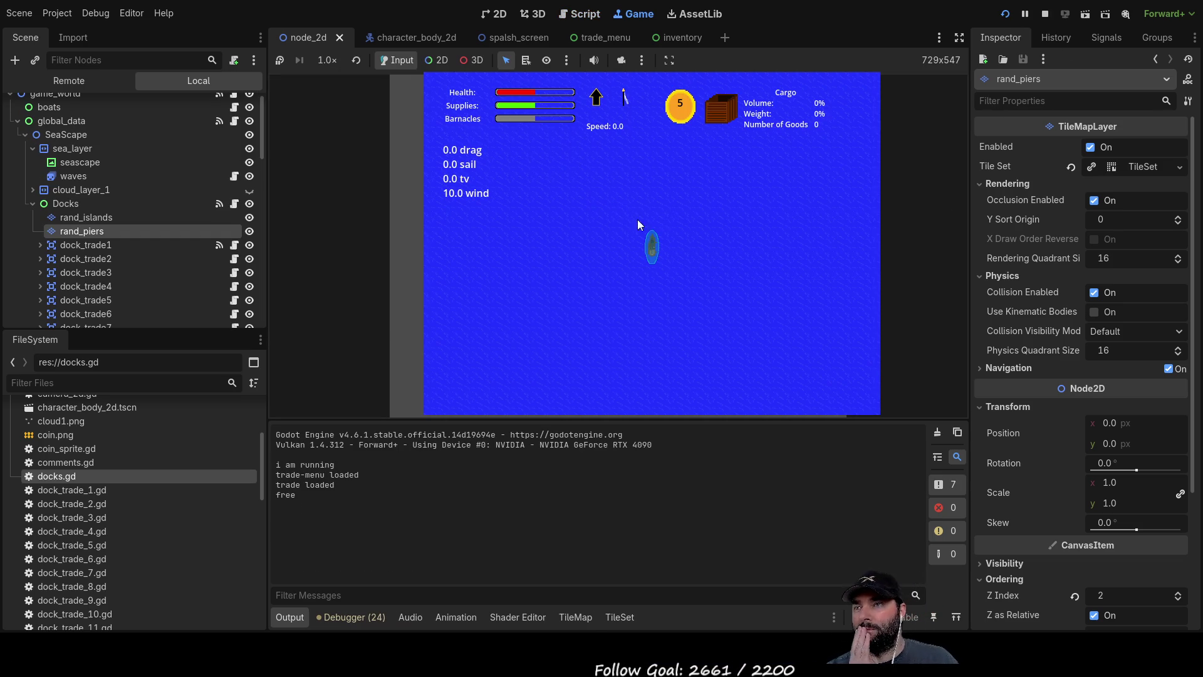
scroll(693, 276, "down", 3)
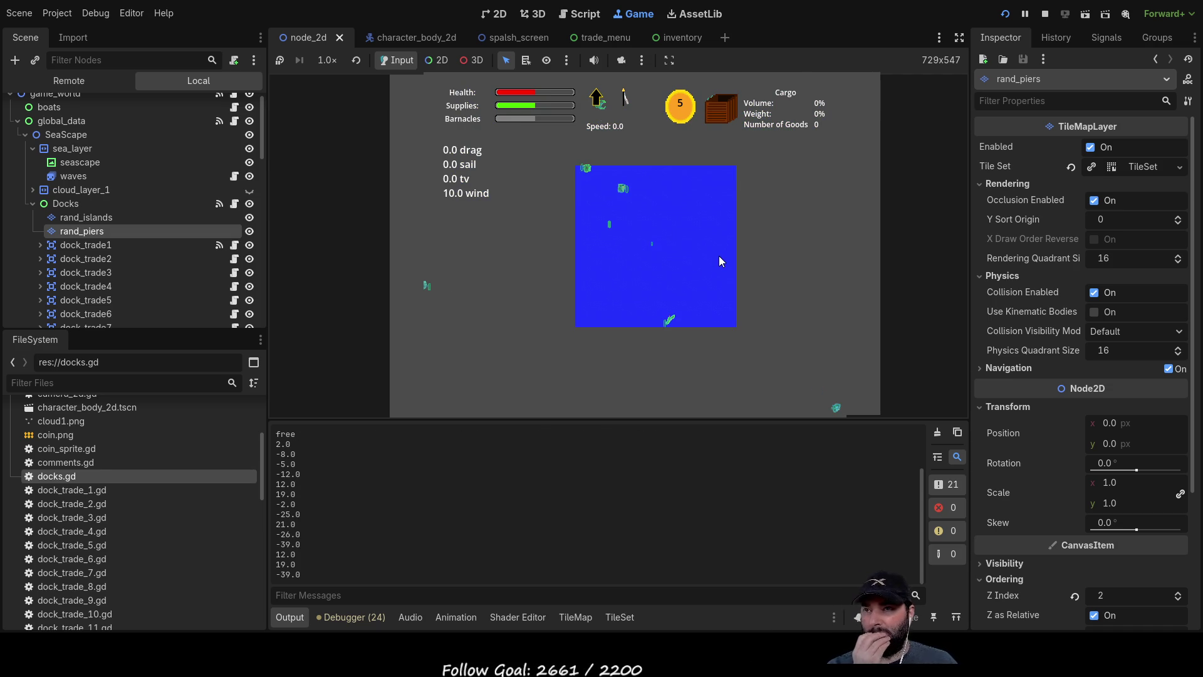
scroll(719, 259, "down", 1)
scroll(719, 261, "up", 3)
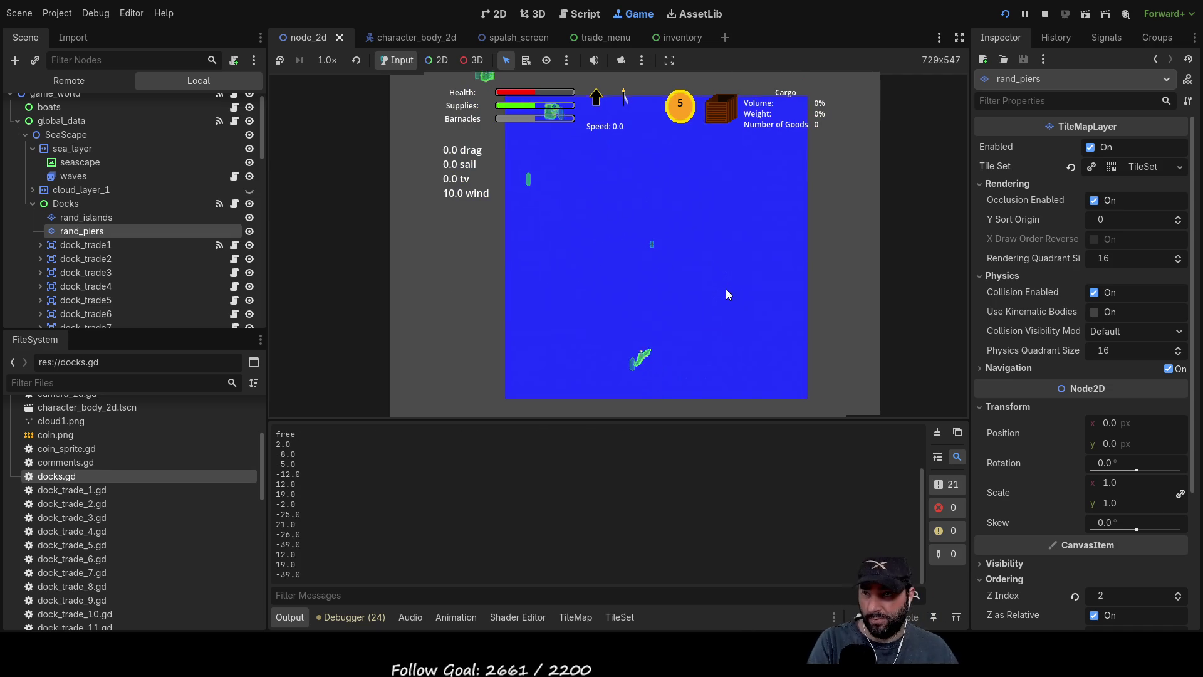
scroll(726, 295, "down", 2)
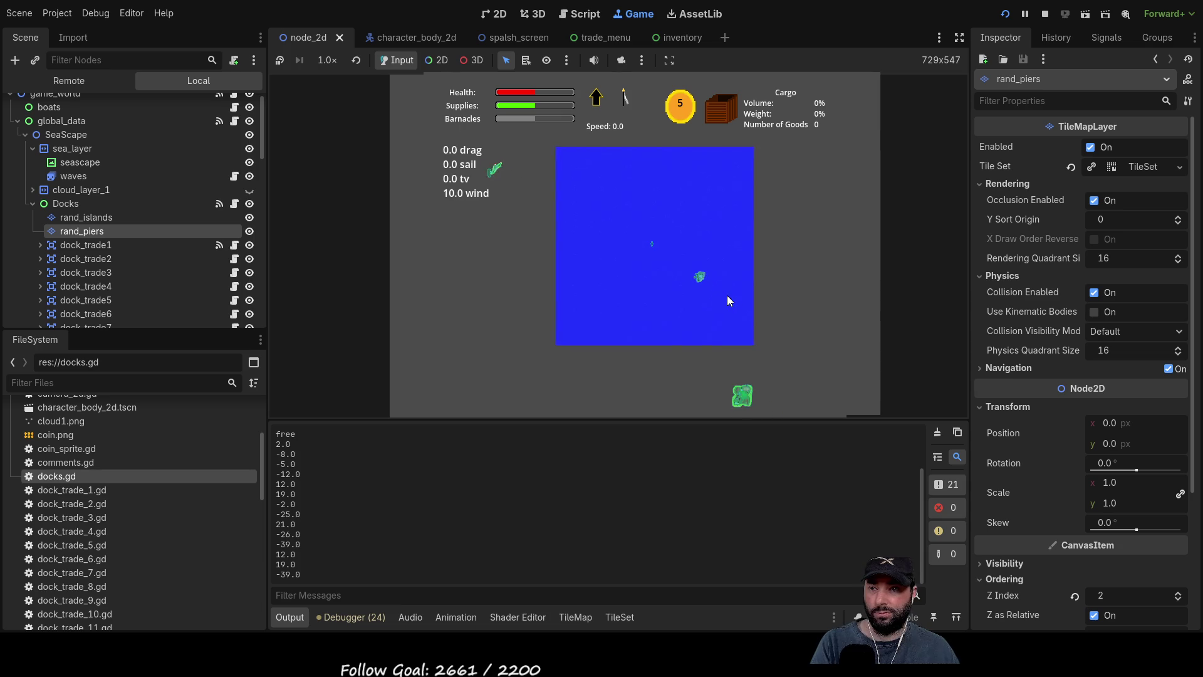
scroll(727, 295, "up", 2)
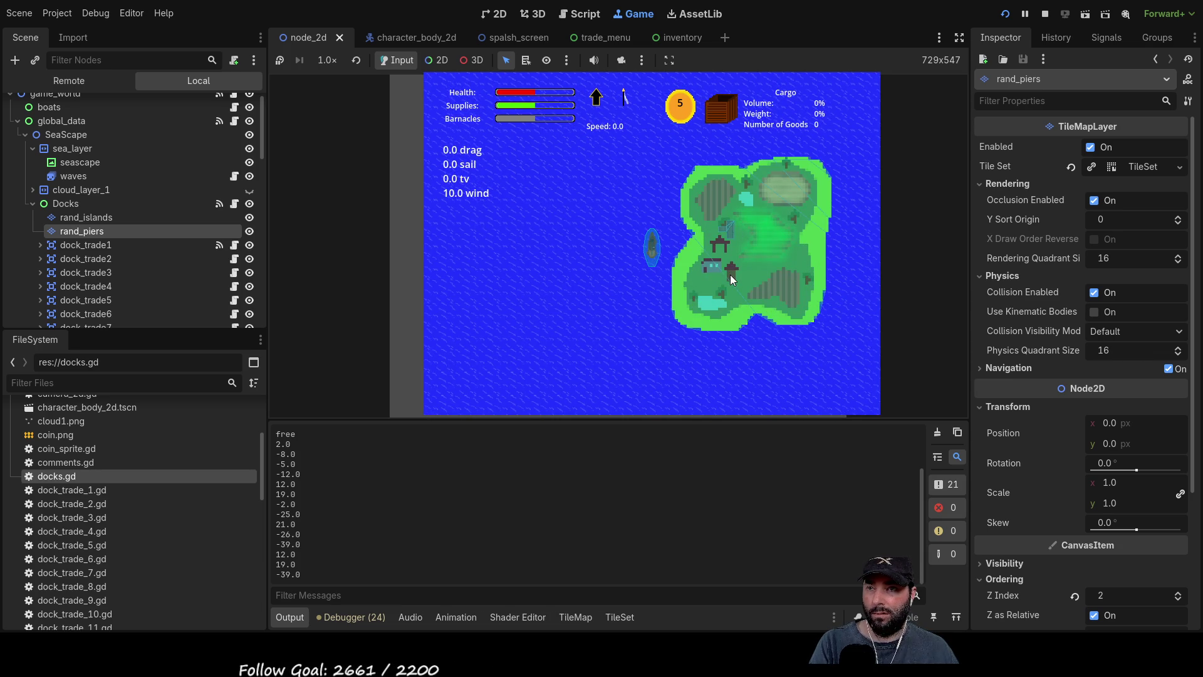
scroll(730, 271, "up", 1)
scroll(728, 269, "up", 1)
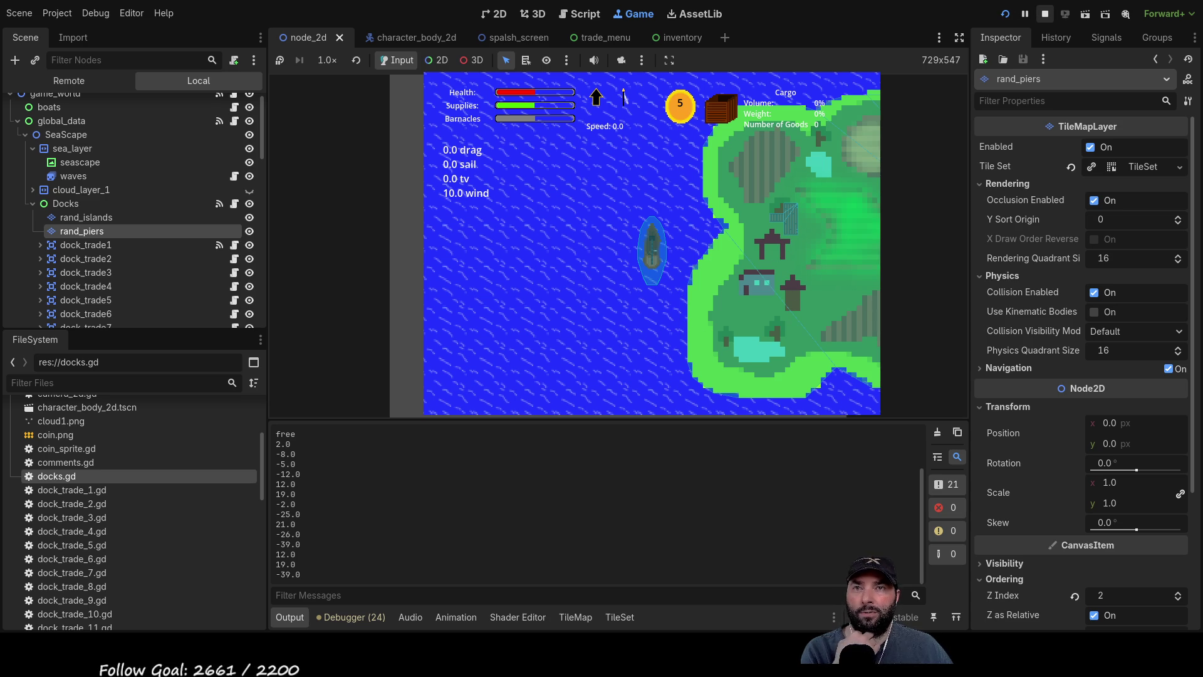
left_click(1044, 13)
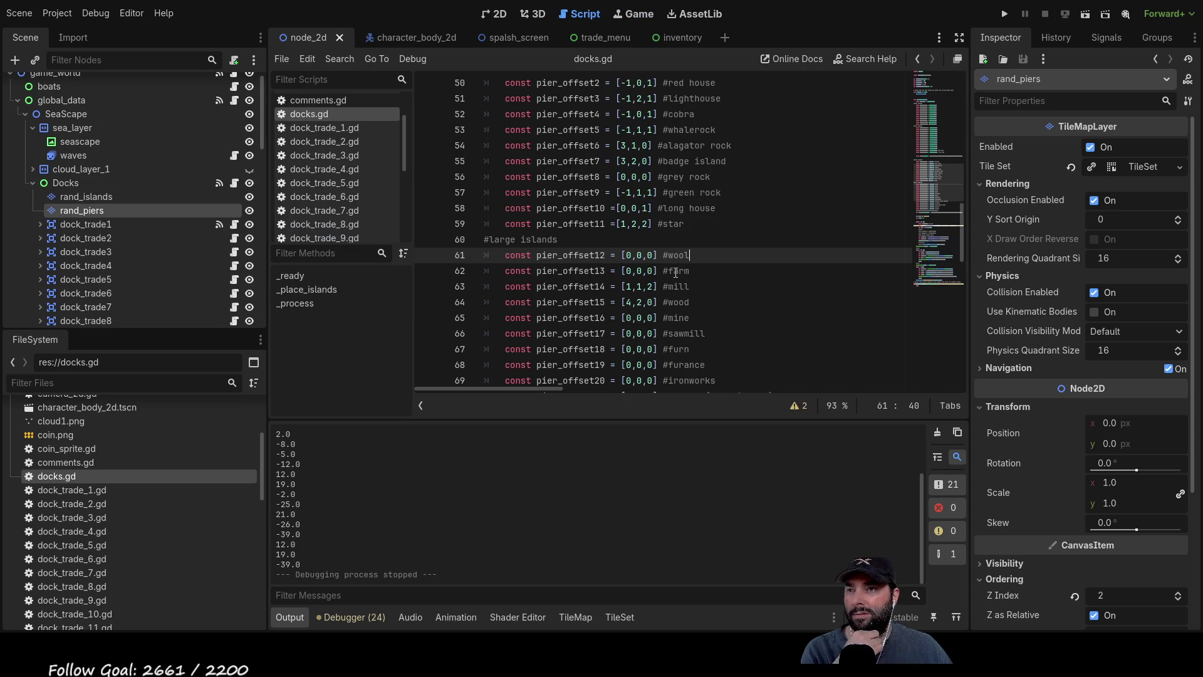
Set the farm island's pier_offset13 to [-3,3,1] and select the rand_islands layer.
left_click(629, 271)
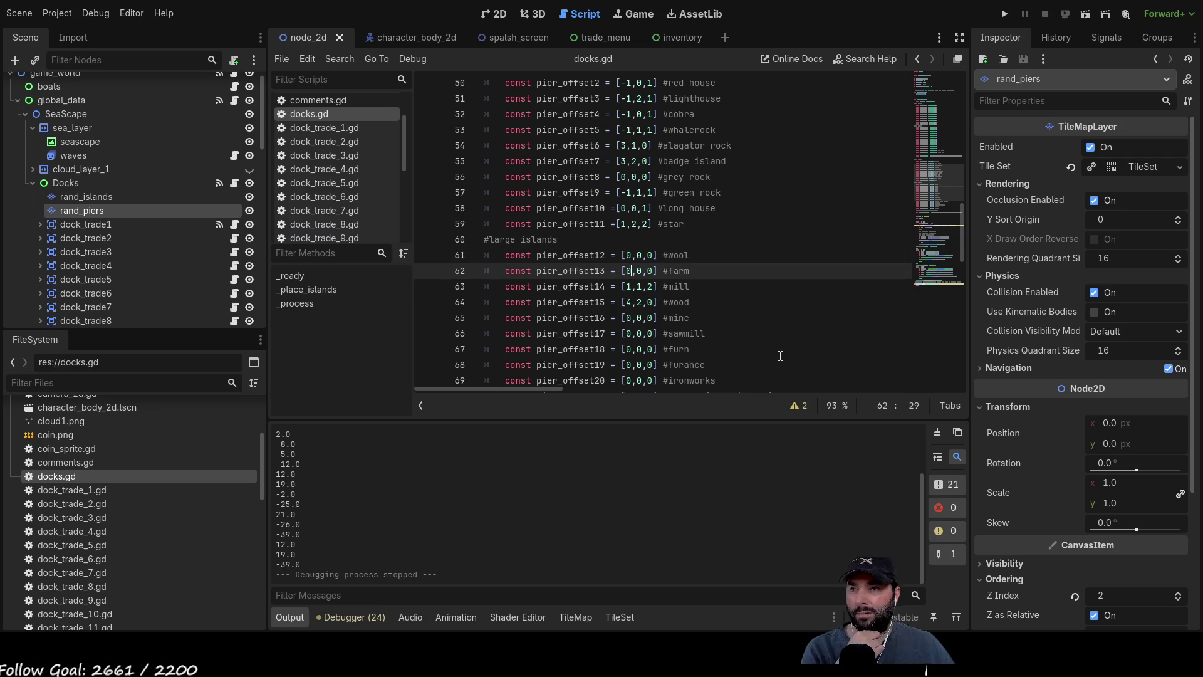
key("BackSpace")
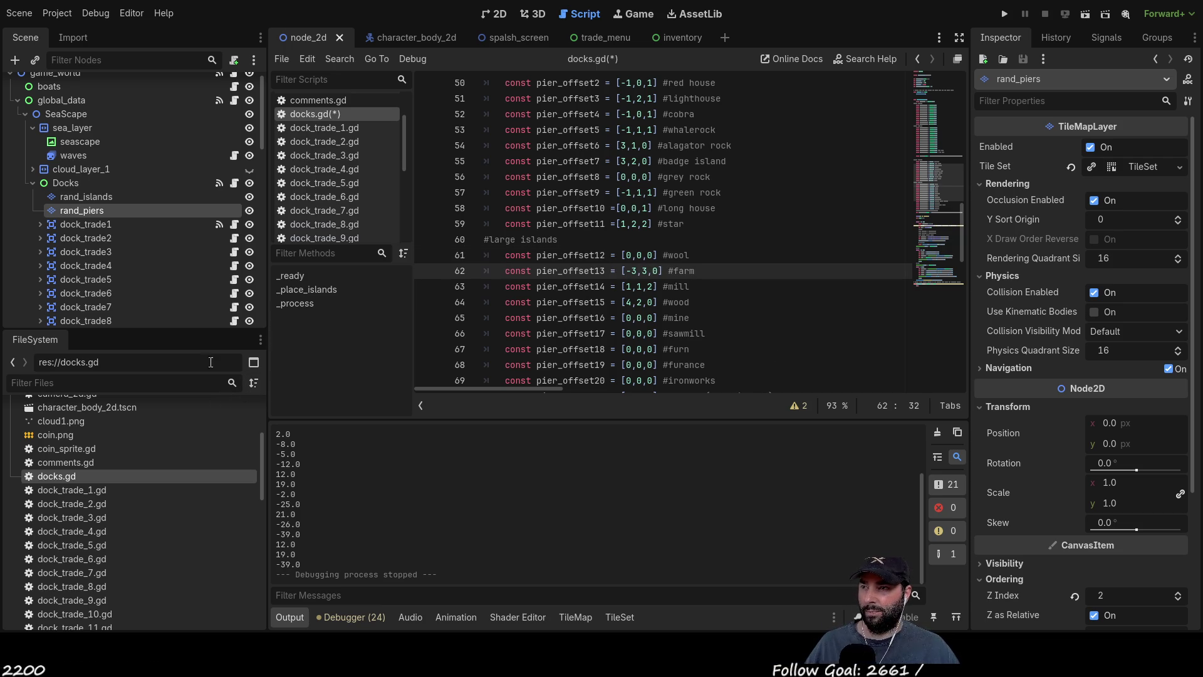
left_click(73, 198)
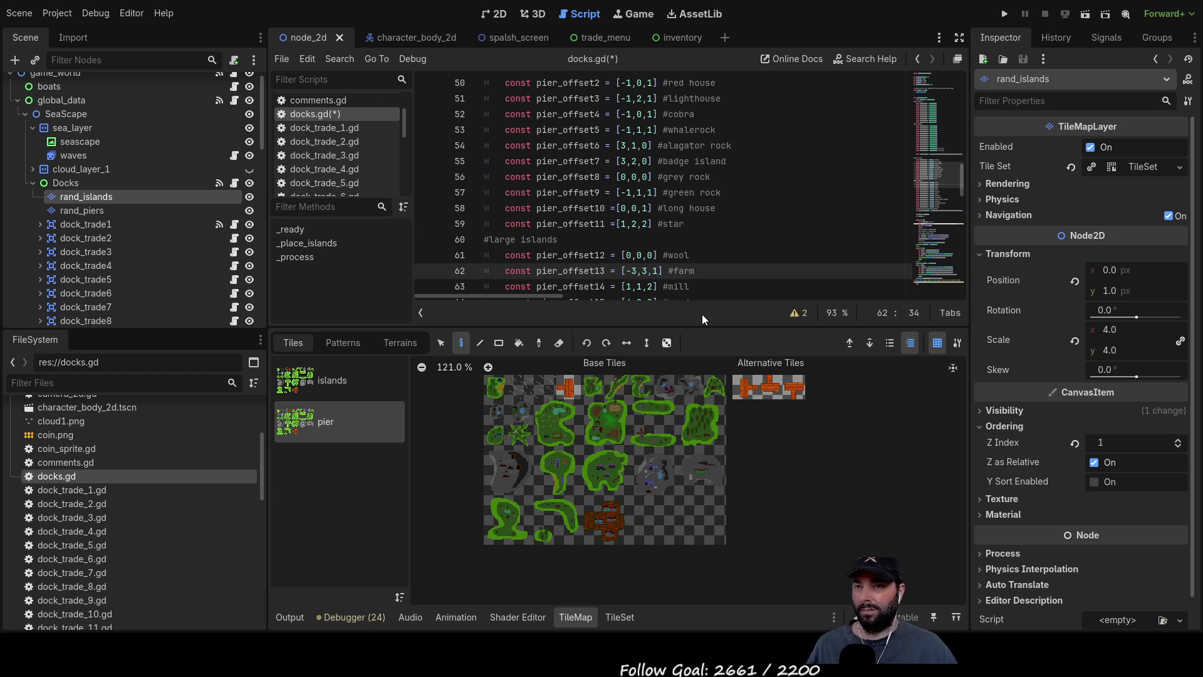
Run the game, pan the view over the island, and stop with F8.
left_click(1004, 14)
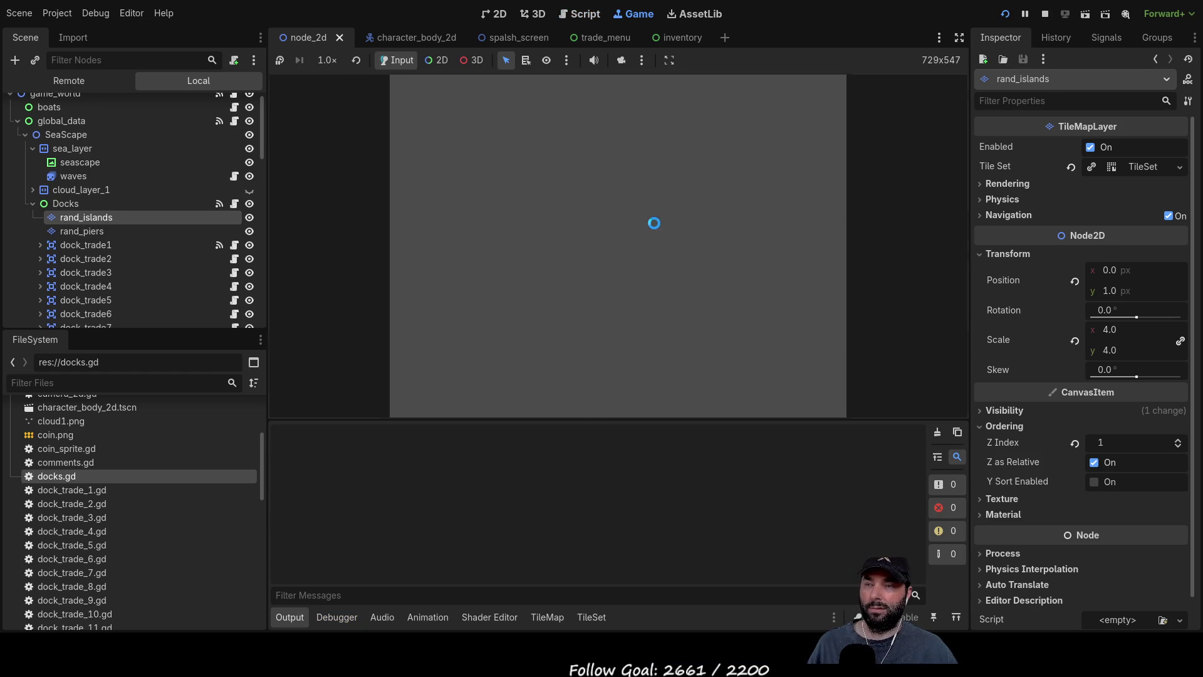
left_click(554, 95)
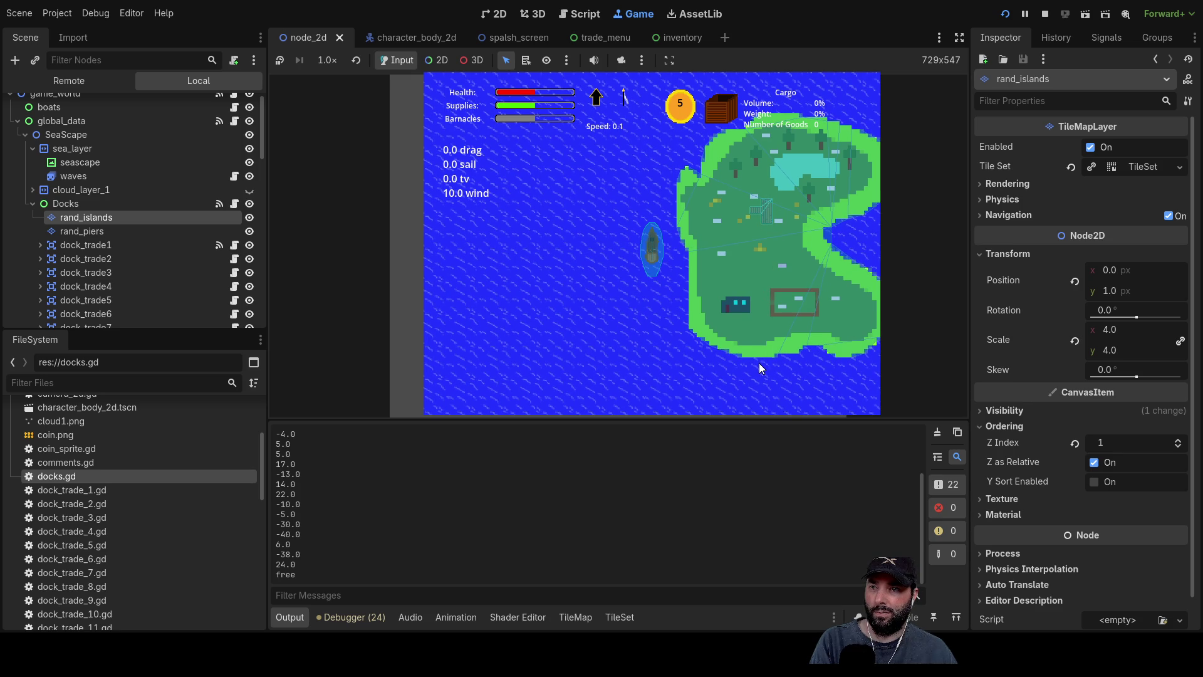
left_click_drag(760, 360, 762, 260)
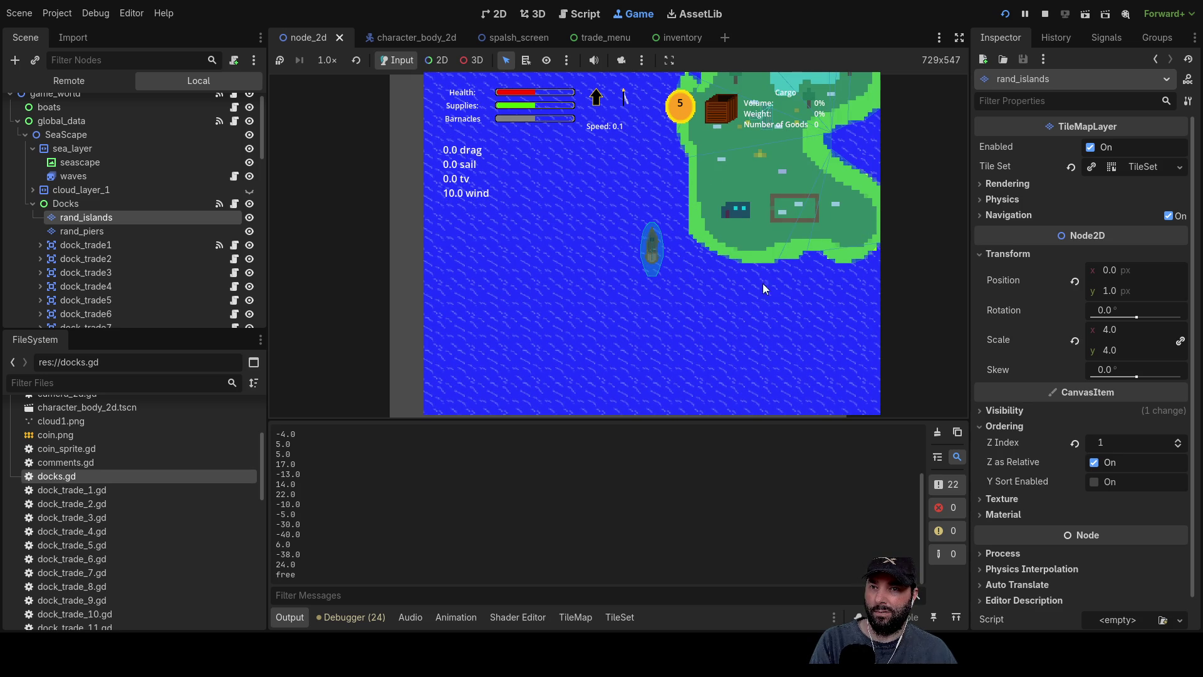
left_click_drag(761, 154, 769, 198)
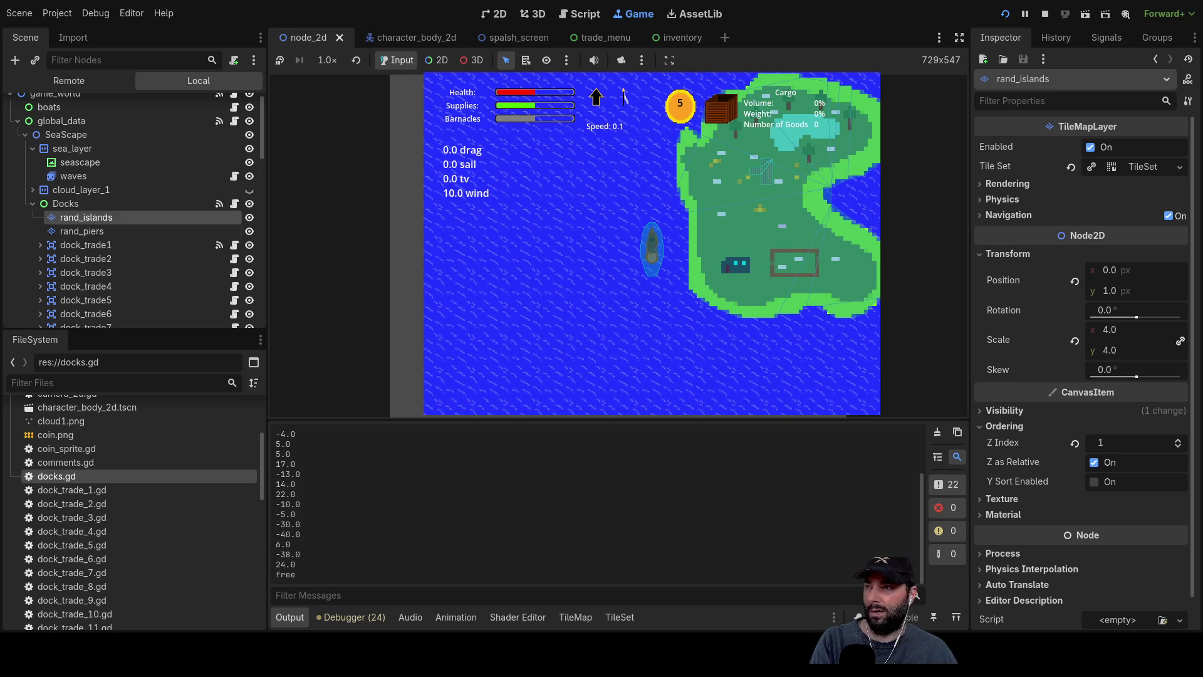
key("F8")
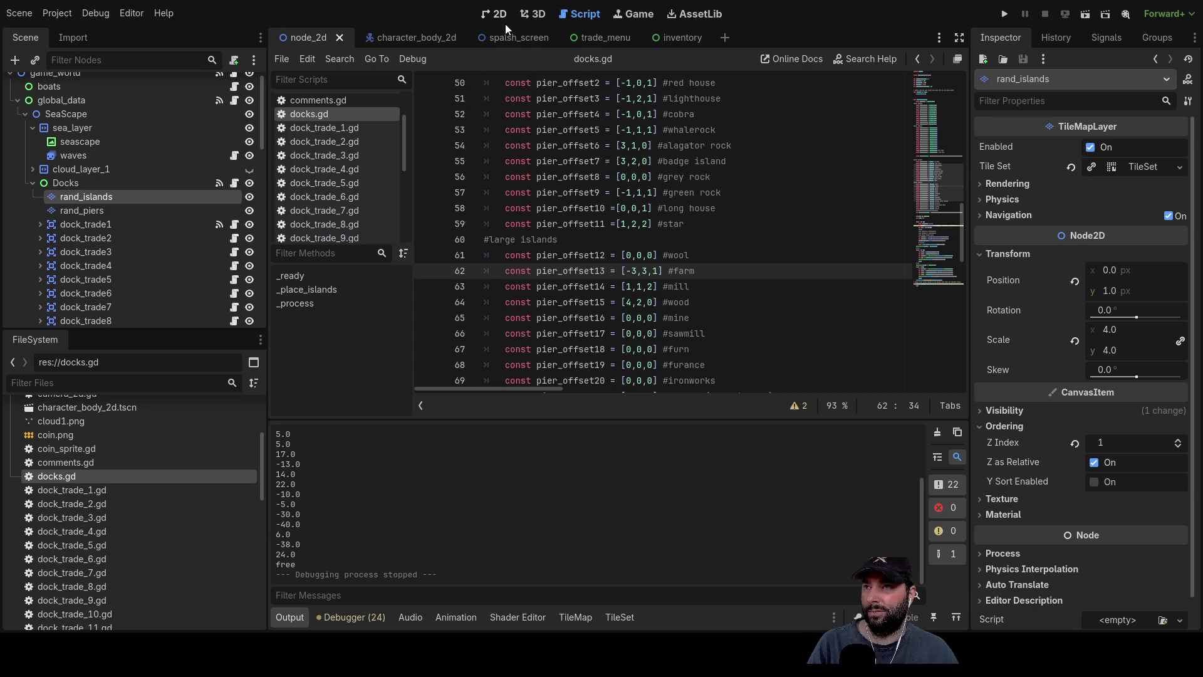
Change the last wool pier_offset12 value in docks.gd to 2, making it [-1,4,2], with rand_piers selected.
left_click(500, 15)
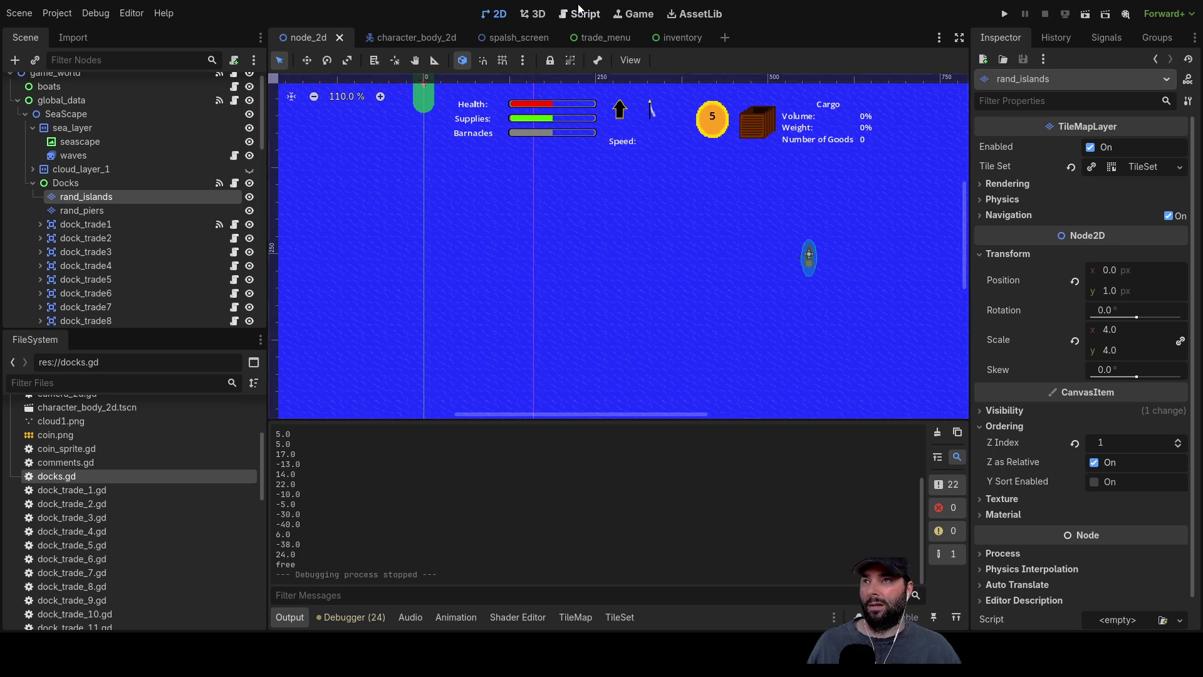
left_click(578, 11)
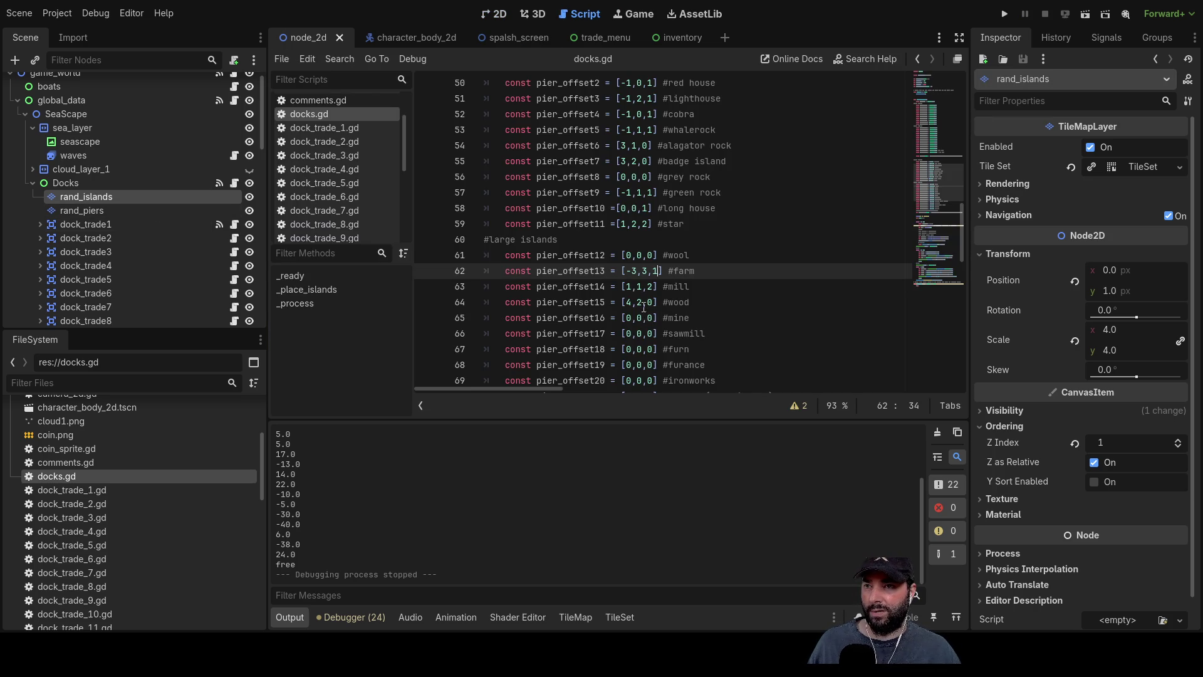
left_click(643, 255)
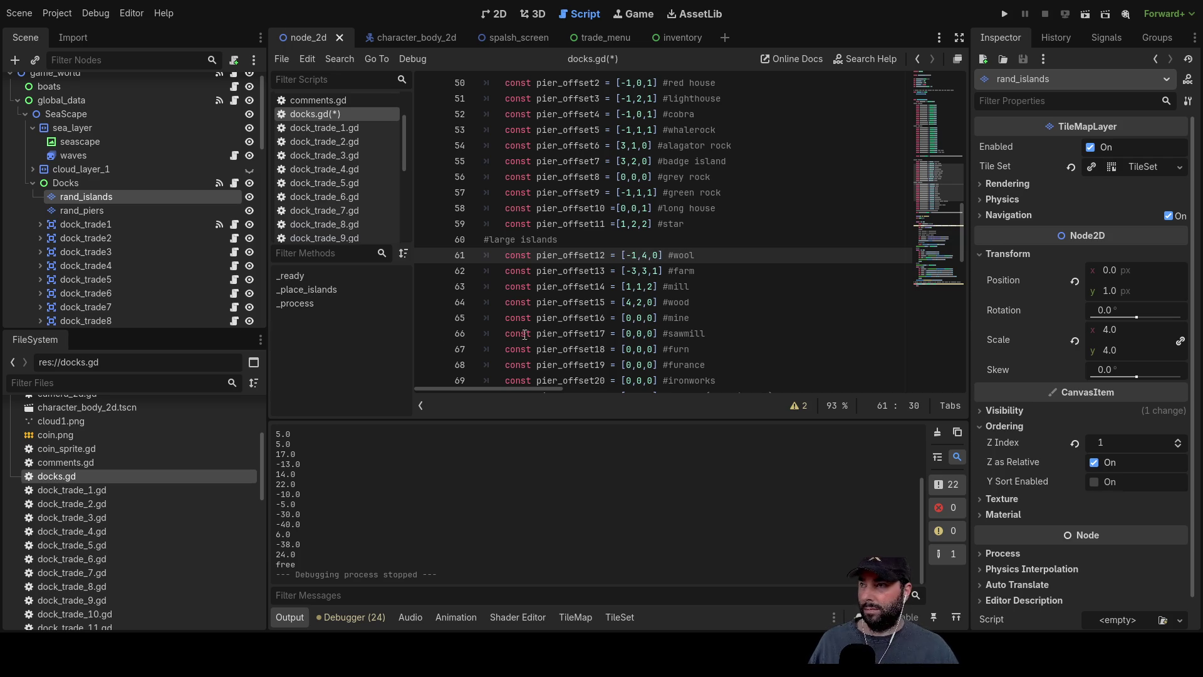
left_click(78, 209)
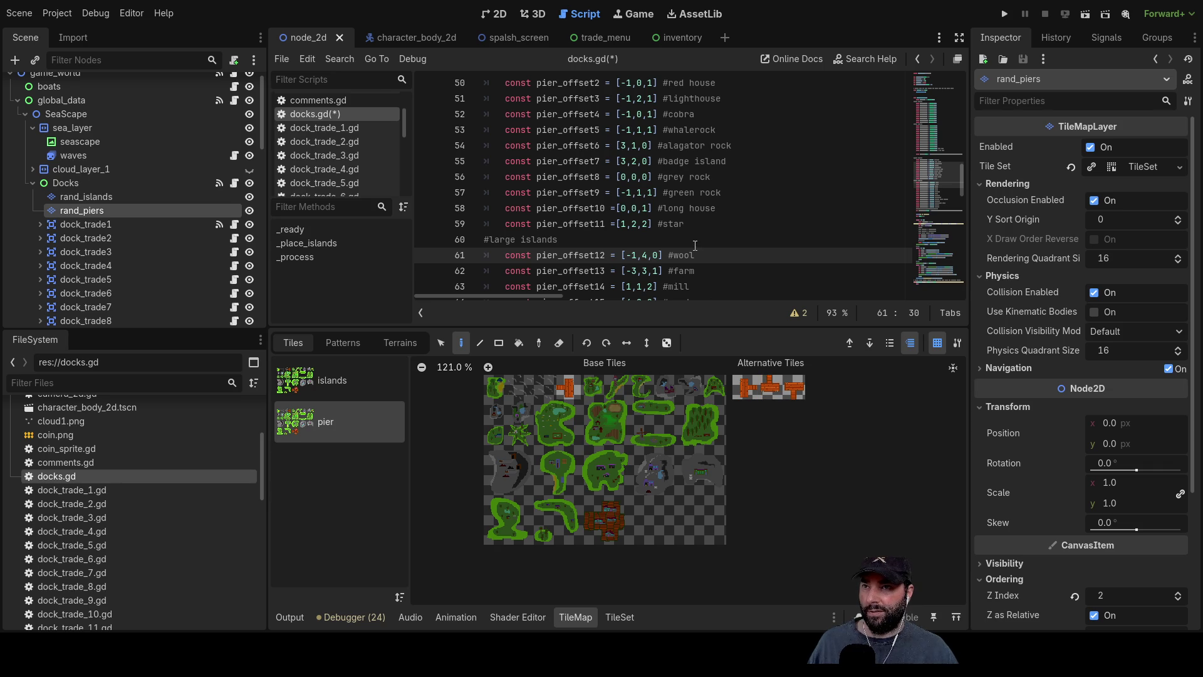
key("BackSpace")
type("2")
left_click(755, 226)
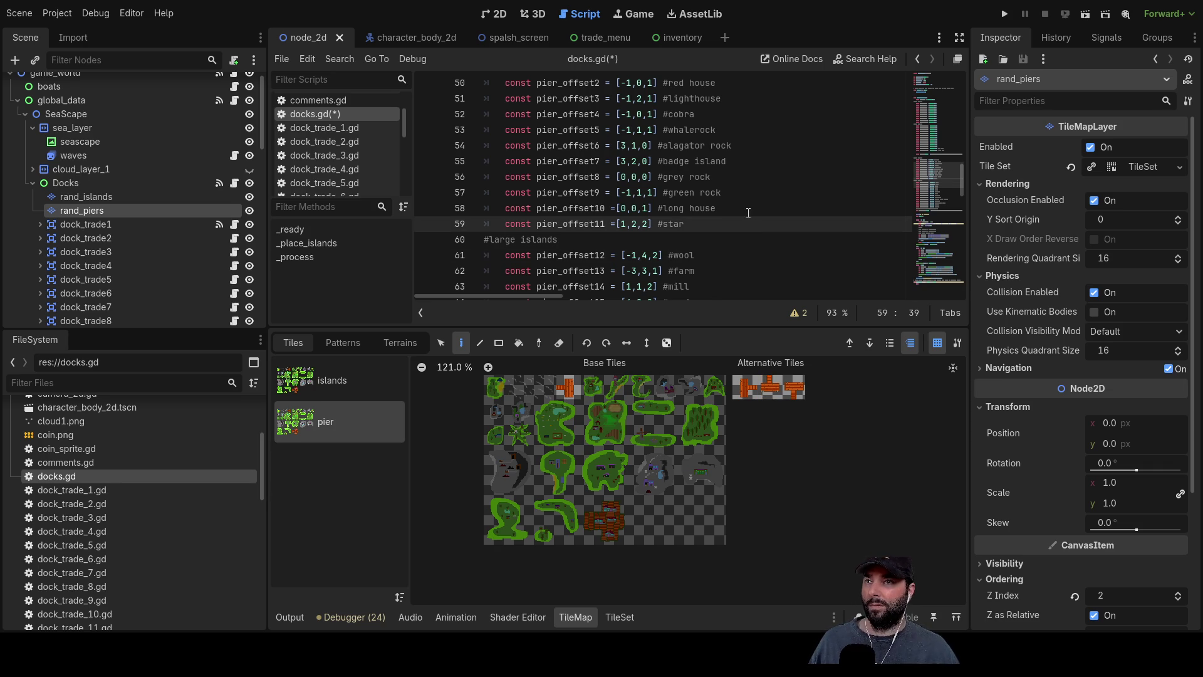
left_click(495, 14)
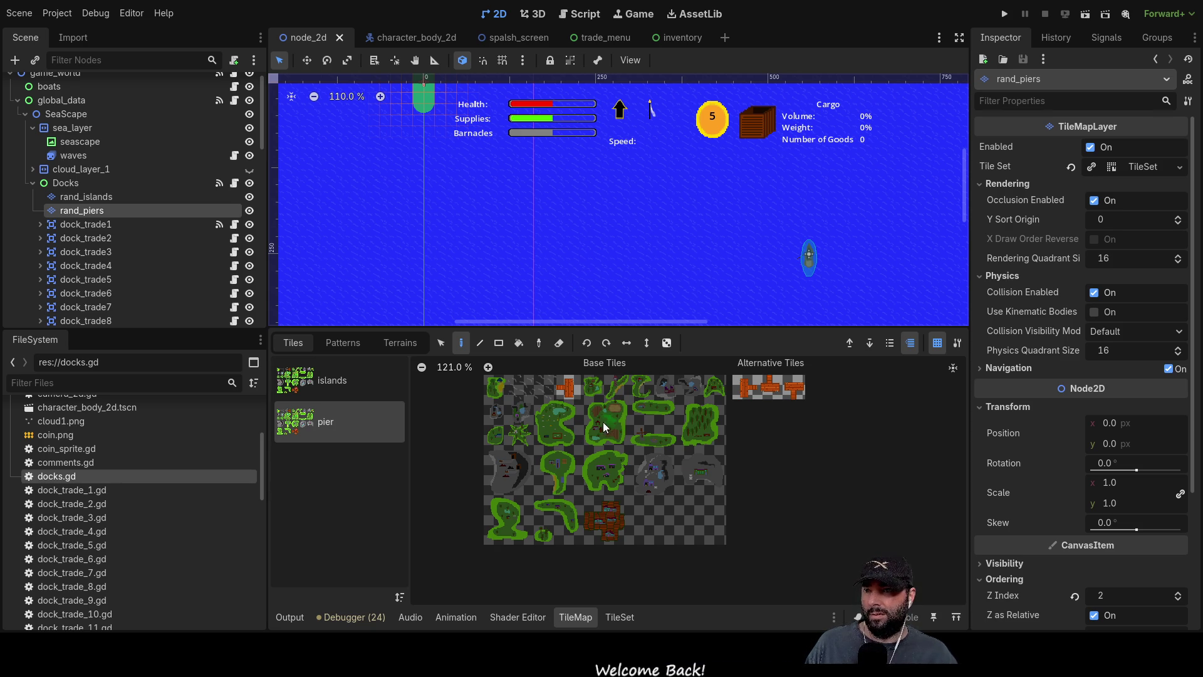
Stamp a green island tile from the islands atlas onto the map as a test.
scroll(614, 431, "up", 3)
scroll(612, 446, "down", 2)
left_click(338, 380)
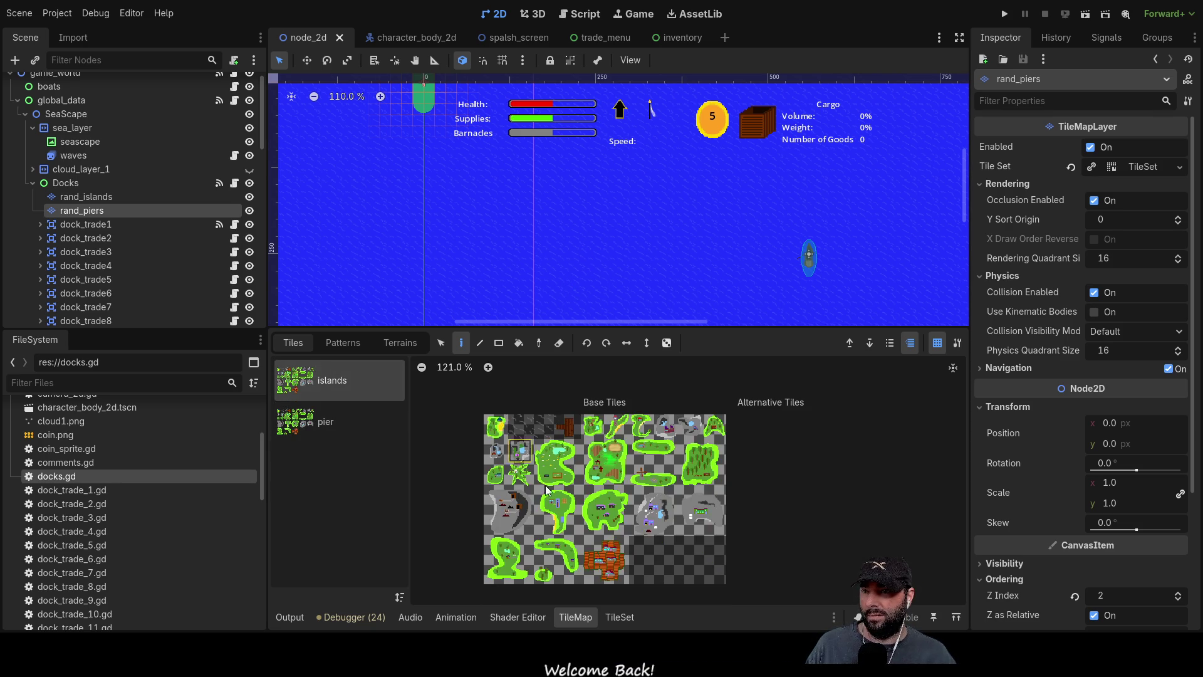
scroll(636, 495, "up", 3)
left_click(616, 477)
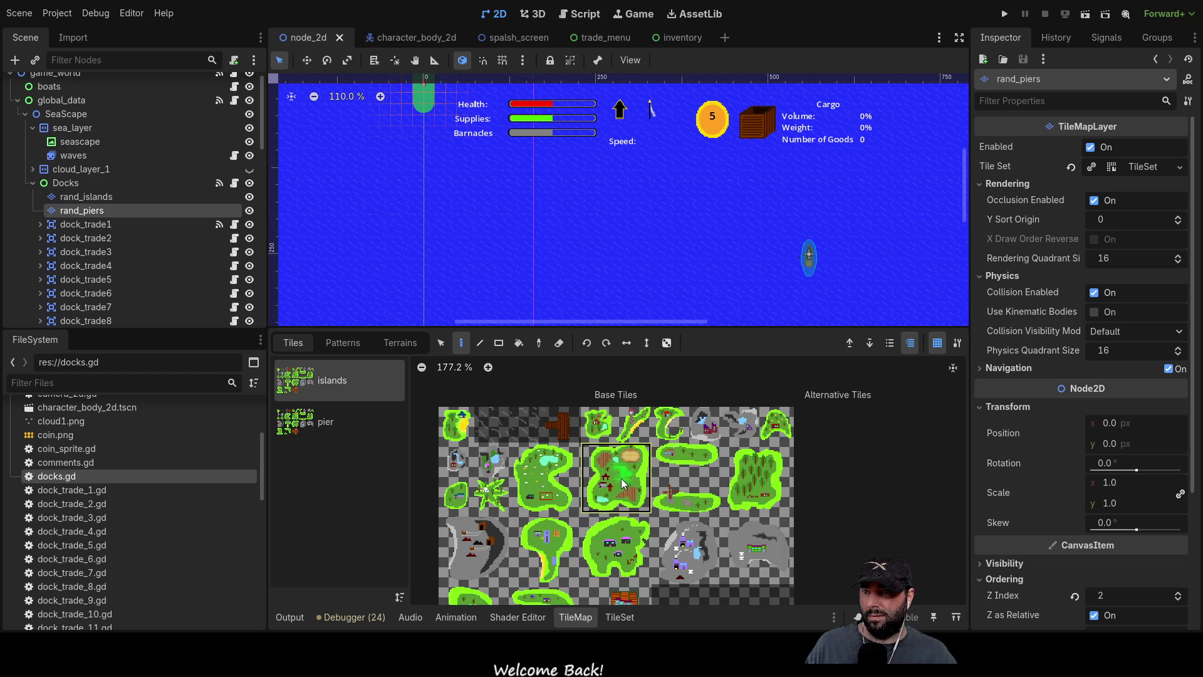
left_click(566, 210)
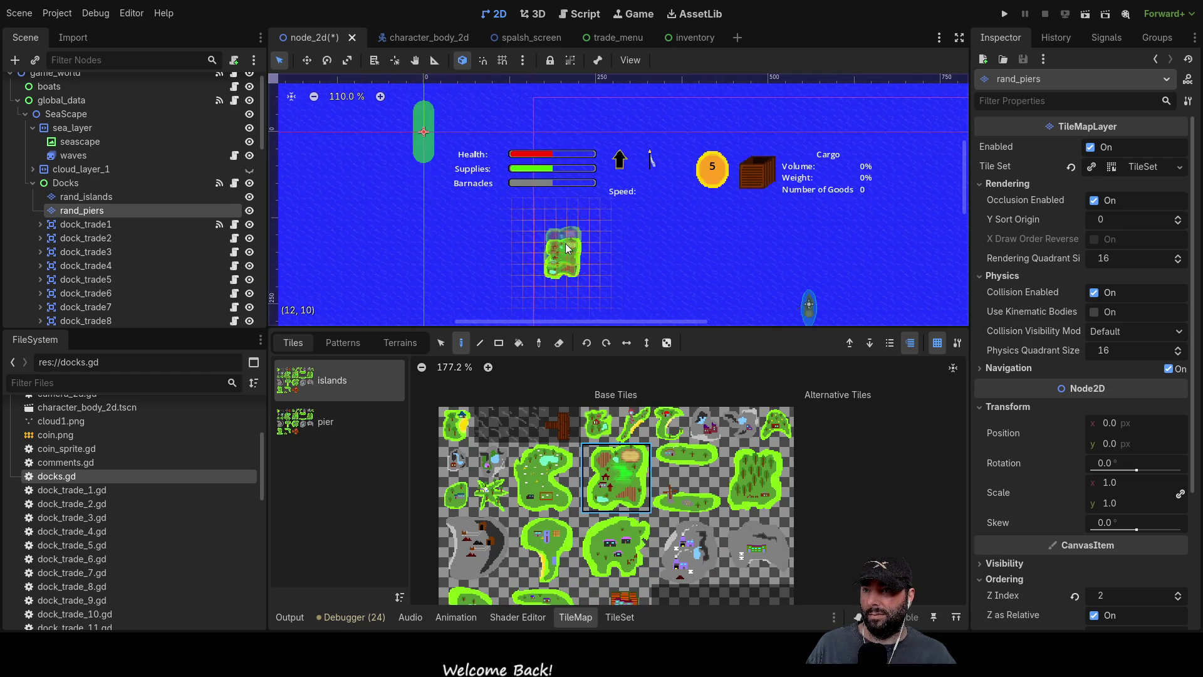
Inspect the test island beside the pier, then erase it from the map.
scroll(564, 253, "up", 5)
scroll(569, 260, "down", 2)
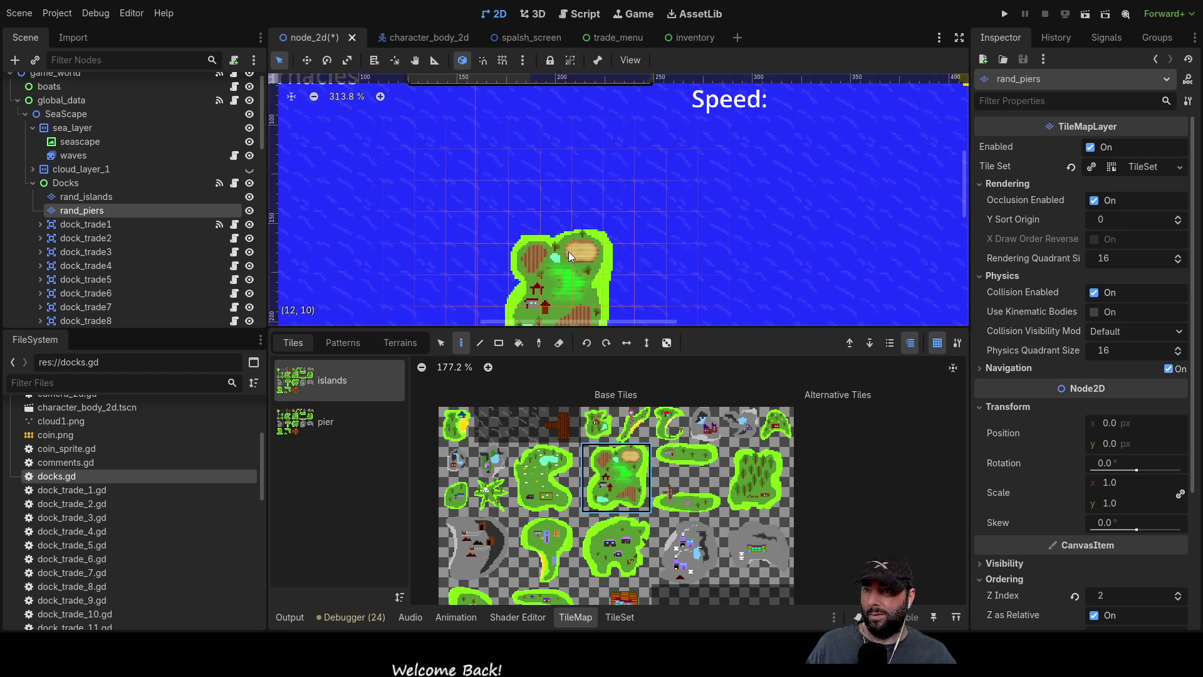
scroll(540, 160, "down", 3)
scroll(551, 225, "up", 5)
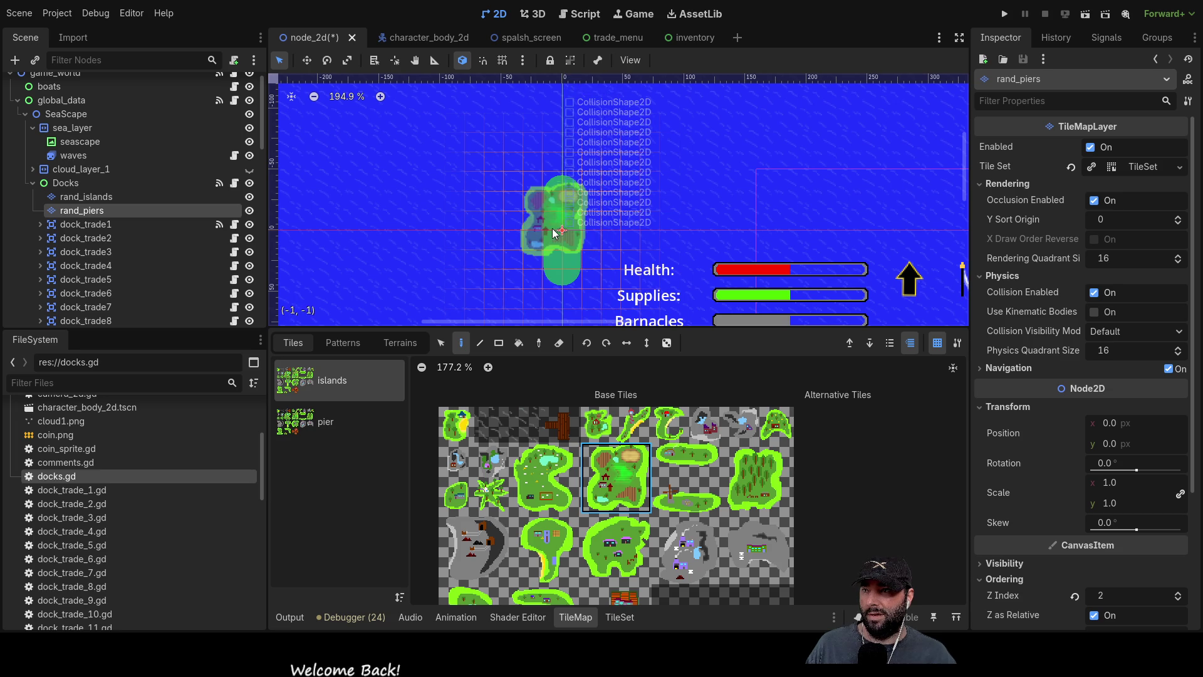
scroll(601, 244, "up", 2)
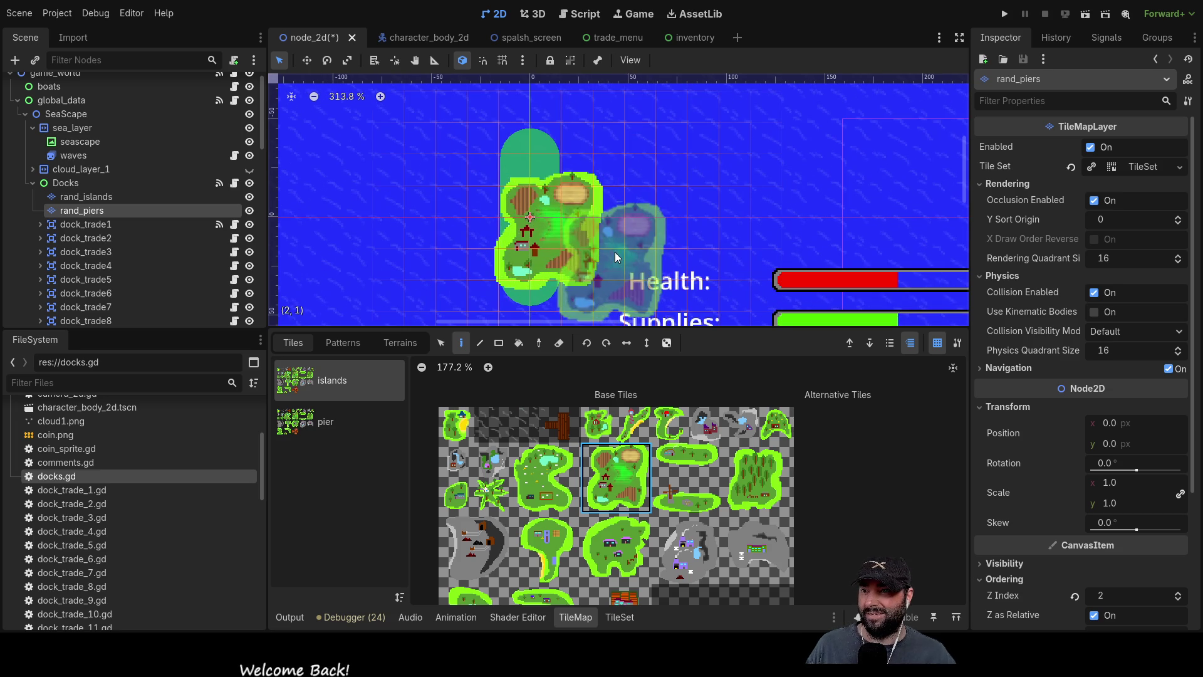
scroll(726, 213, "down", 2)
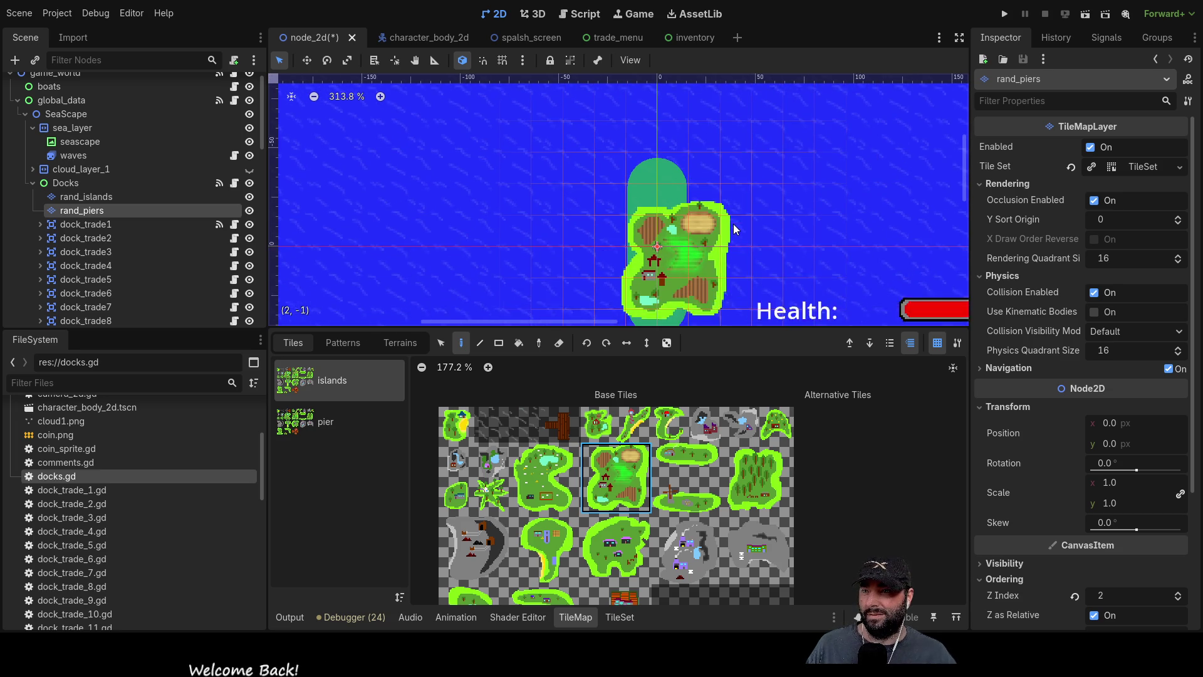
scroll(626, 207, "up", 3)
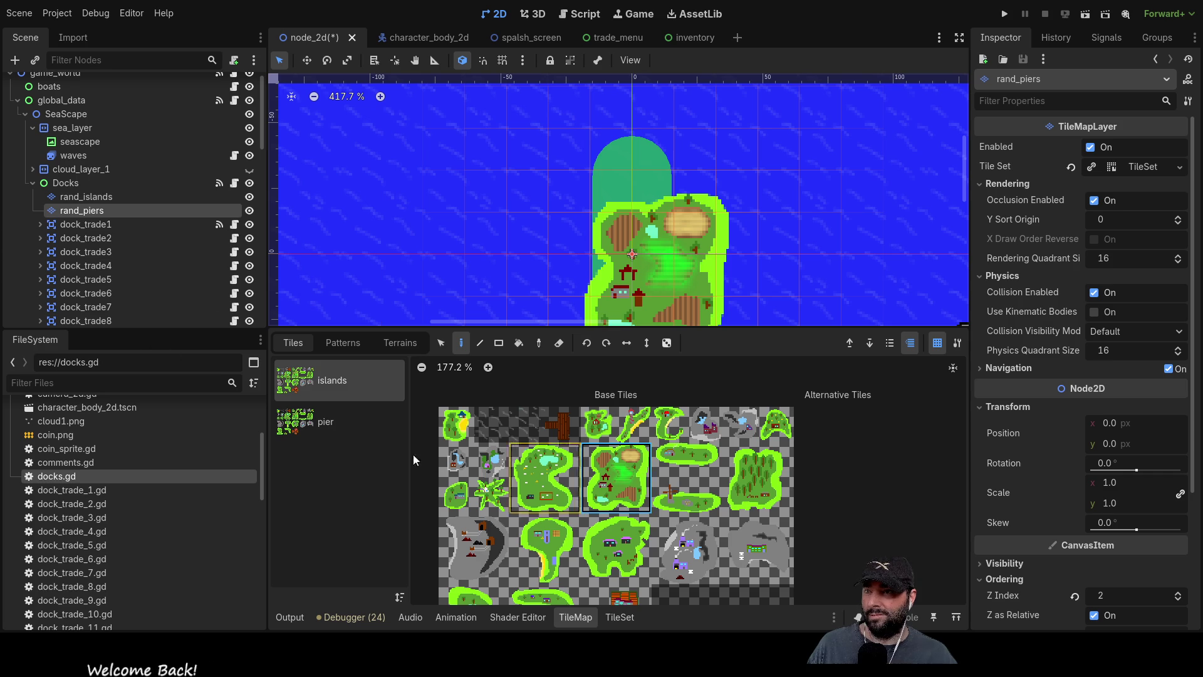
left_click(321, 417)
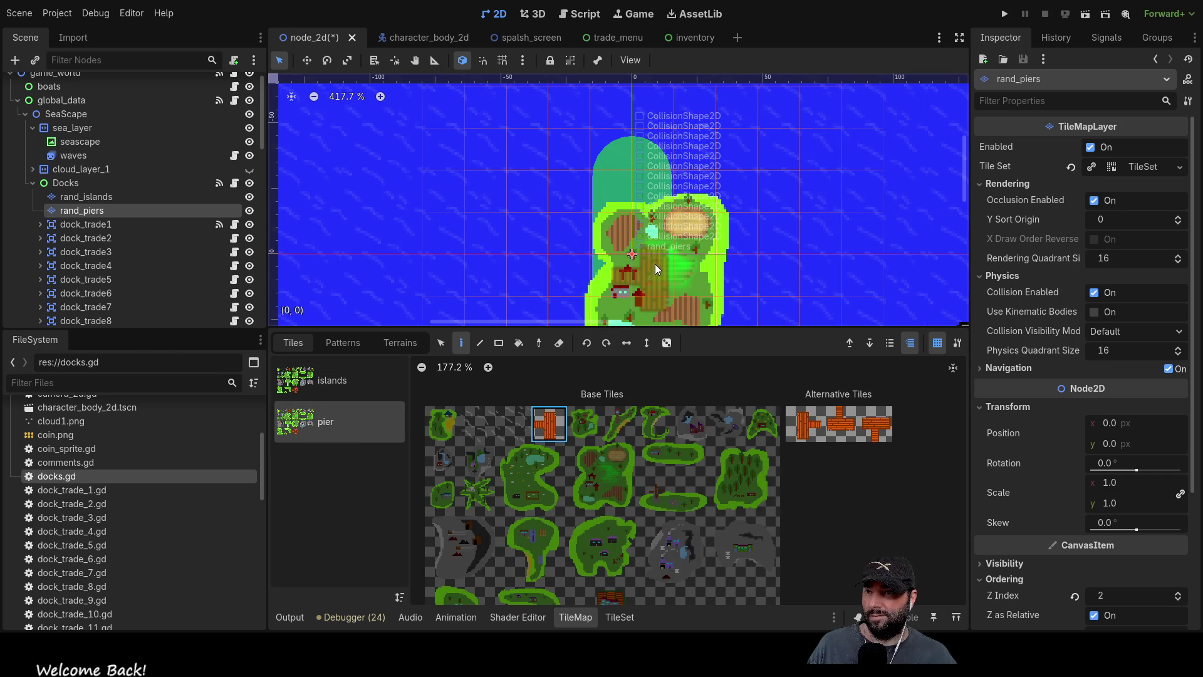
scroll(746, 269, "down", 3)
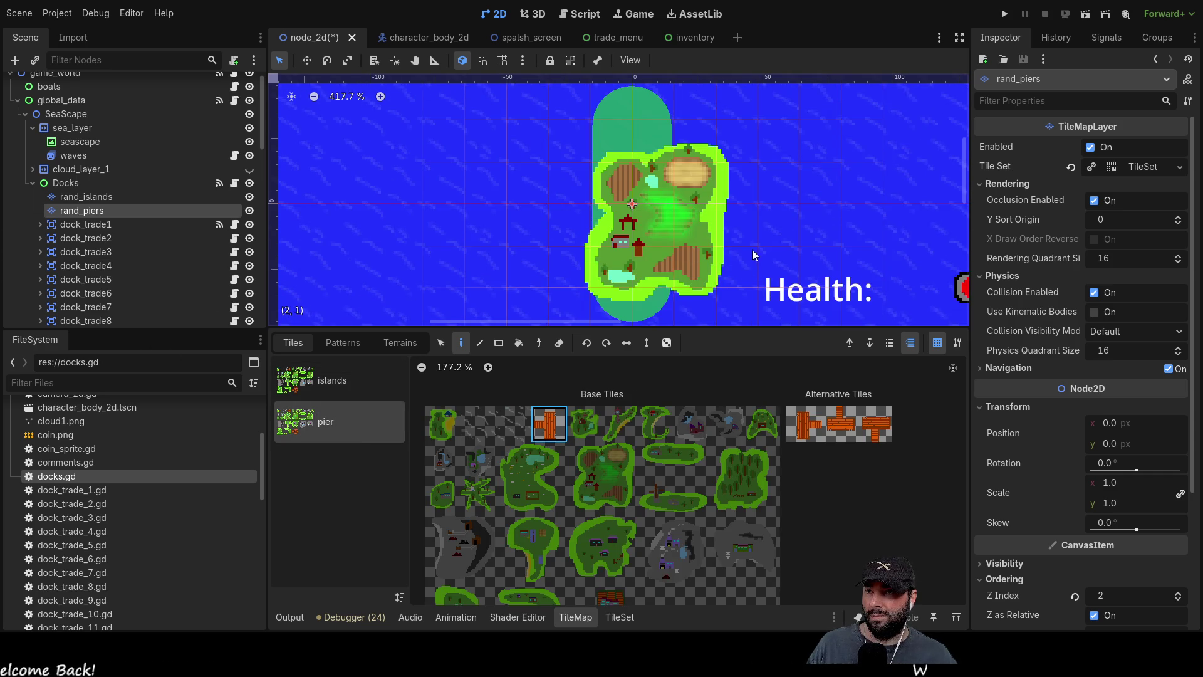
right_click(686, 239)
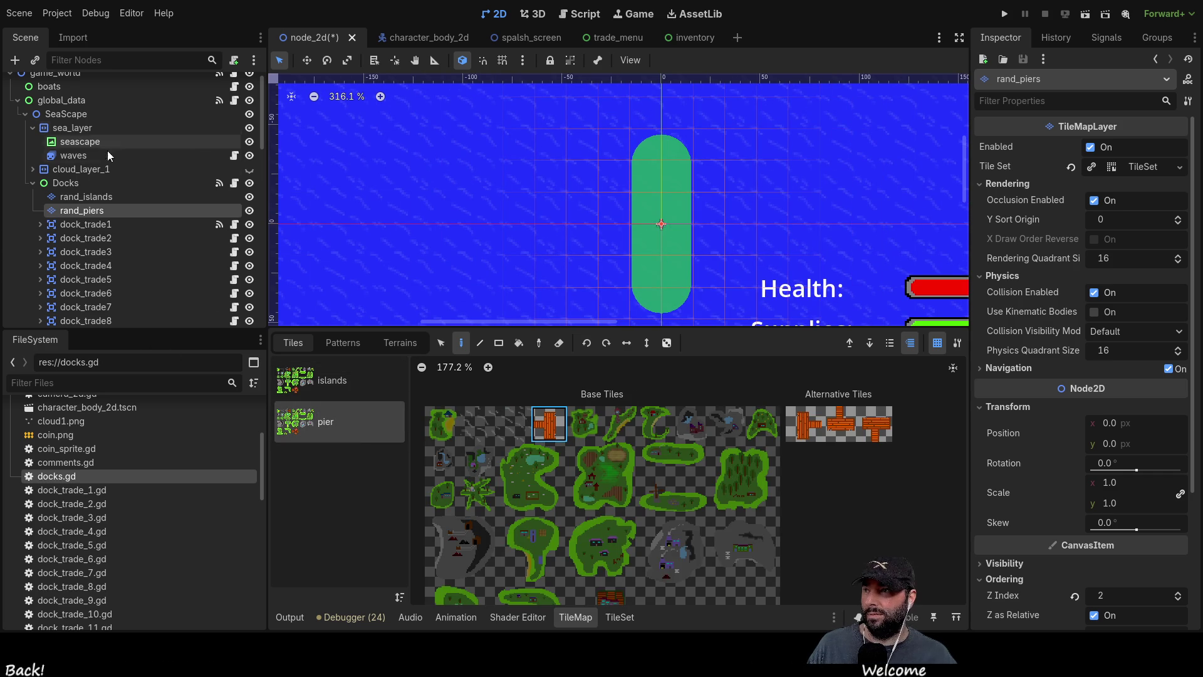
Select the rand_islands layer and pick an island tile to paint.
left_click(73, 200)
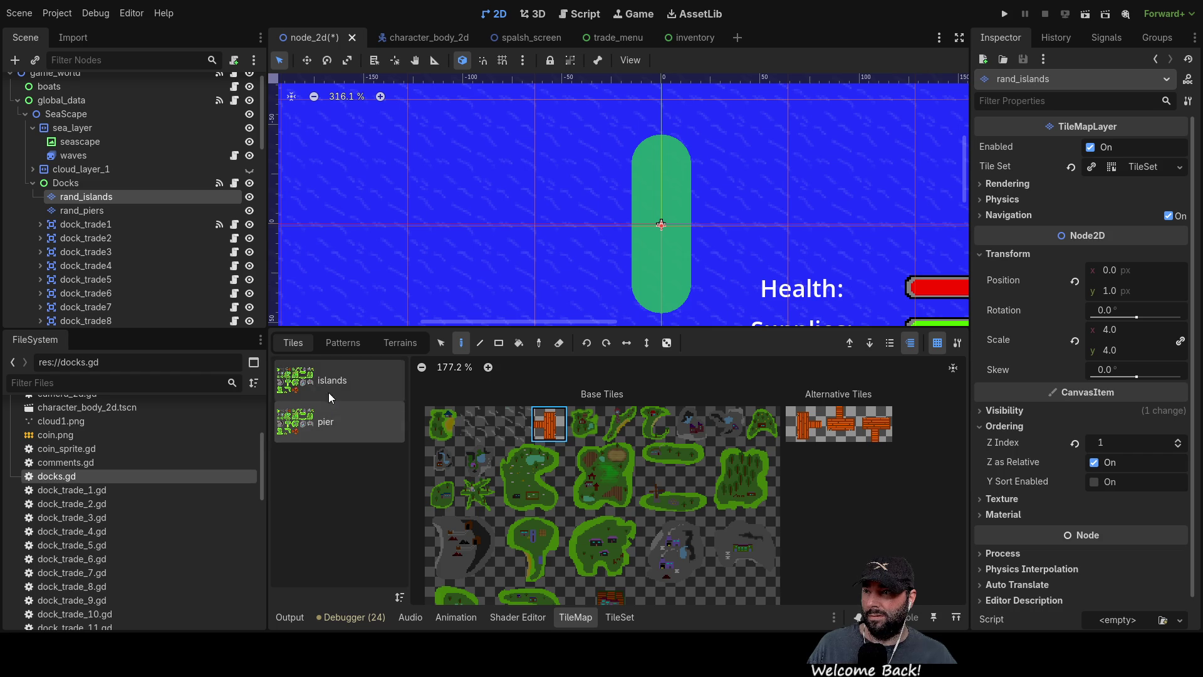
left_click(331, 397)
left_click(554, 479)
scroll(667, 254, "down", 5)
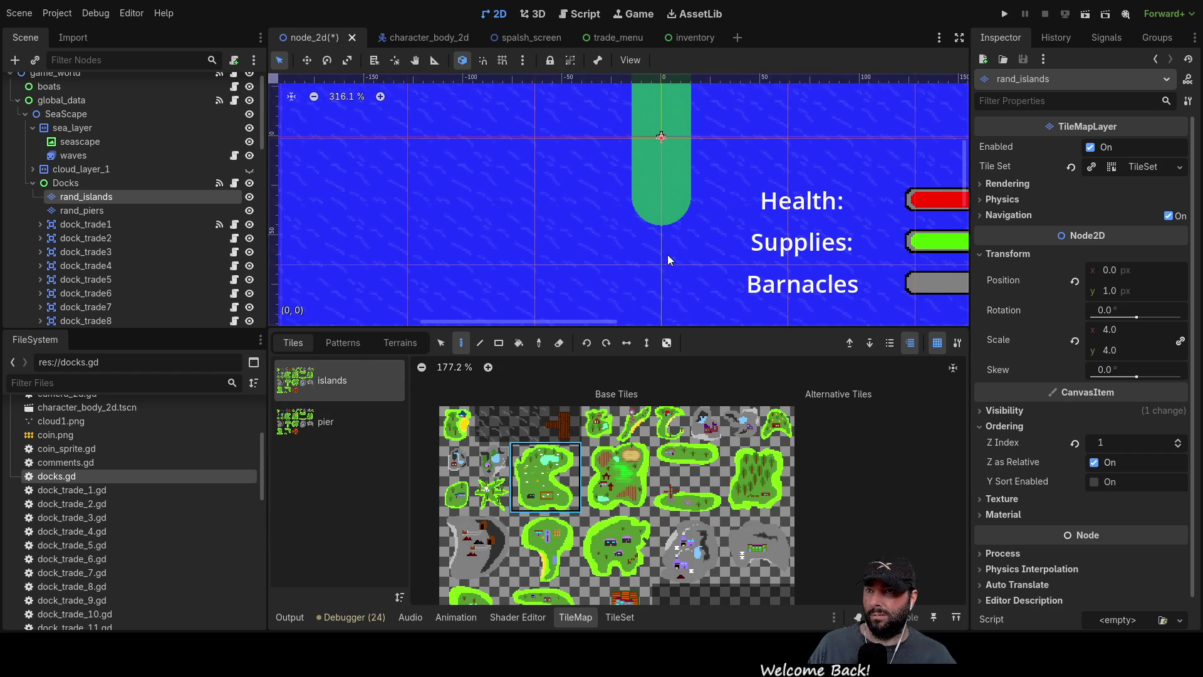
scroll(607, 243, "down", 8)
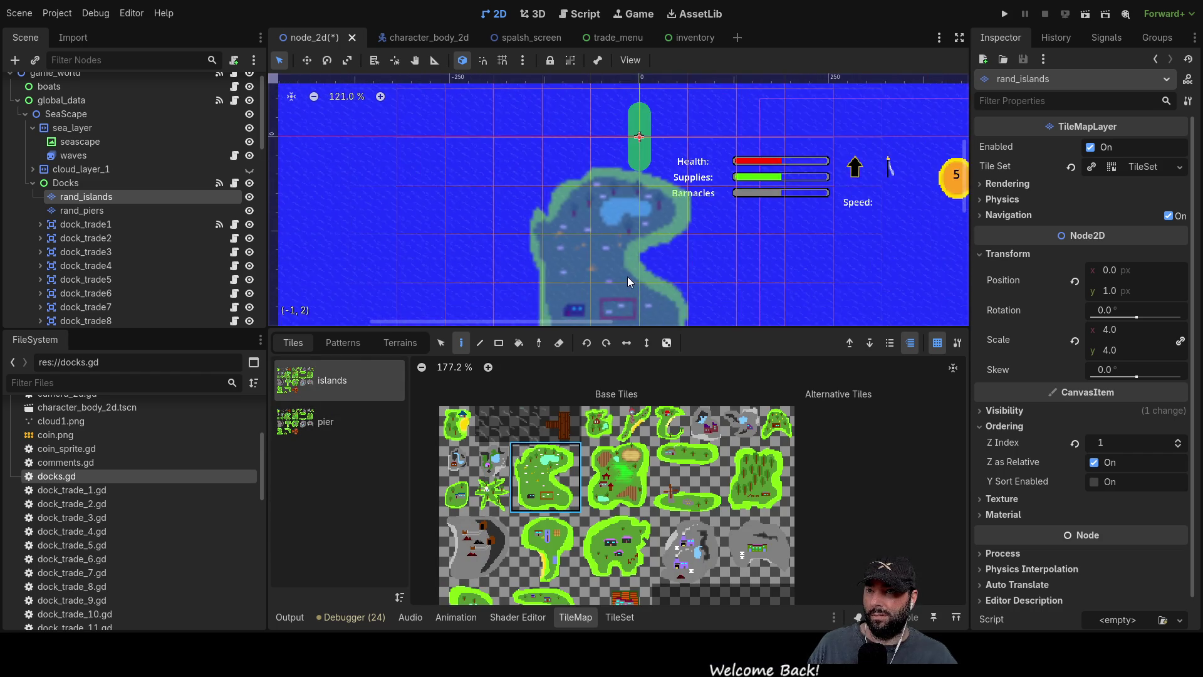
Paint the grey crescent island tile onto the map in the 2D view.
left_click(574, 15)
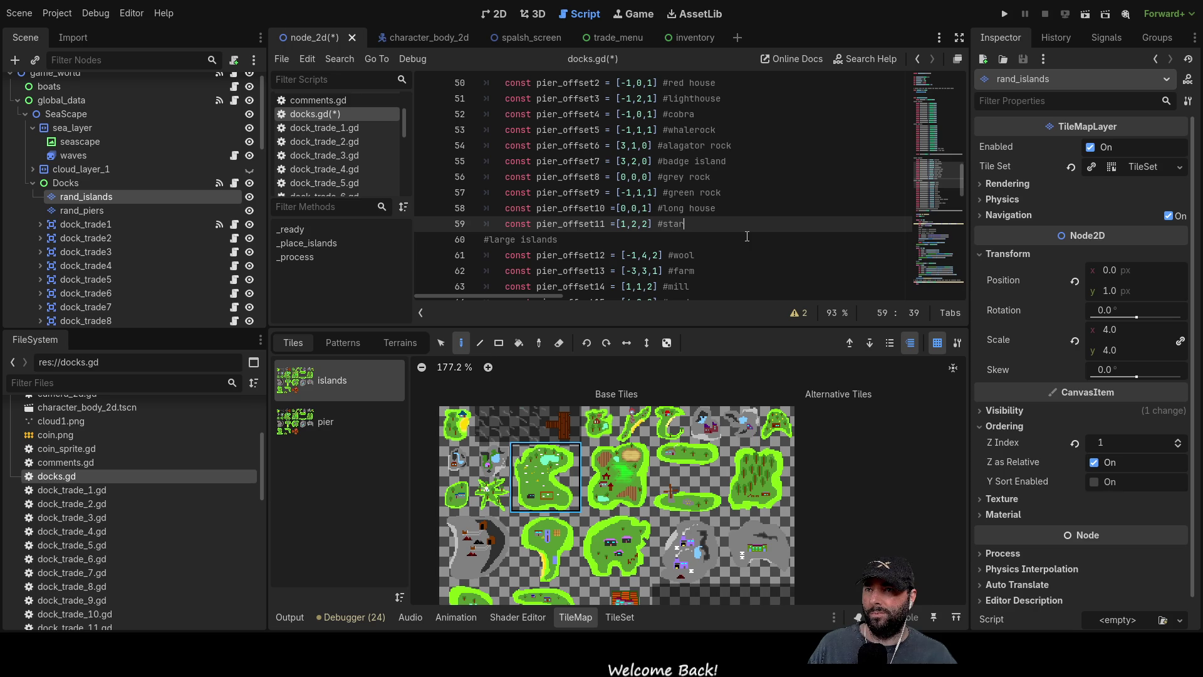
scroll(644, 210, "down", 2)
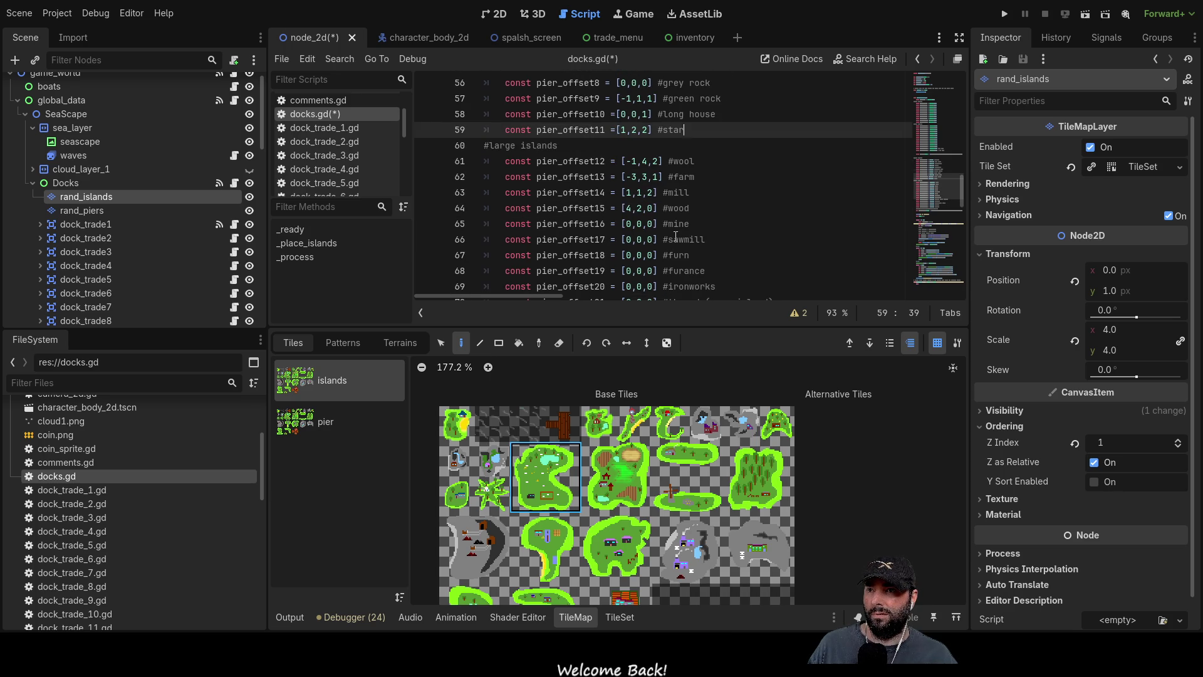
left_click(474, 548)
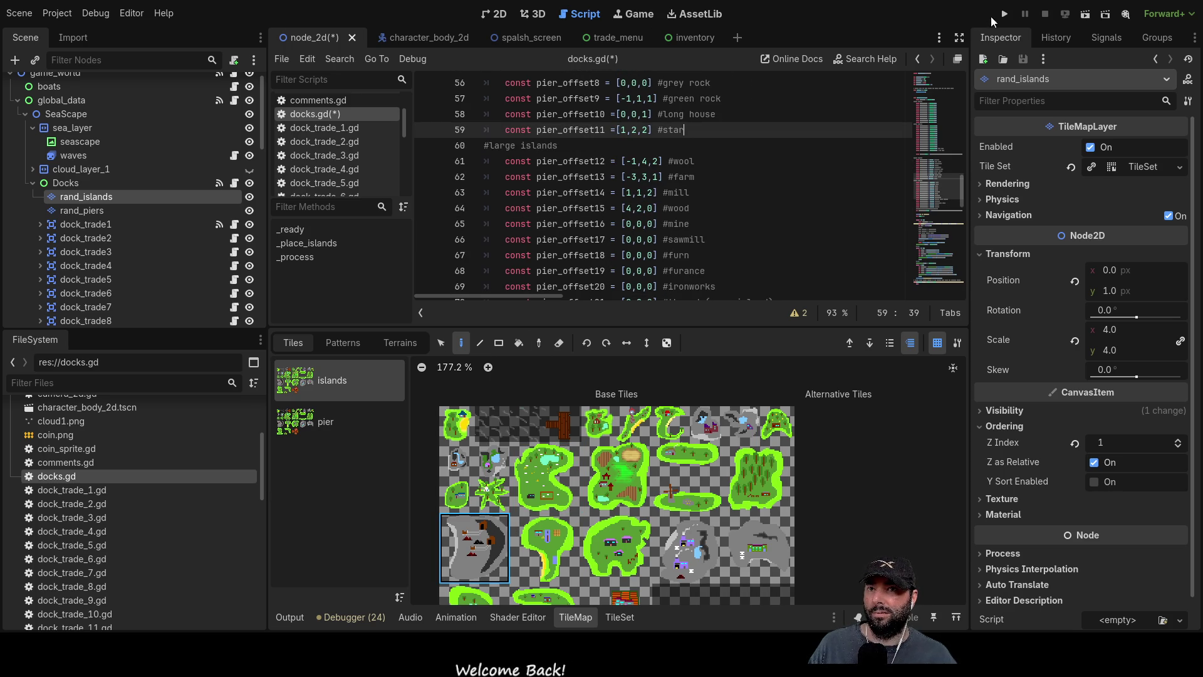
left_click(495, 16)
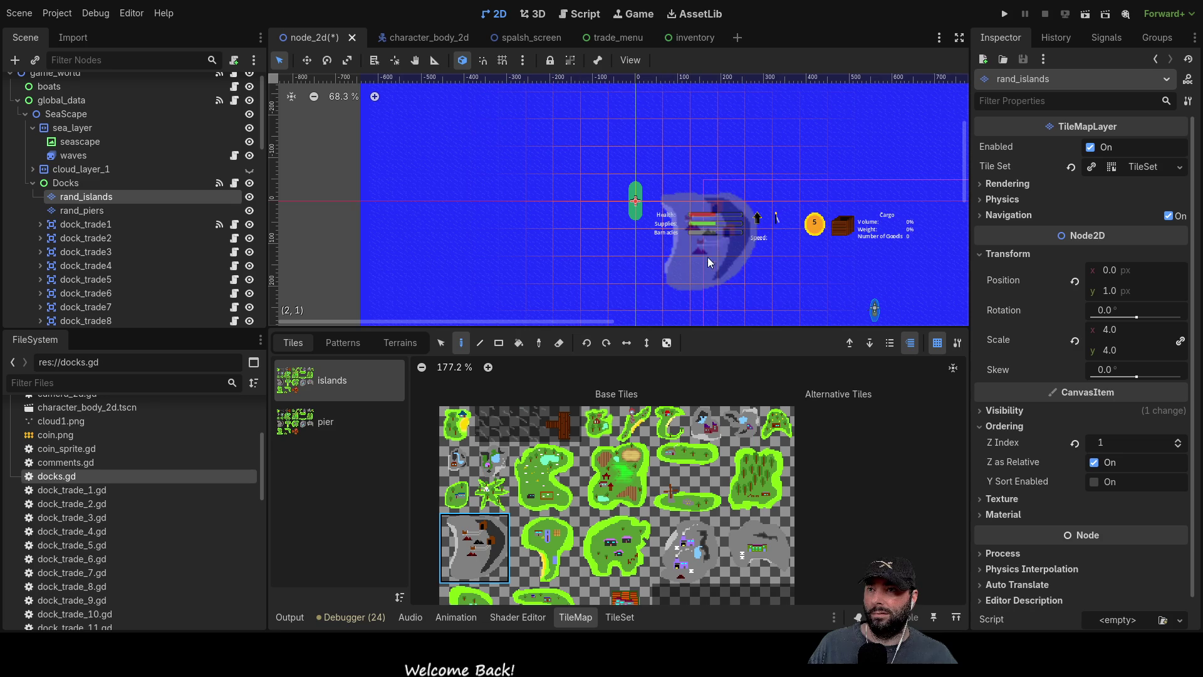
scroll(623, 225, "down", 2)
scroll(632, 238, "up", 3)
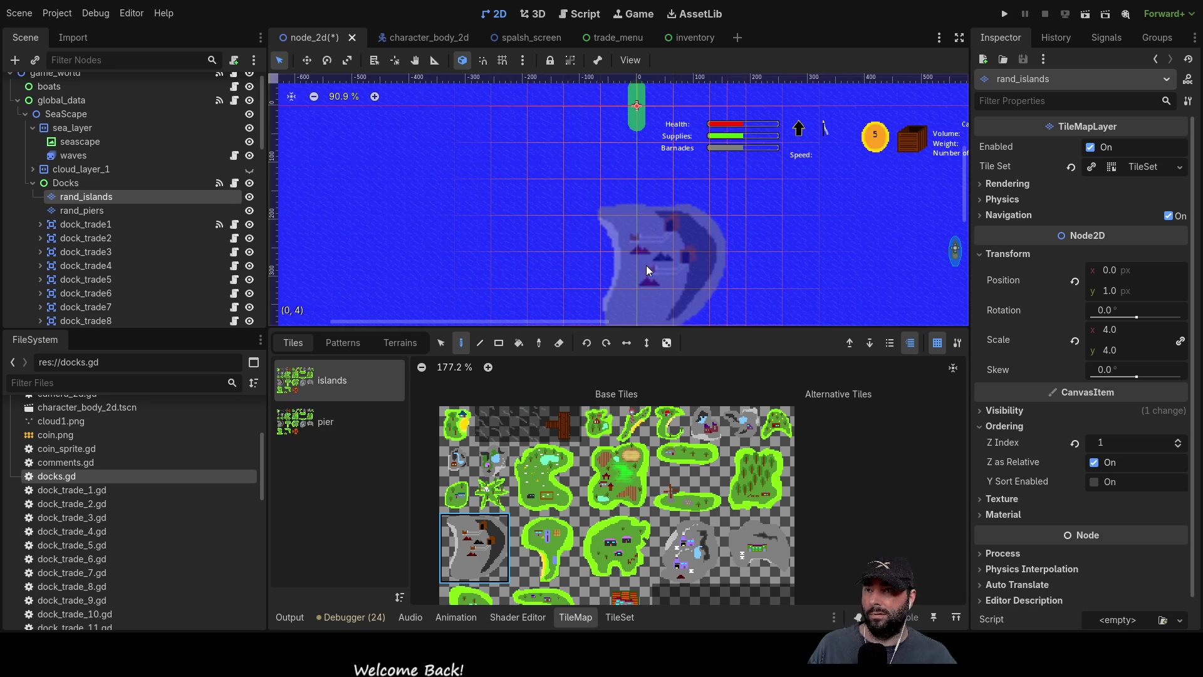
left_click(641, 260)
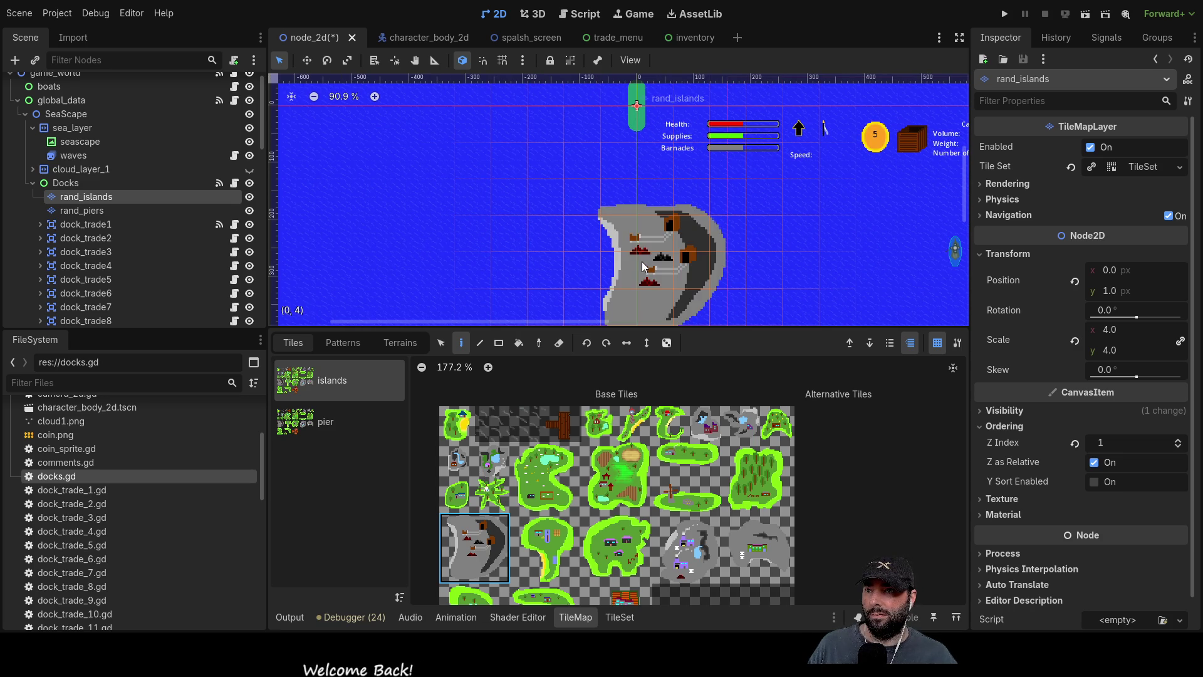
scroll(701, 257, "up", 3)
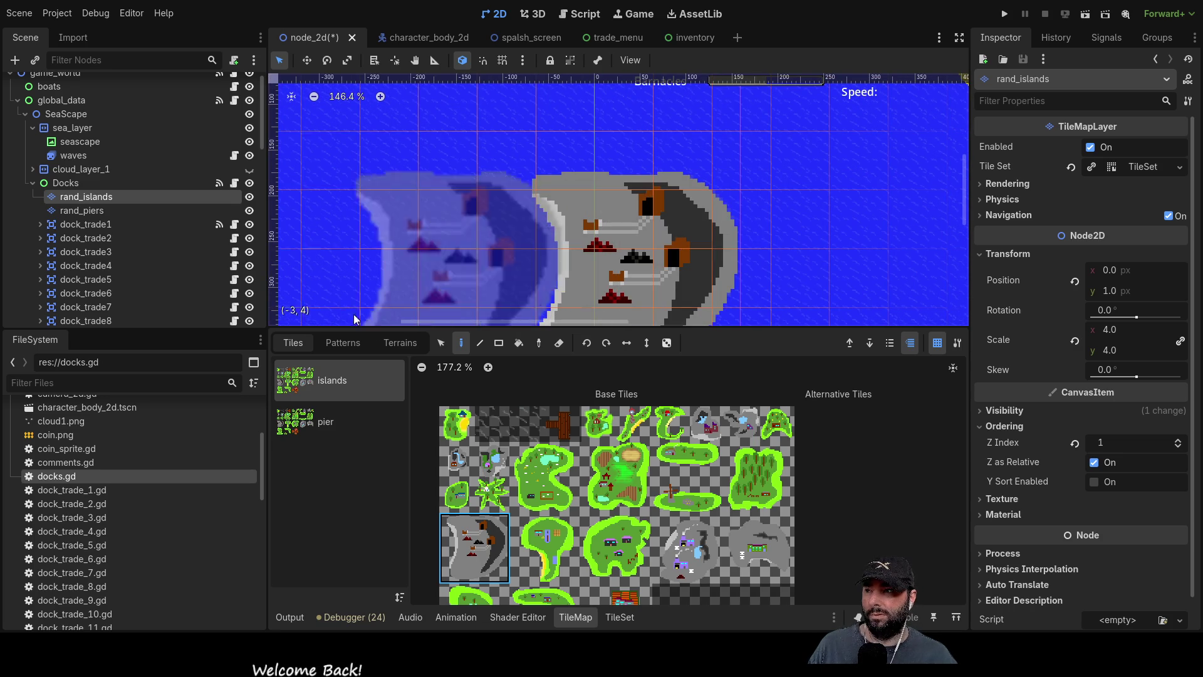
On rand_piers, choose the pier tile's flipped alternative for test placement.
left_click(82, 210)
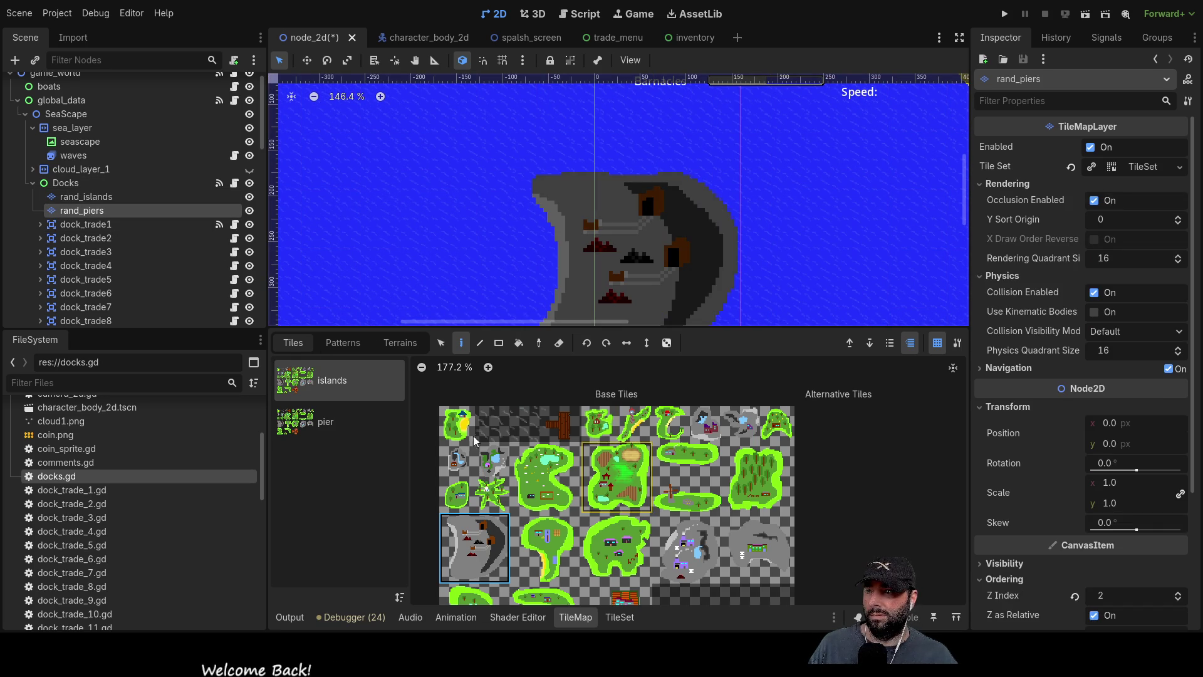
left_click(310, 416)
left_click(544, 428)
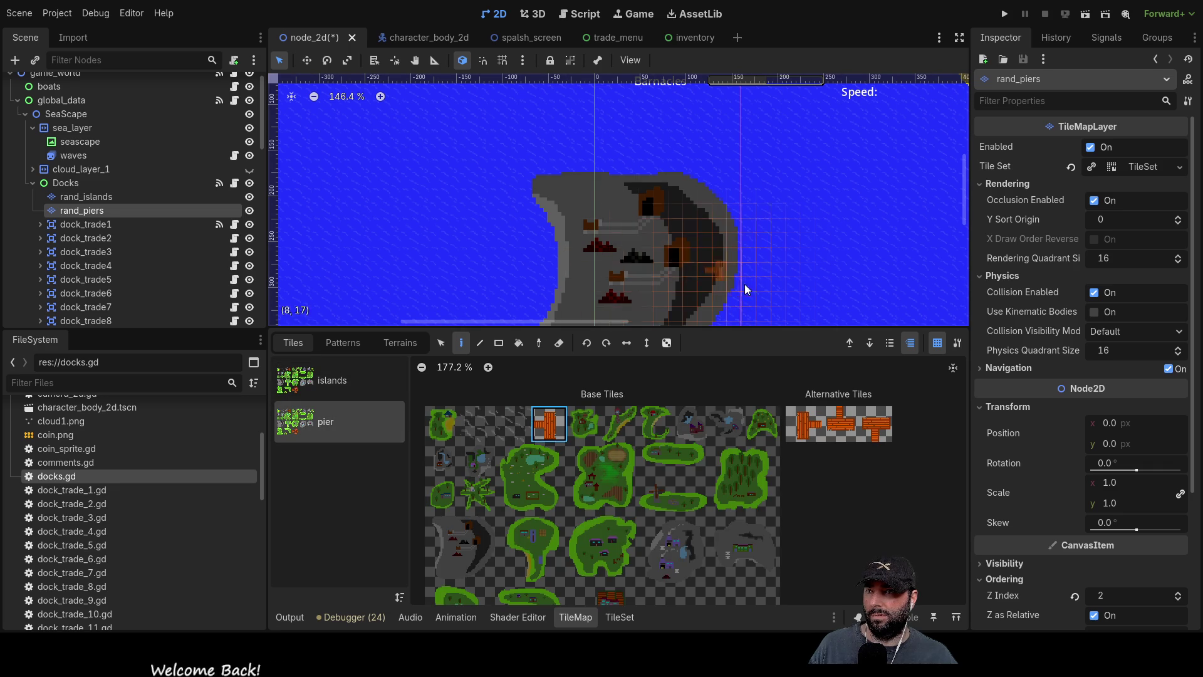
scroll(753, 283, "up", 2)
scroll(686, 249, "down", 2)
scroll(626, 229, "up", 4)
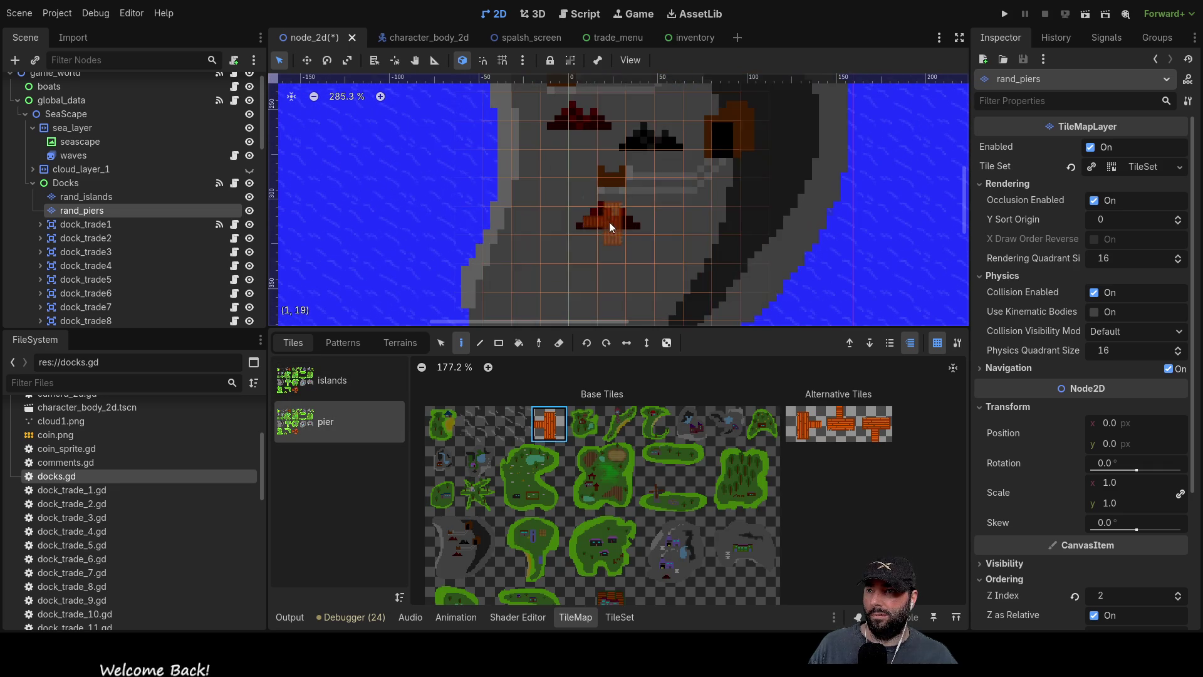
left_click(803, 423)
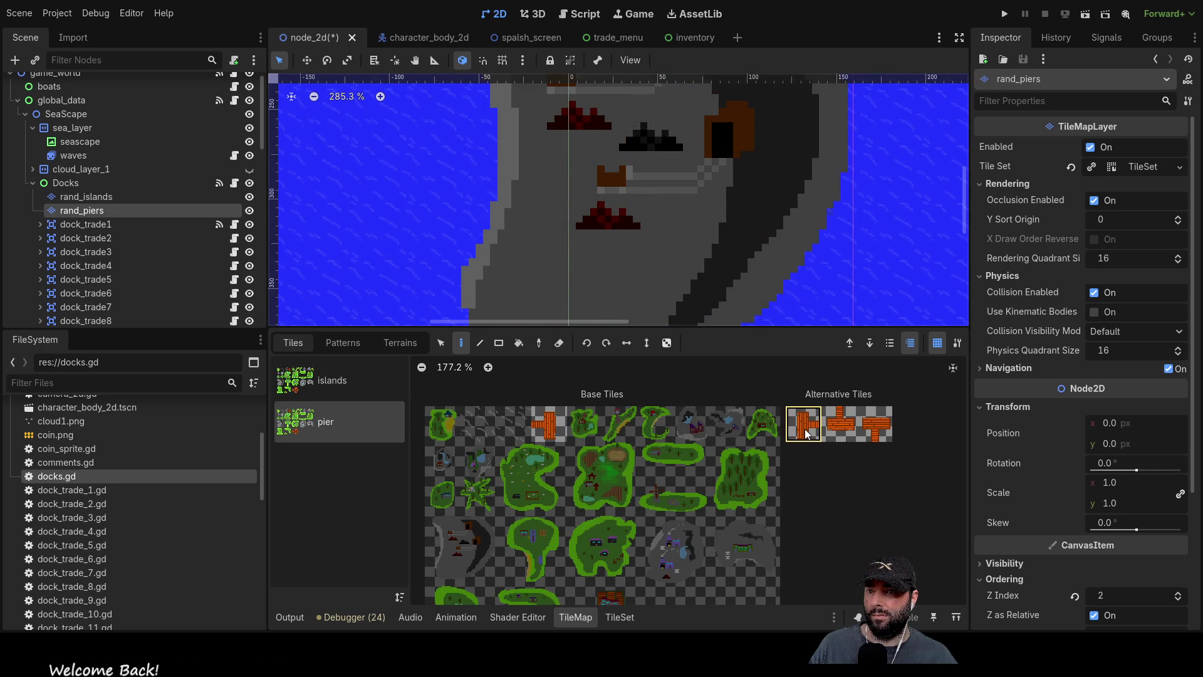
scroll(653, 280, "down", 3)
scroll(649, 270, "down", 3)
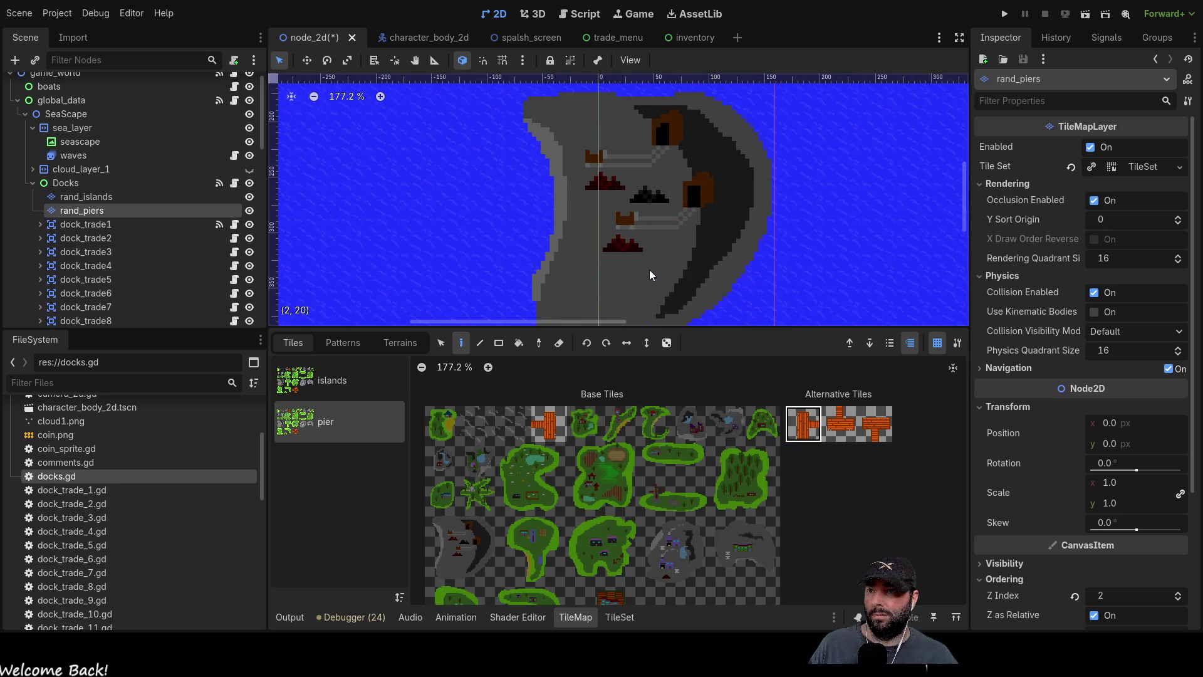
scroll(550, 268, "up", 2)
scroll(545, 219, "up", 3)
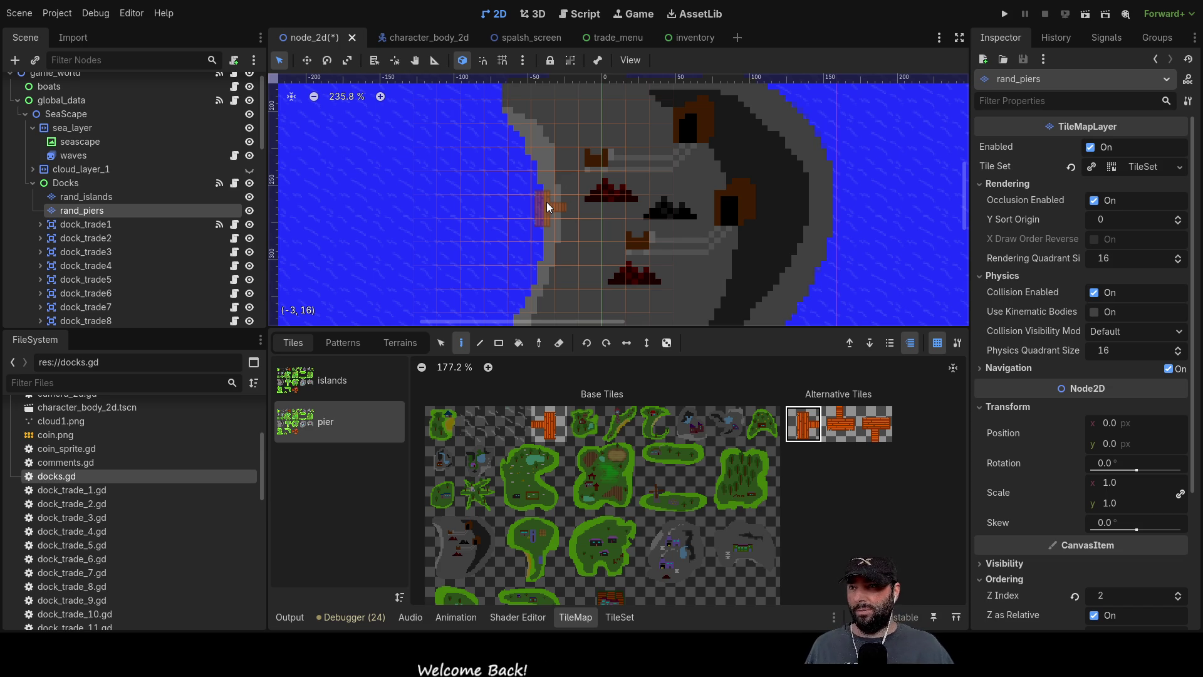
Enter -3 as the first pier_offset16 value for the mine island, then reselect rand_islands.
left_click(580, 15)
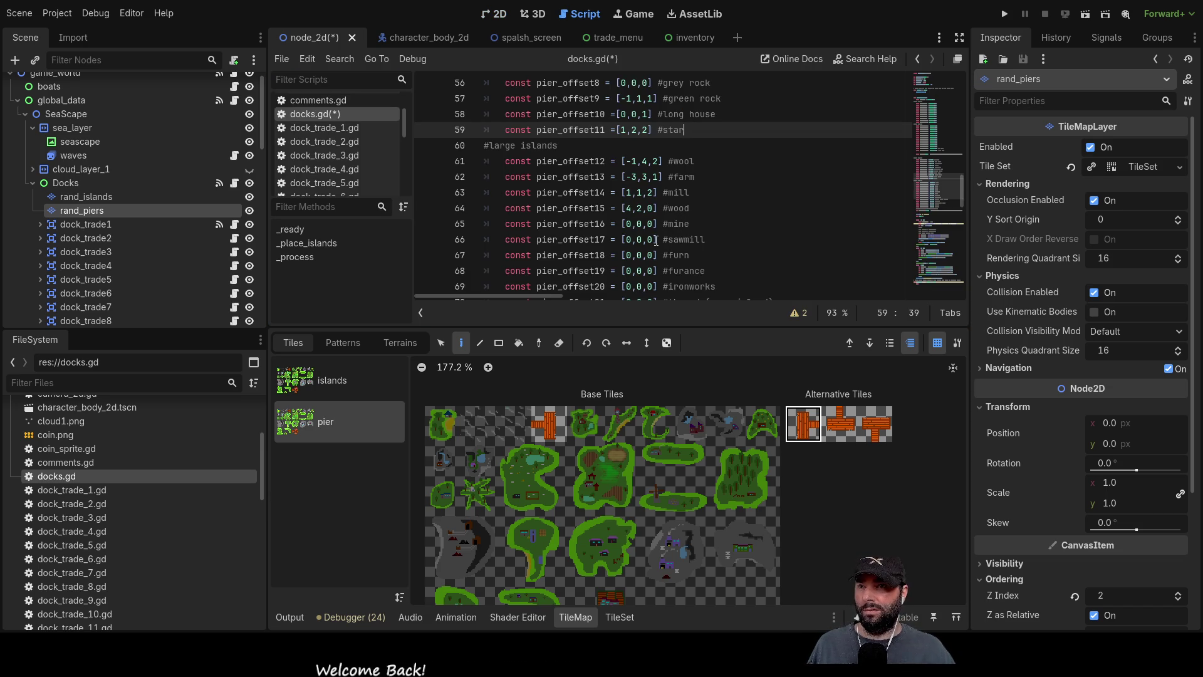
left_click(628, 225)
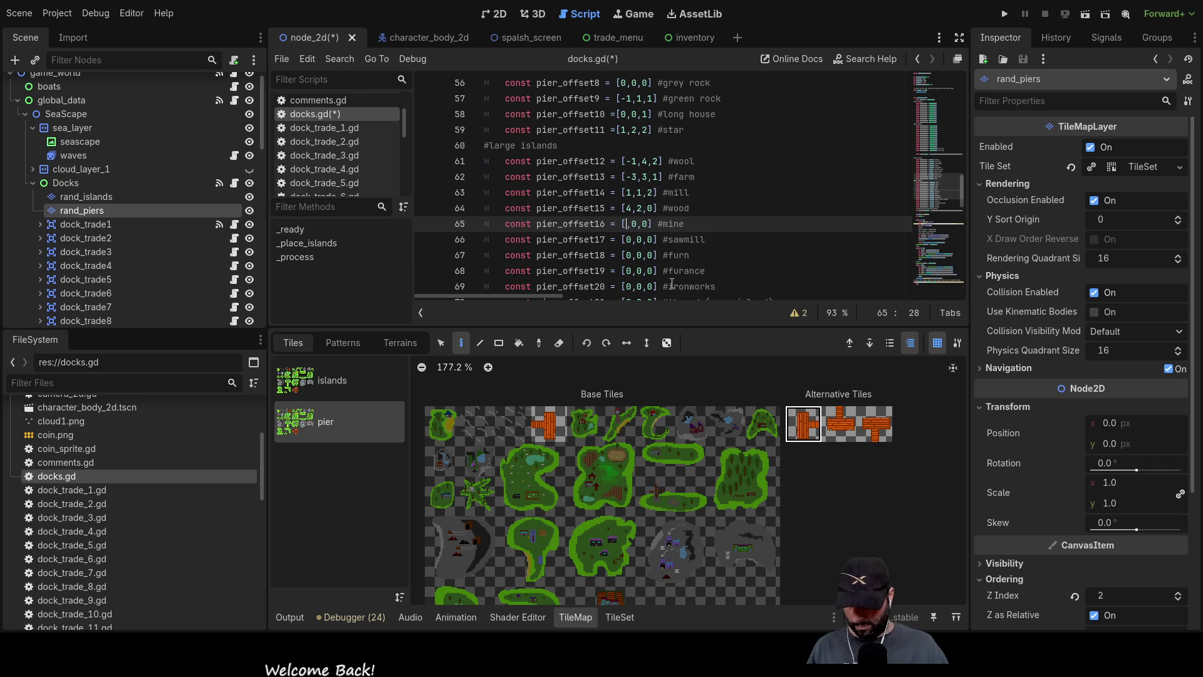
type("-3")
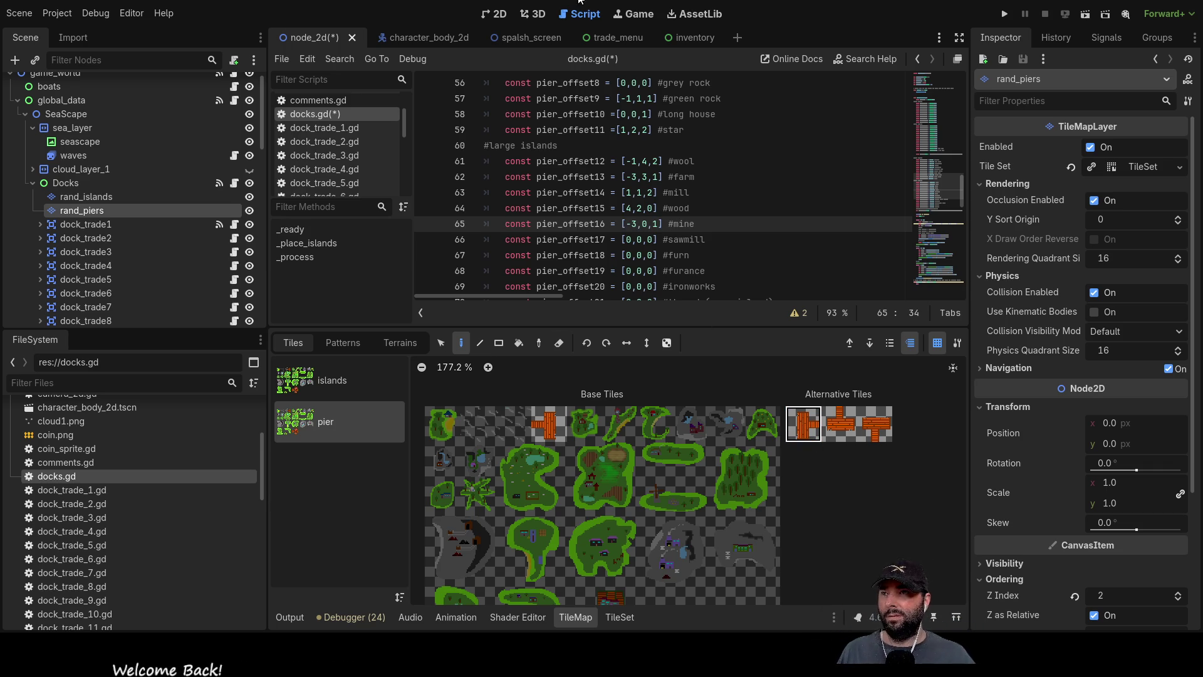
left_click(508, 13)
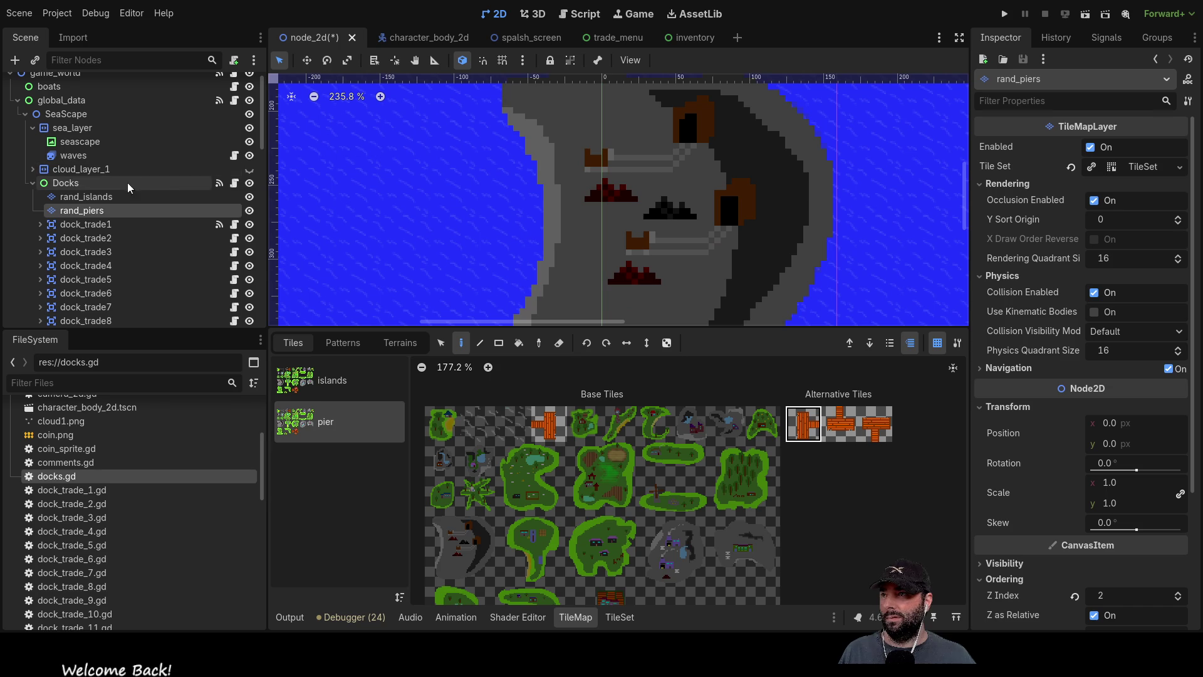
left_click(81, 198)
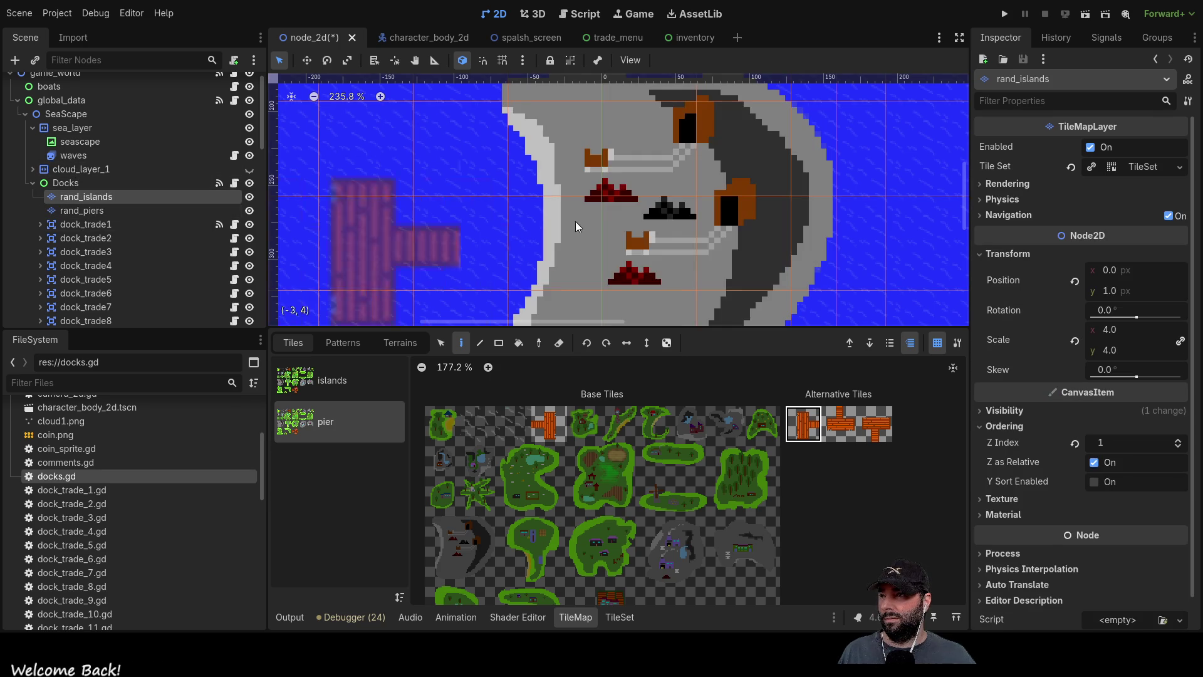
Erase the grey island and stamp the green teardrop island in its place.
right_click(685, 197)
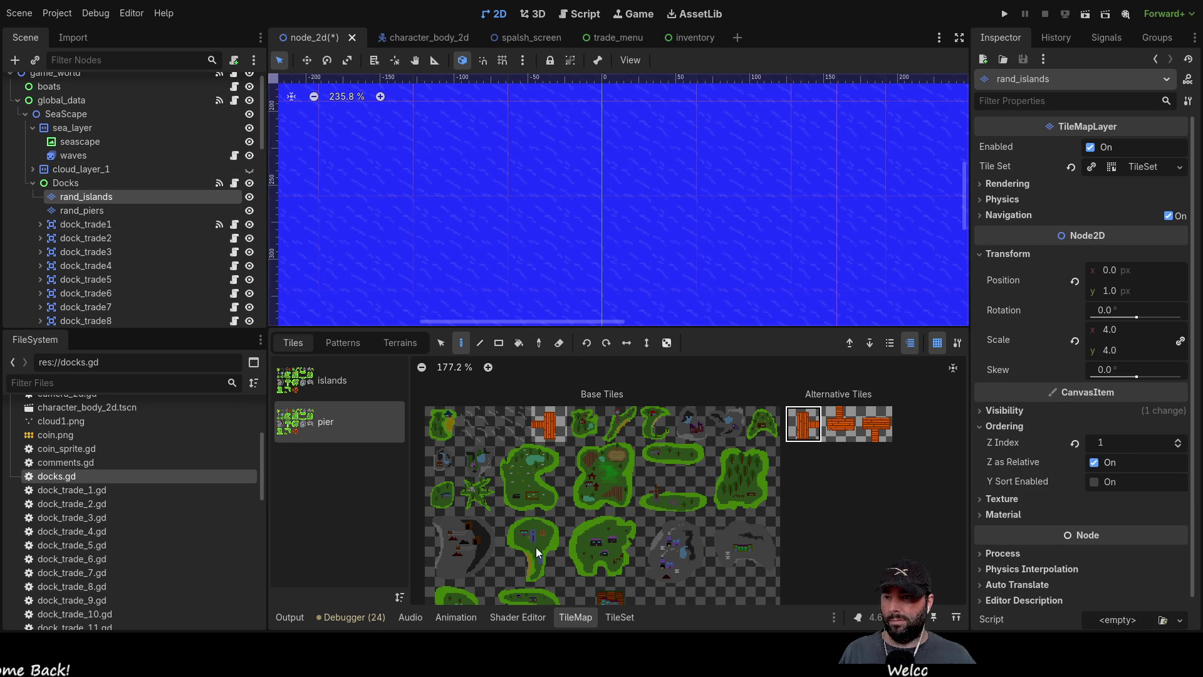
left_click(332, 380)
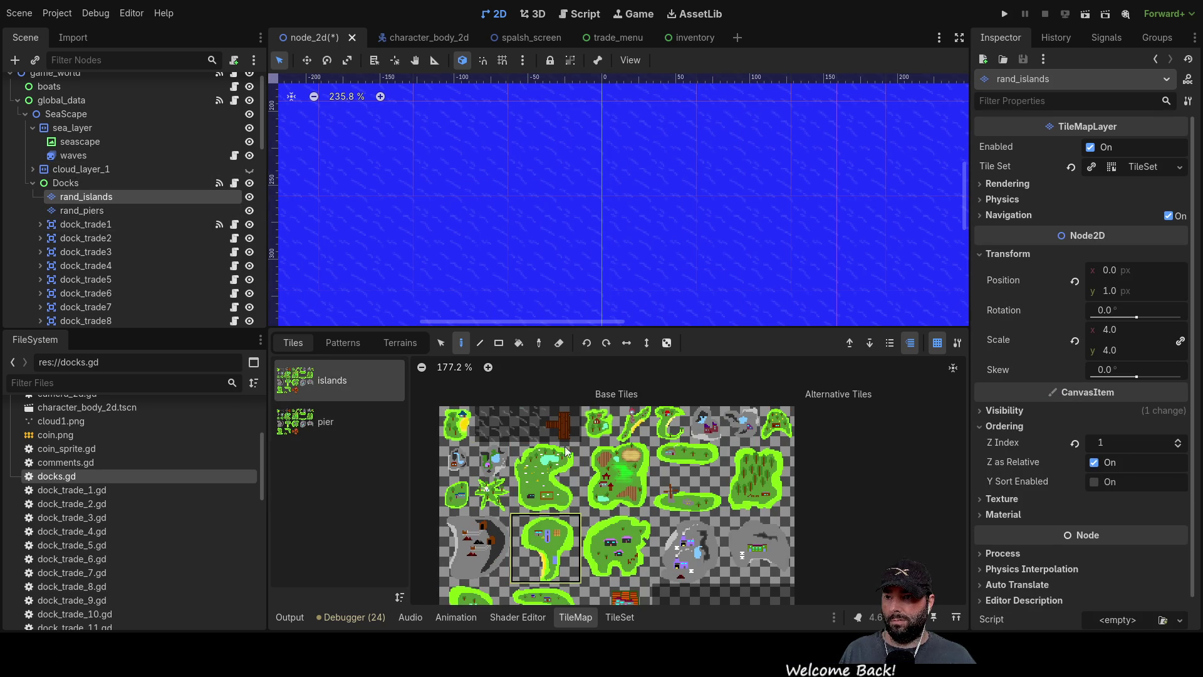
left_click(554, 521)
left_click(592, 212)
scroll(666, 224, "down", 1)
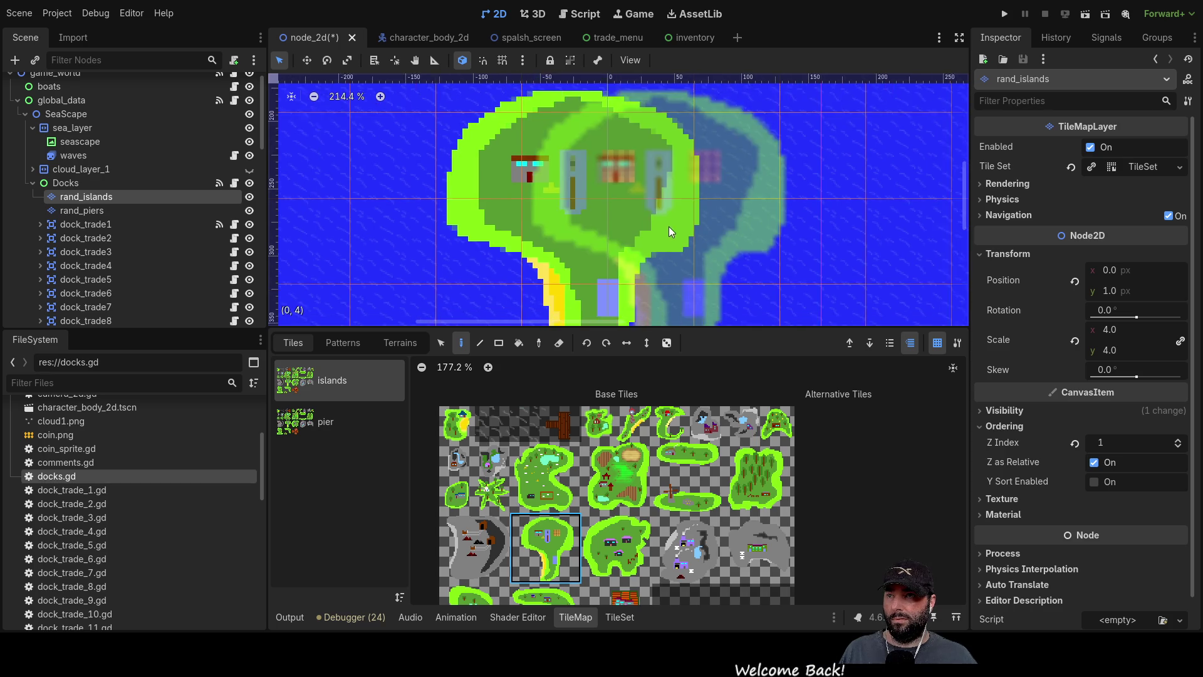
scroll(666, 224, "down", 5)
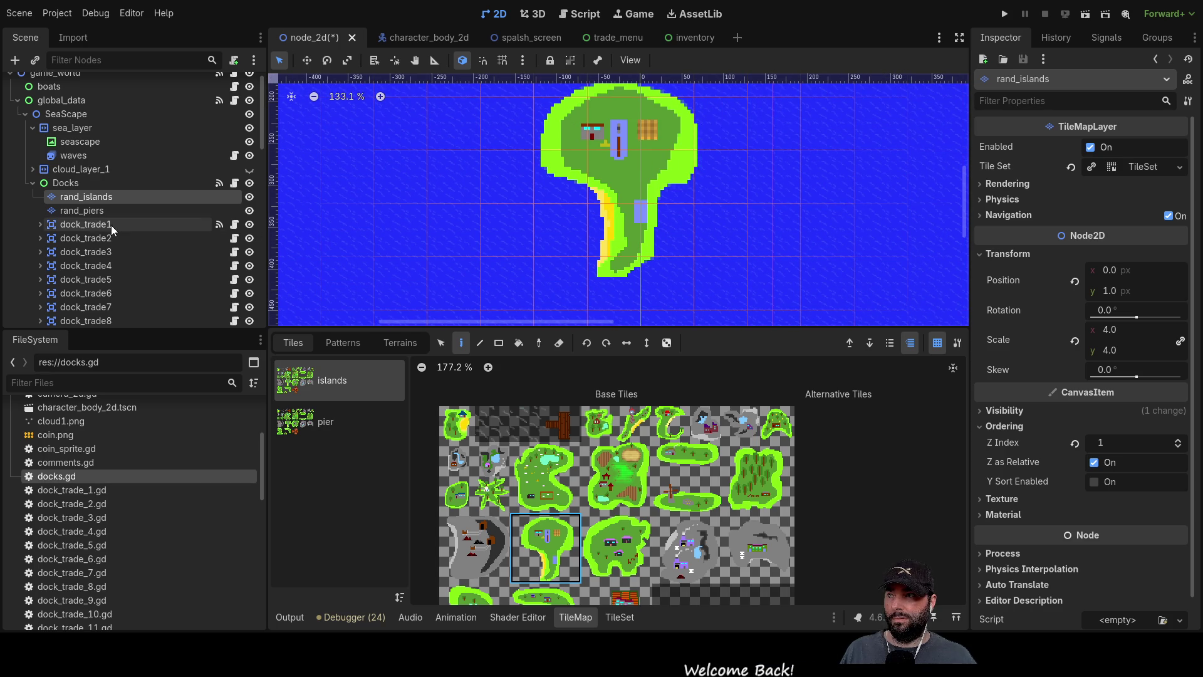
Try the pier tile on rand_piers next to the green teardrop island.
left_click(92, 214)
left_click(325, 421)
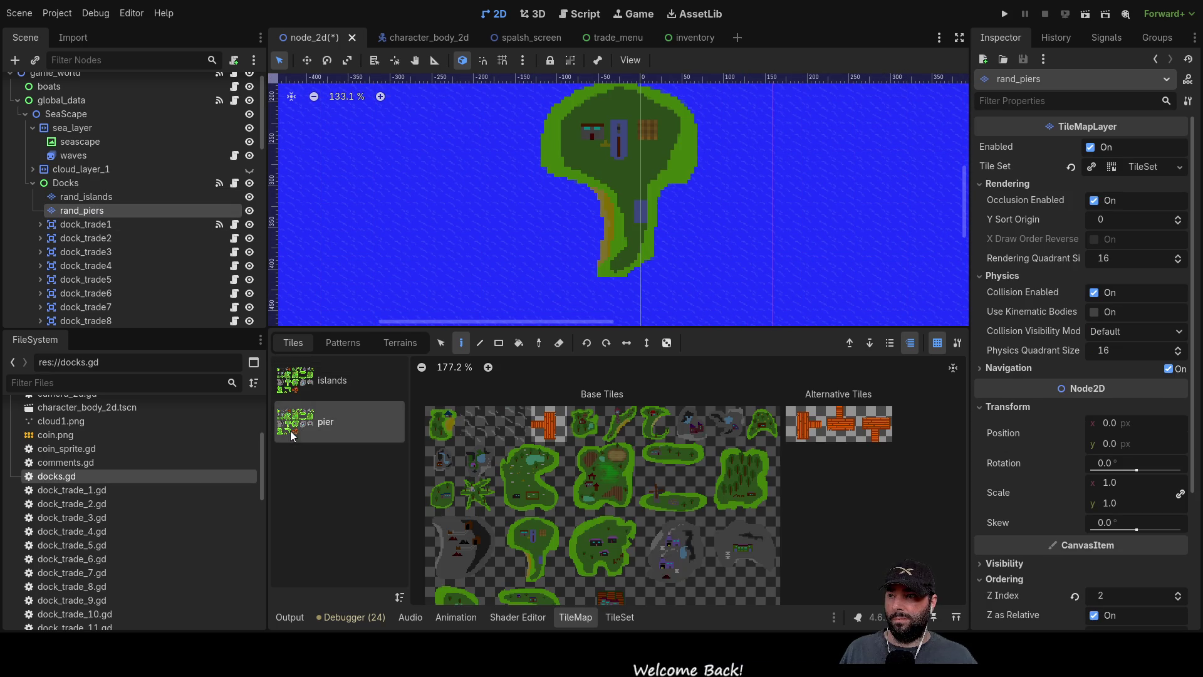
left_click(549, 424)
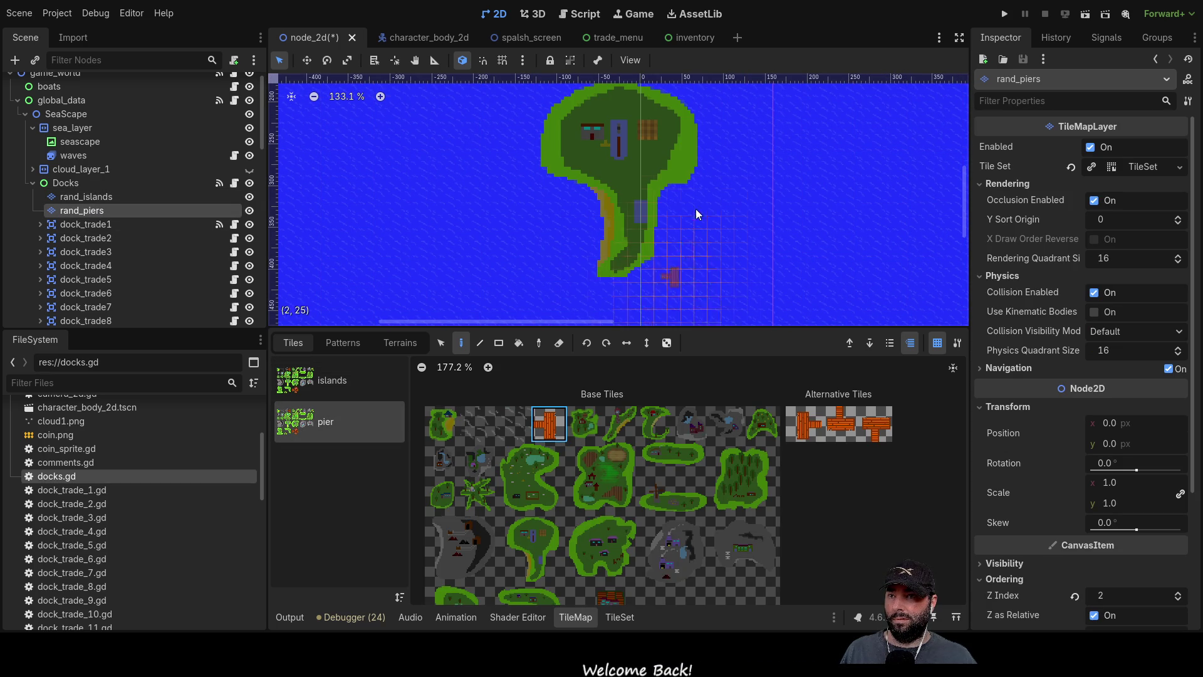
scroll(662, 238, "up", 1)
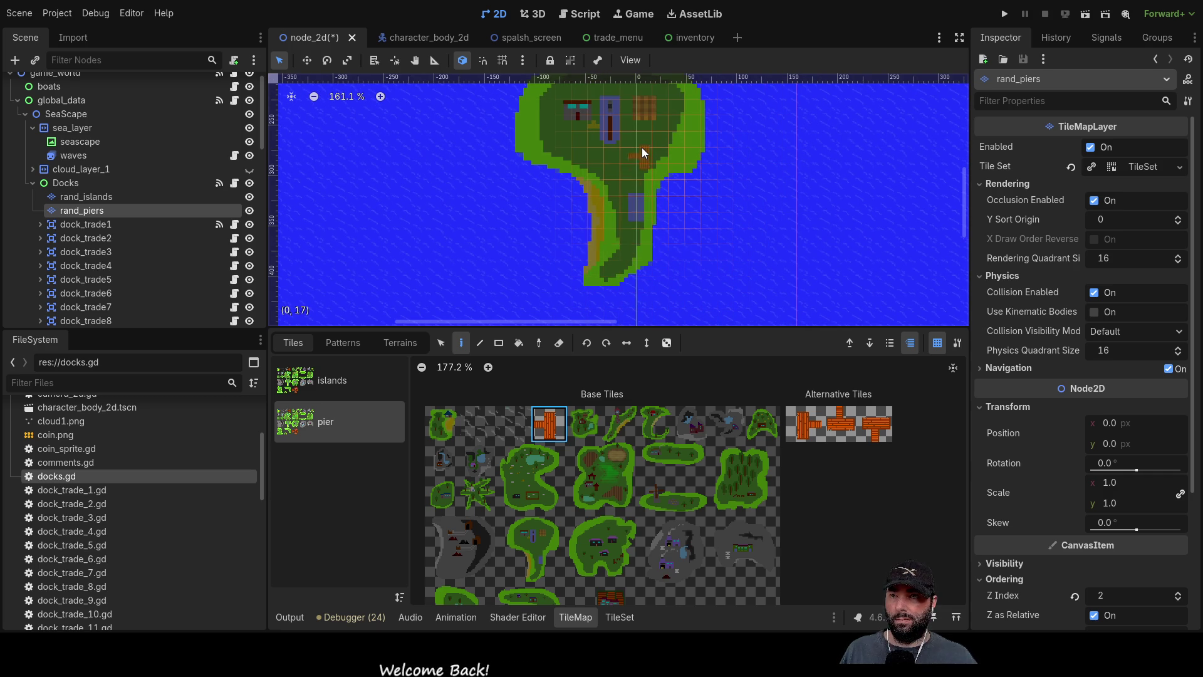
scroll(686, 224, "up", 3)
scroll(684, 245, "down", 1)
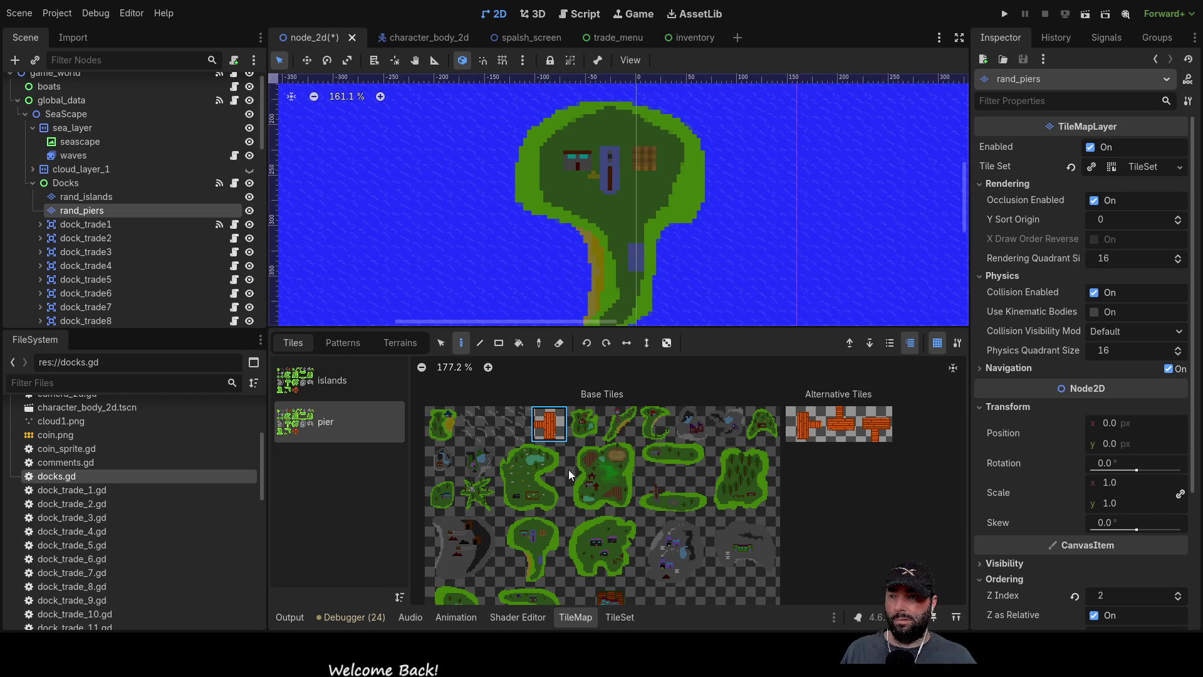
Erase the green island from rand_islands and reselect the teardrop island tile.
left_click(101, 196)
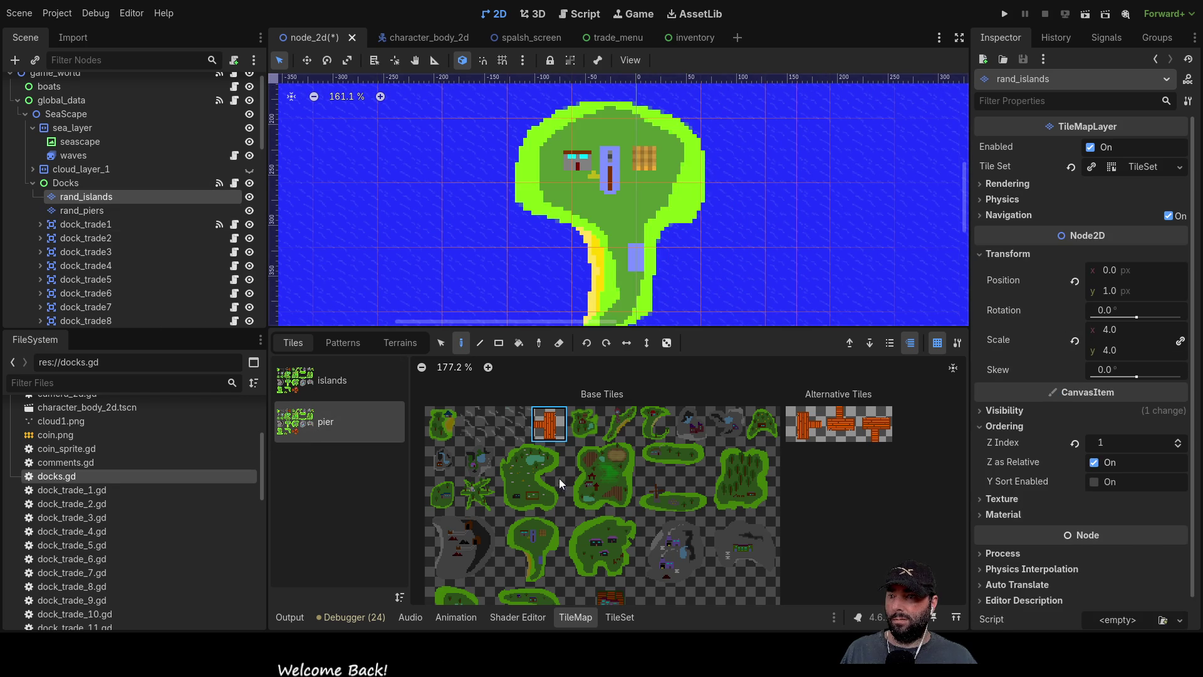
right_click(629, 204)
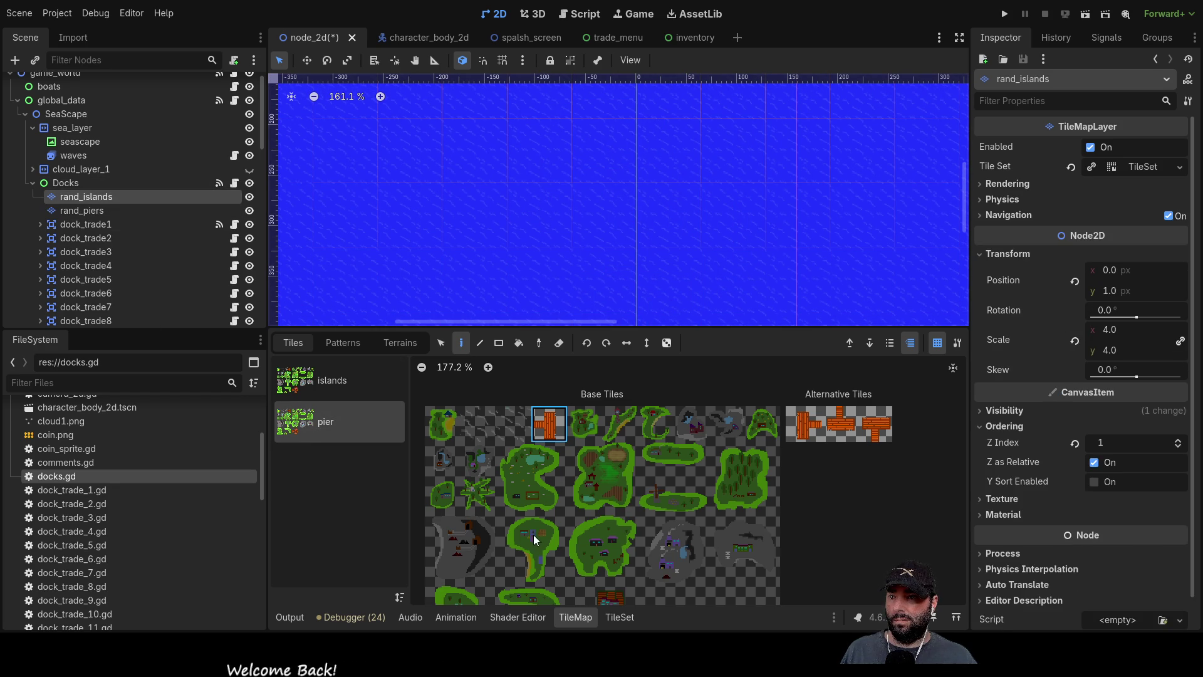
left_click(324, 394)
left_click(559, 541)
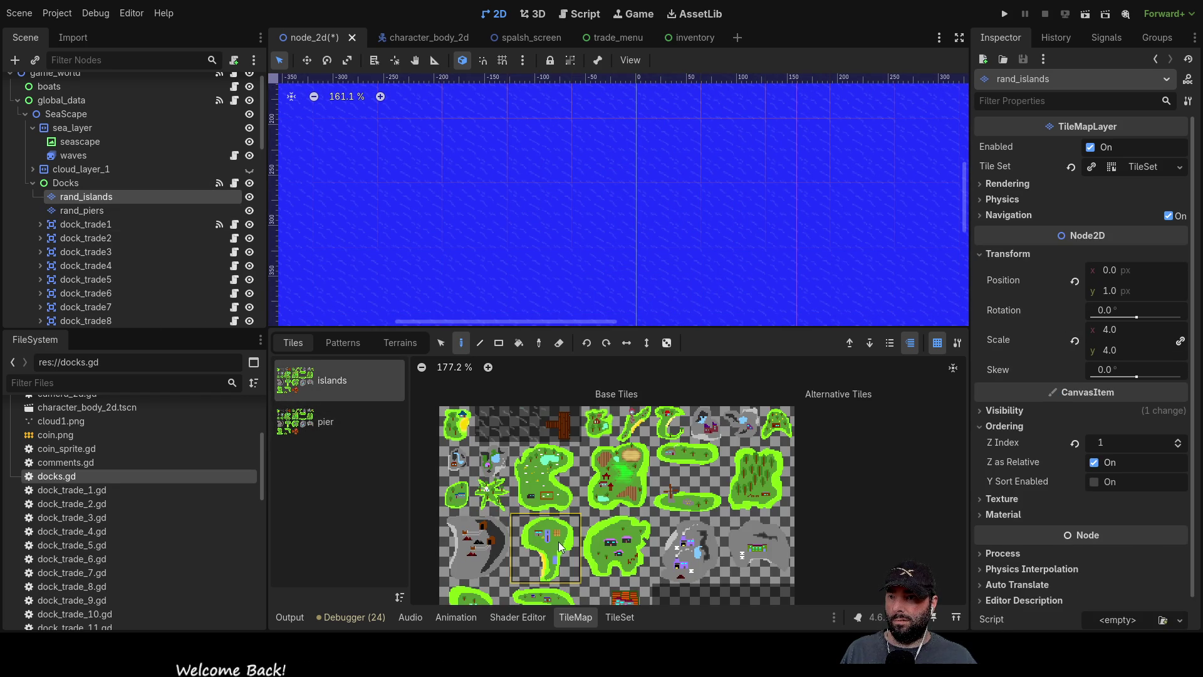